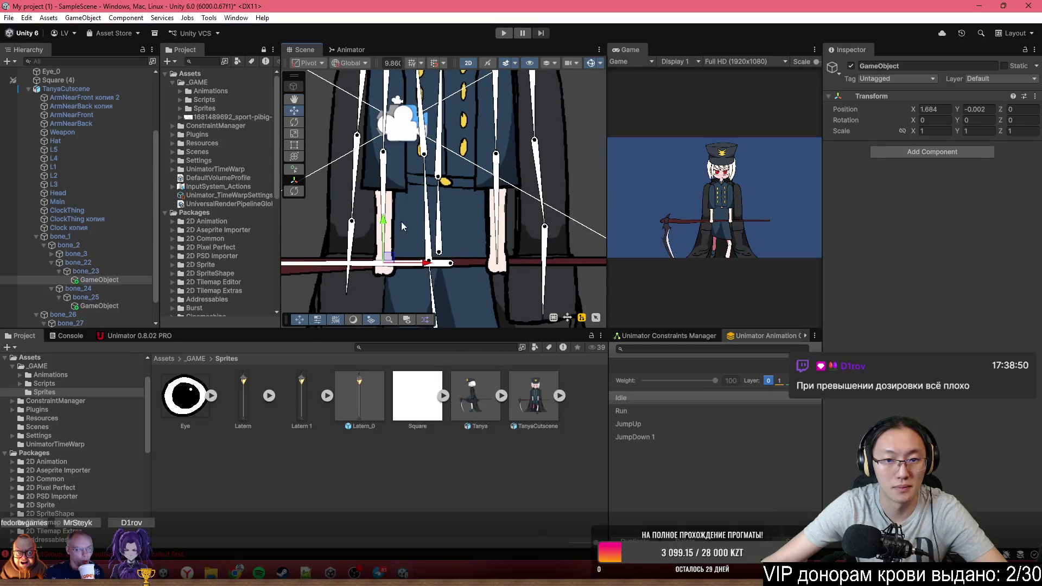
Add an IK Manager 2D to TanyaCutscene with a new Limb solver, and start renaming it to LL
left_click(585, 171)
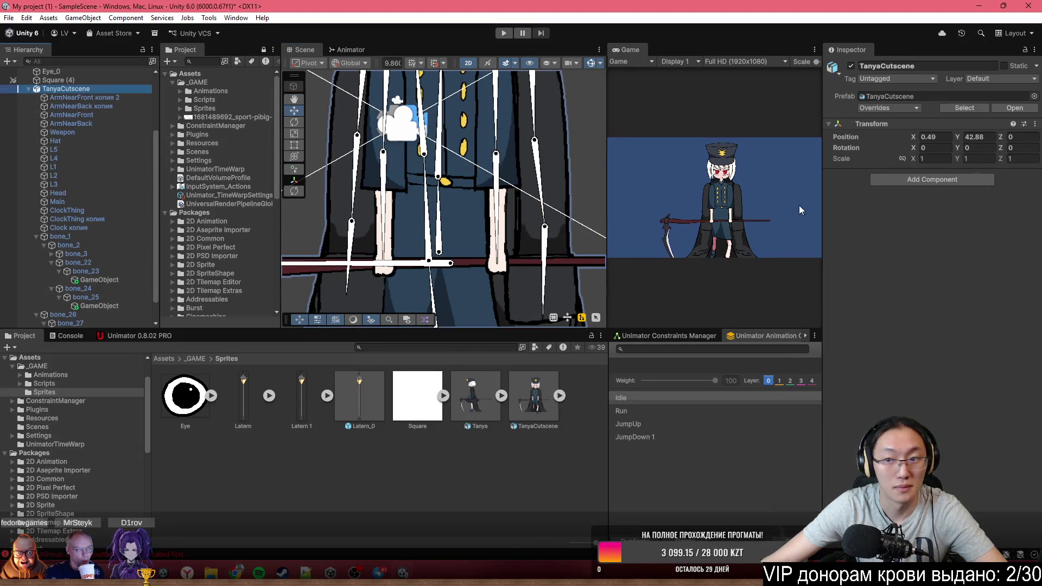
left_click(911, 182)
type("IK")
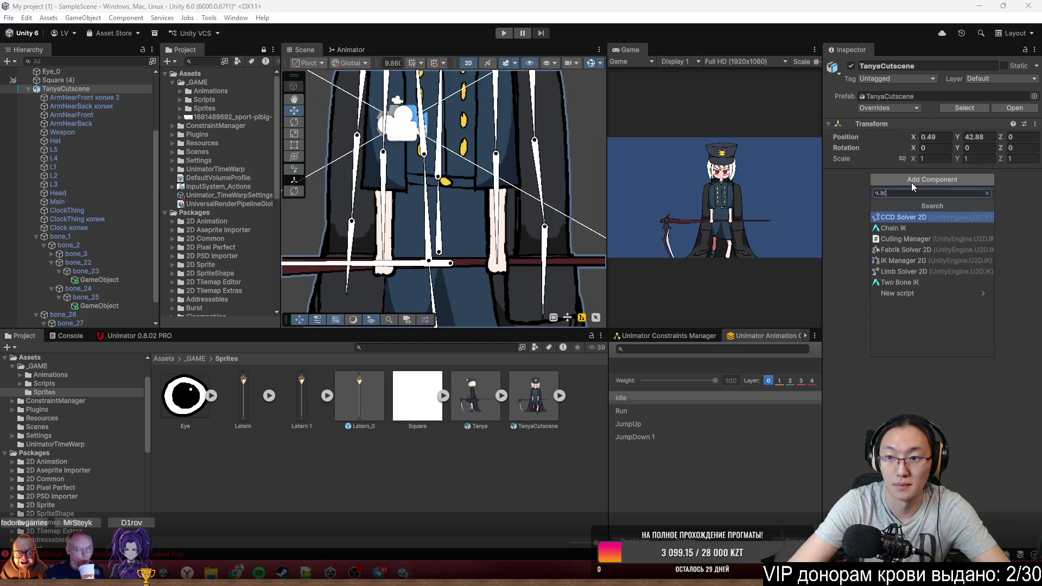
left_click(917, 261)
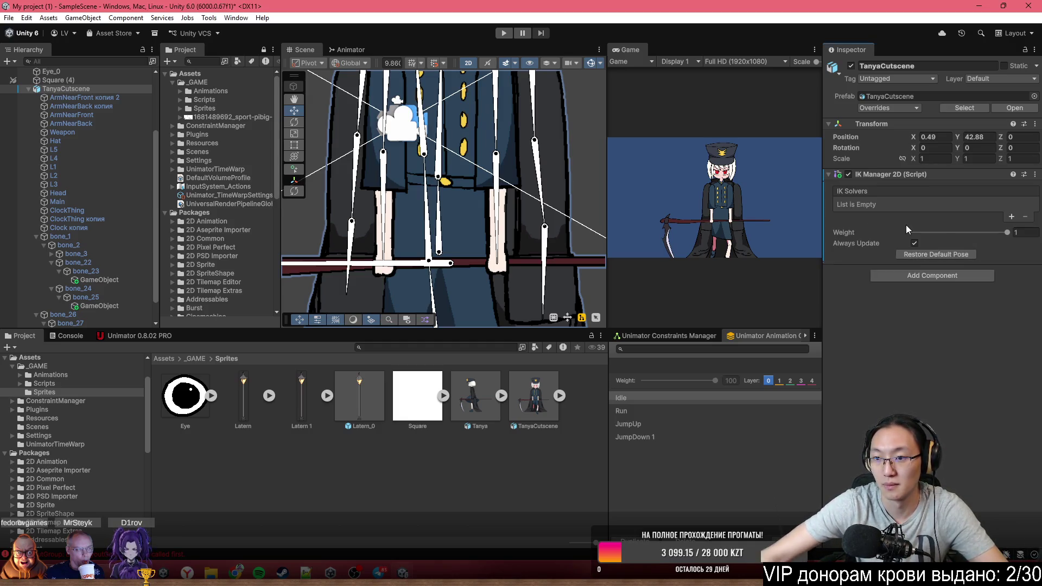
left_click(1010, 219)
left_click(982, 255)
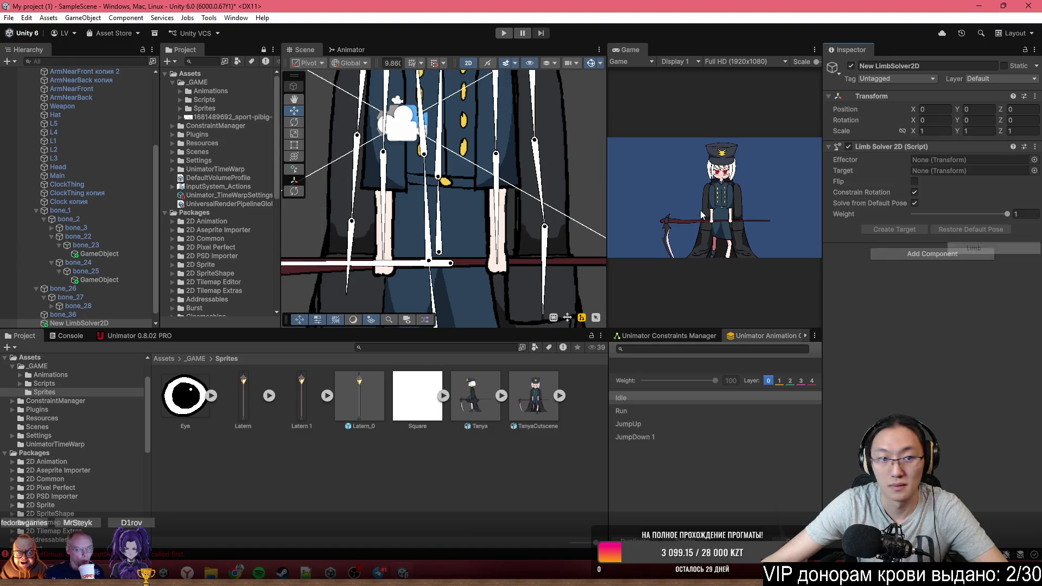
left_click(94, 325)
type("LL")
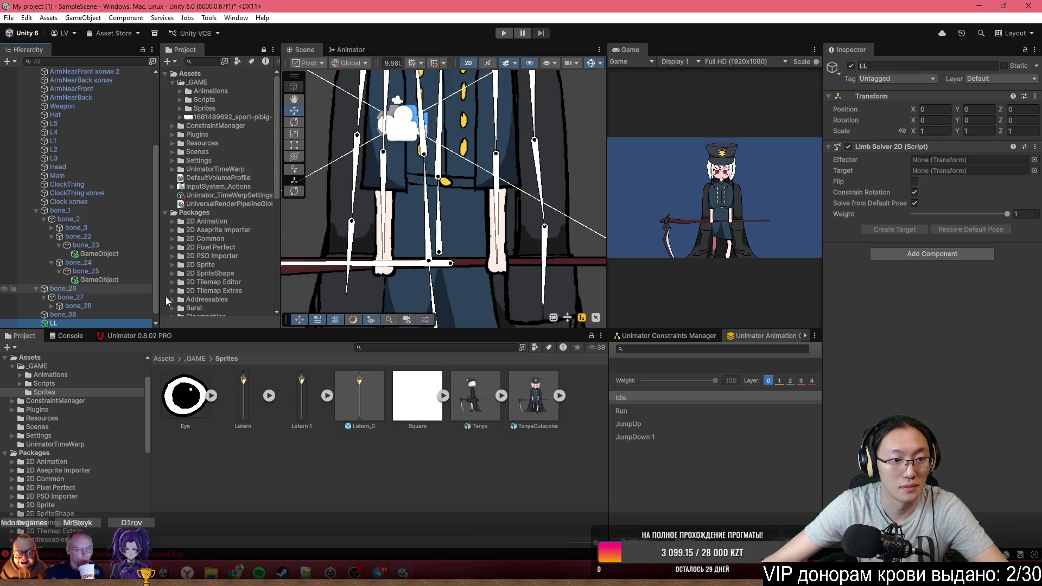
Rename the end point under bone_25 to LE
left_click_drag(120, 257, 858, 206)
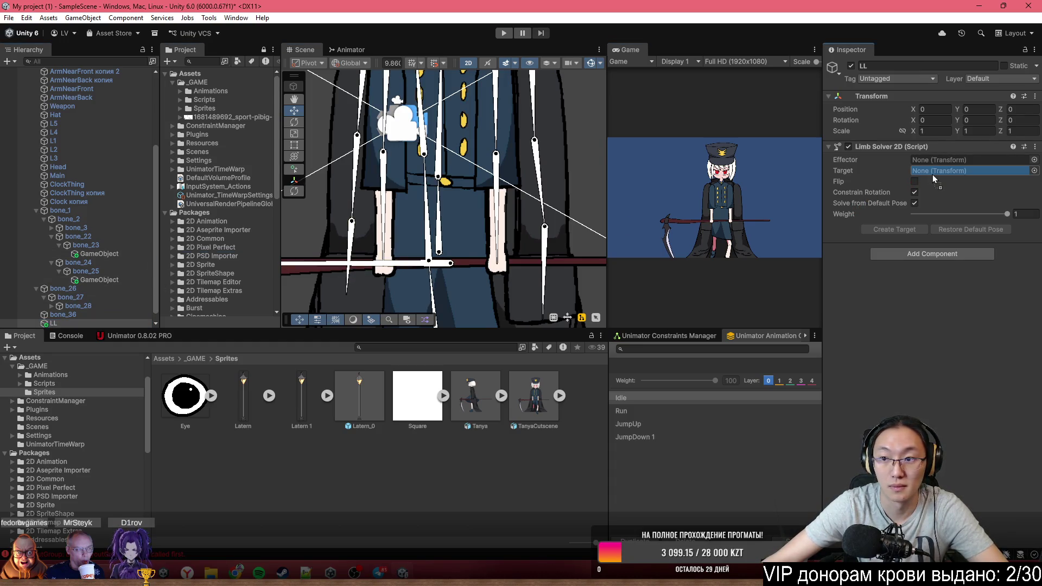
left_click(85, 254)
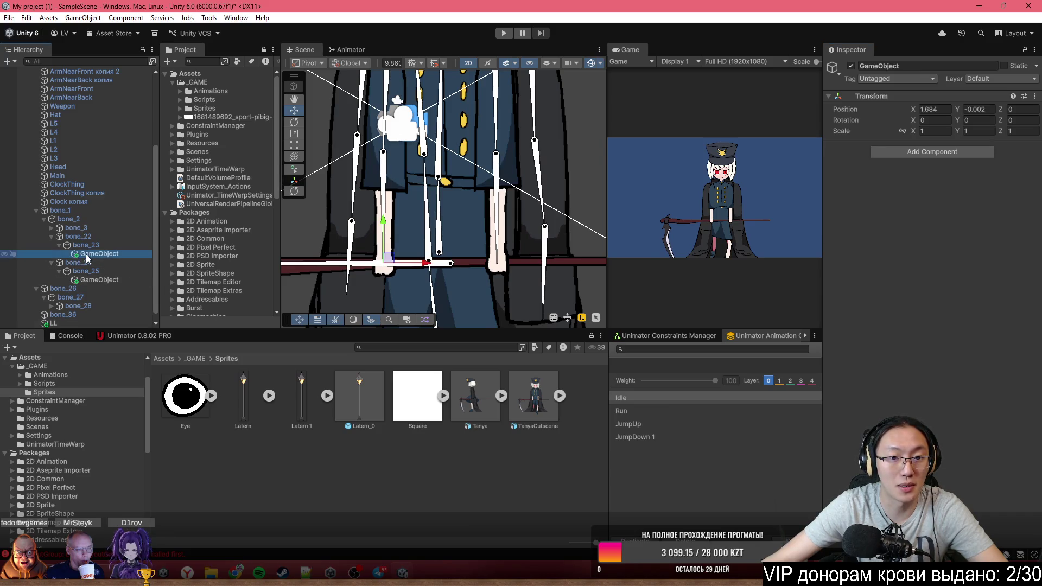
left_click(112, 280)
left_click(63, 324)
left_click(110, 281)
key("F2")
type("LE")
key("Return")
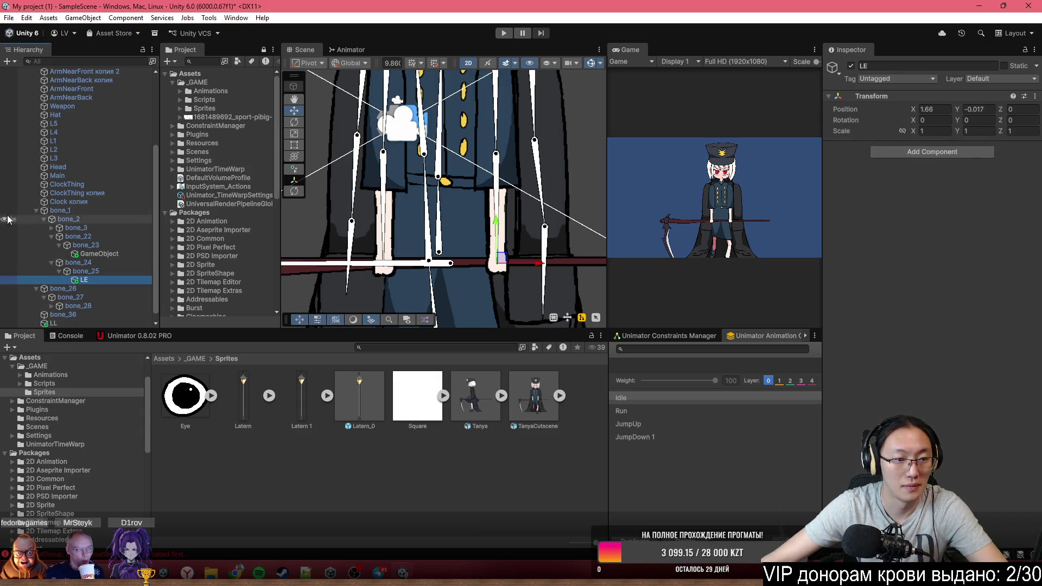
Set LE as the LL solver's effector, create LL_Target, and test-drag the target
left_click(73, 324)
left_click_drag(96, 282, 872, 213)
left_click_drag(950, 168, 956, 160)
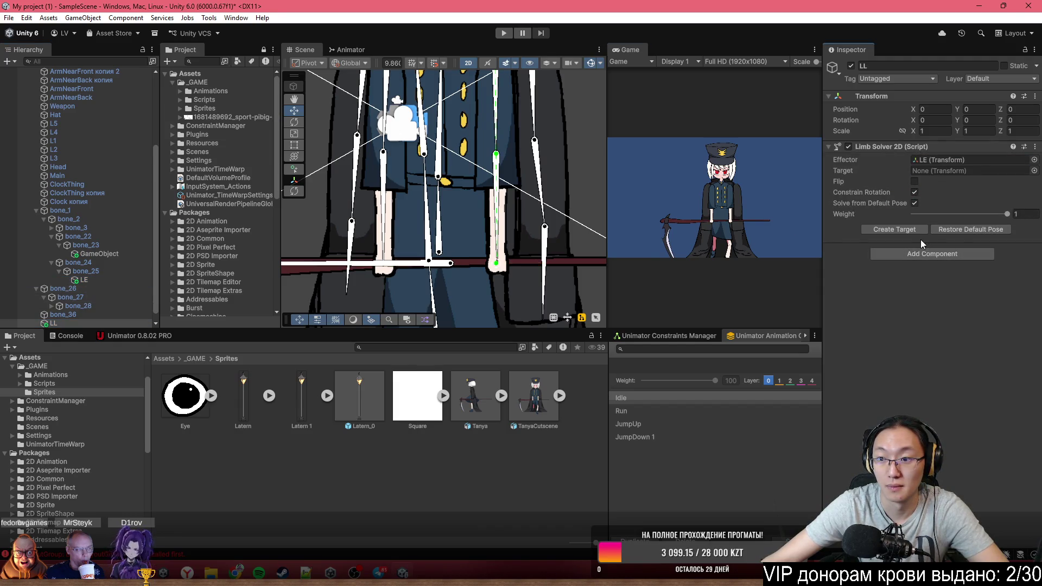
left_click(914, 230)
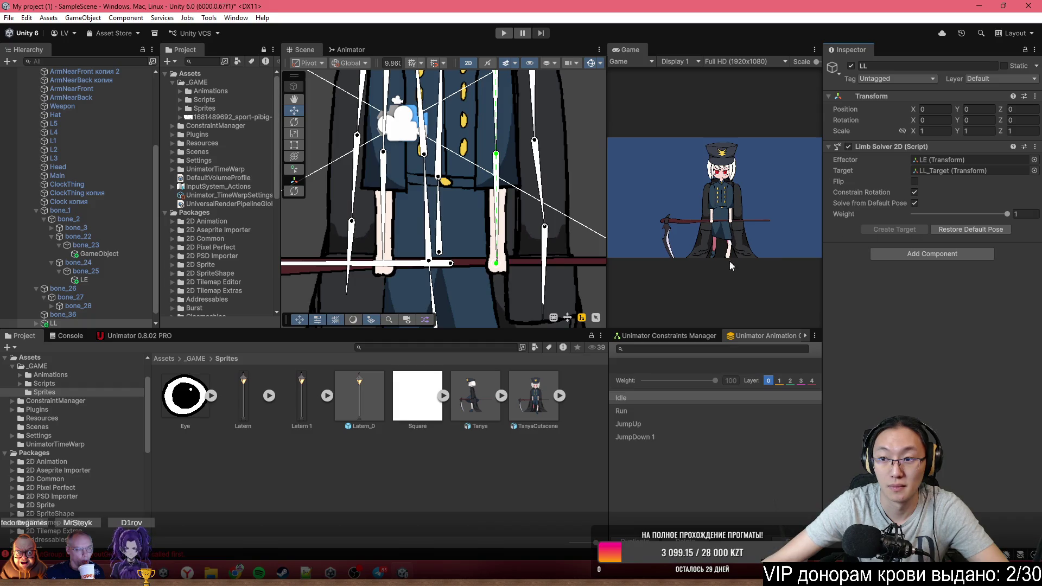
mouse_move(496, 266)
left_mouse_down()
mouse_move(459, 252)
mouse_move(443, 225)
mouse_move(456, 229)
left_mouse_up()
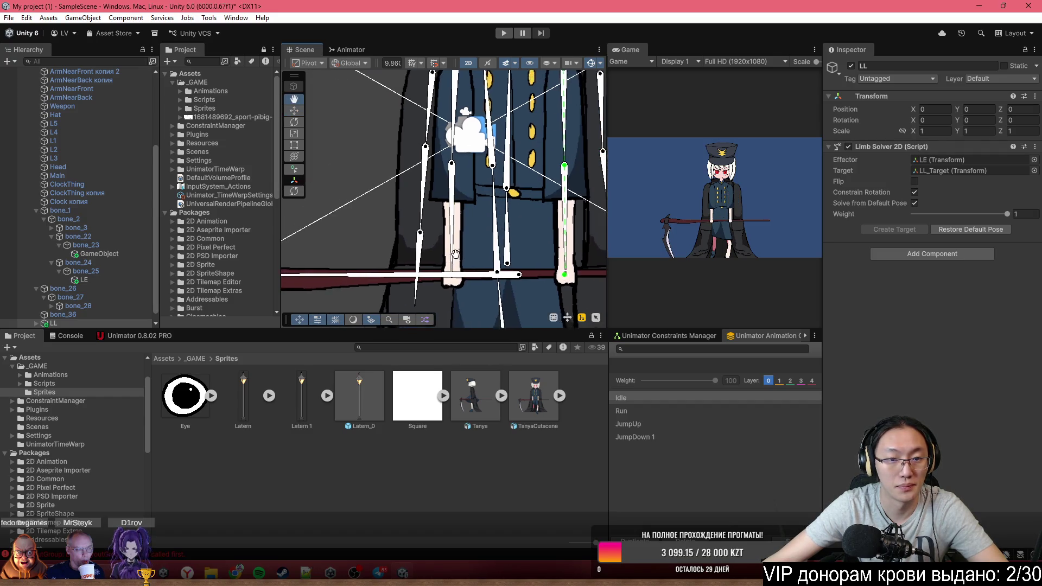
Rename the end point under bone_23 to RE
left_click(119, 254)
key("F2")
type("RE")
key("Return")
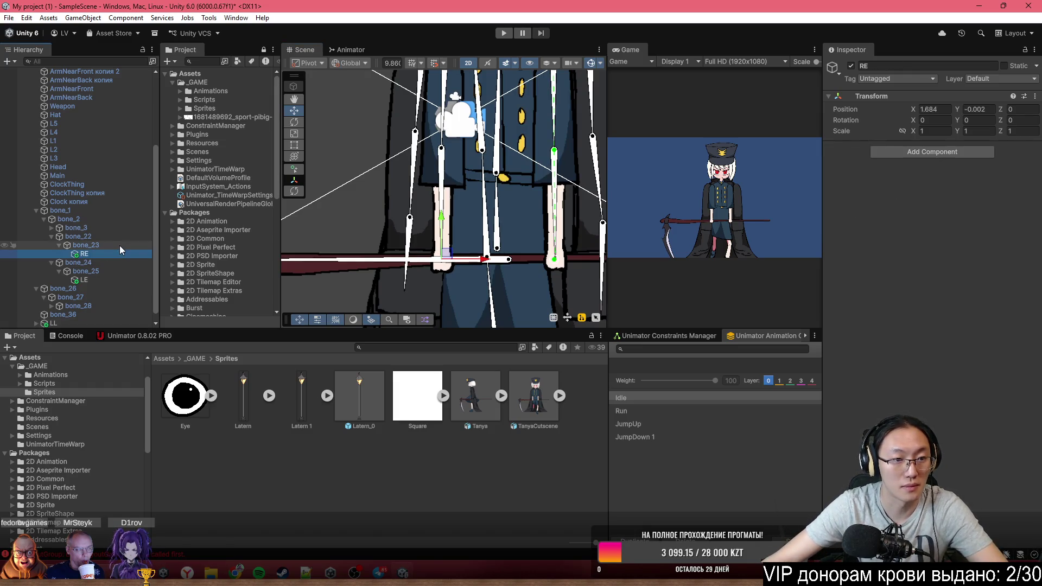
scroll(81, 245, "up", 4)
left_click(92, 176)
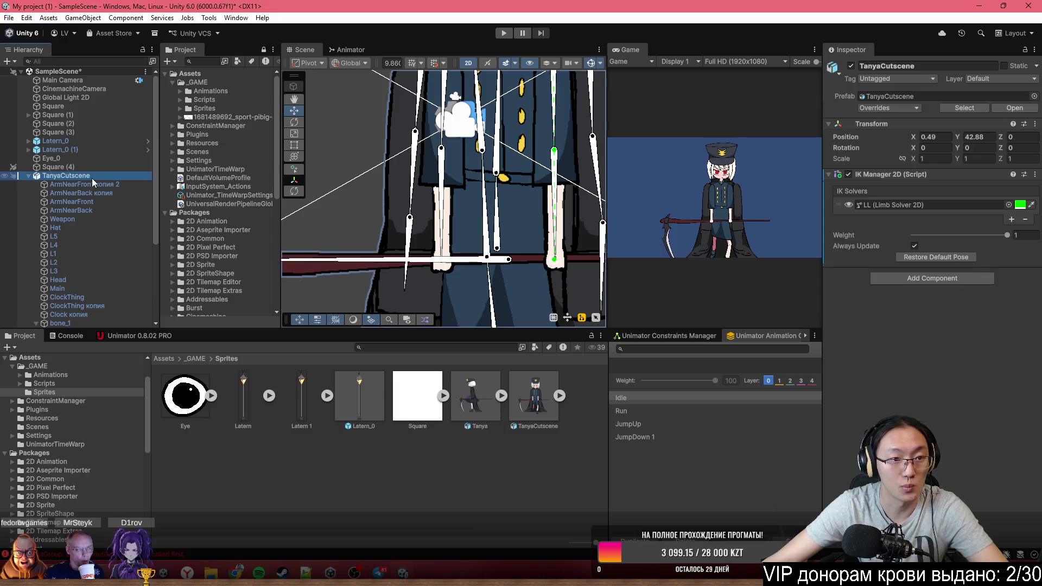
Add a second Limb solver named RL with RE as its effector and a generated RL_Target
left_click(1012, 220)
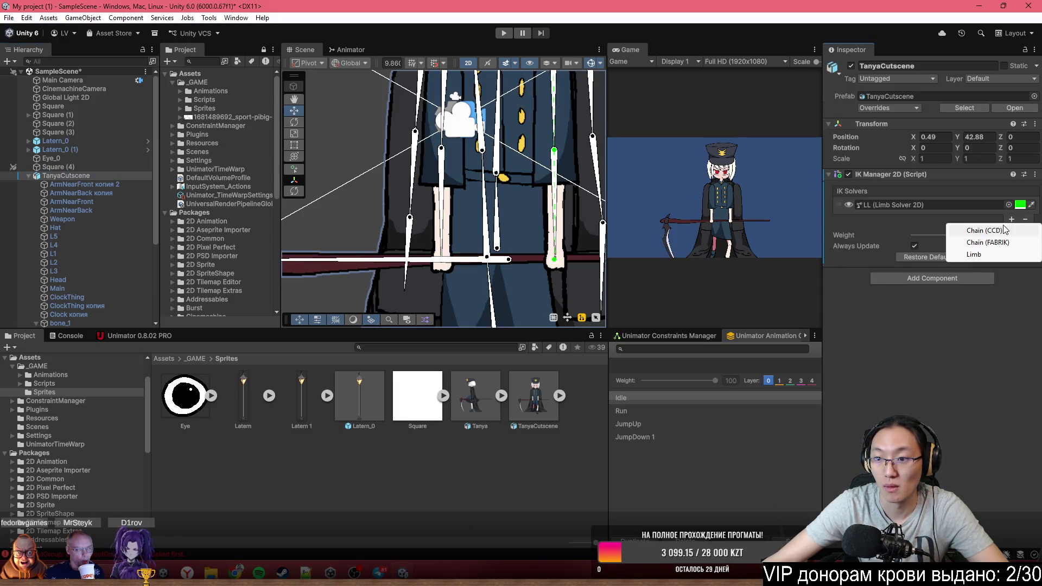
left_click(988, 258)
left_click(99, 314)
type("RL")
key("Return")
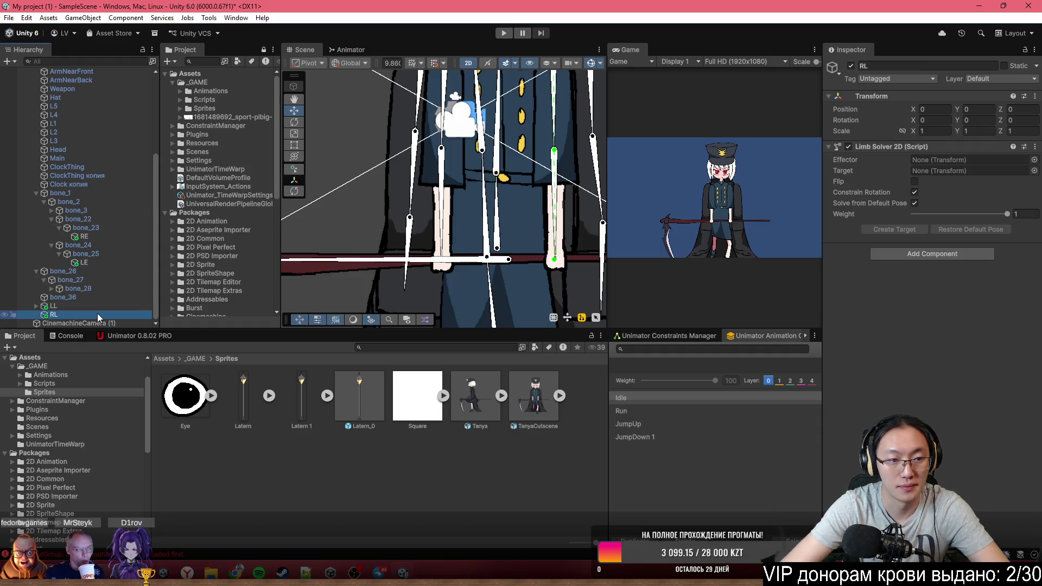
mouse_move(94, 236)
left_mouse_down()
mouse_move(961, 168)
mouse_move(961, 160)
left_mouse_up()
left_click(891, 229)
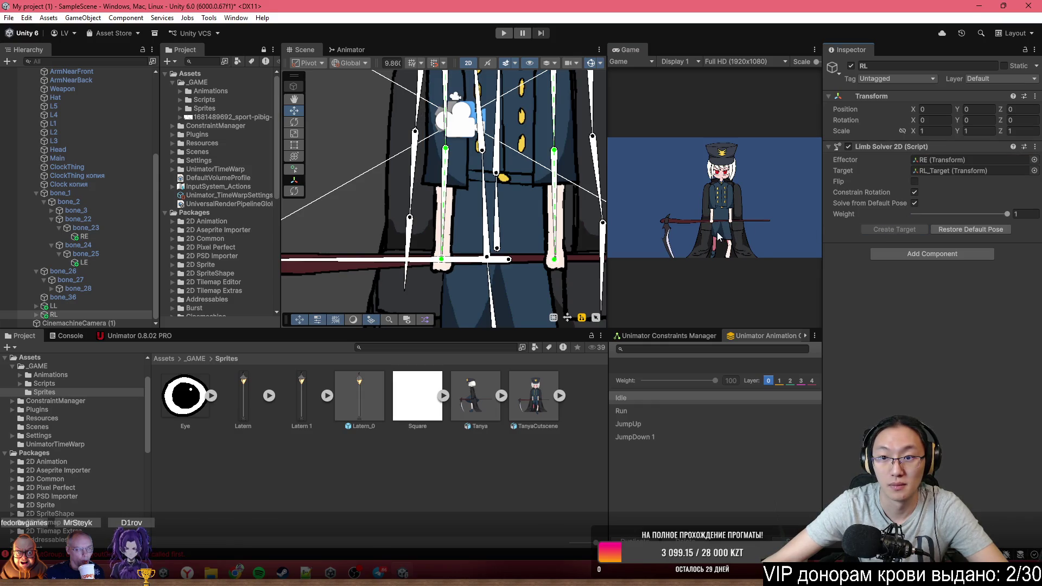
Test-move LE and RE together, then undo the move
left_click(87, 263)
left_click(96, 236, "ctrl")
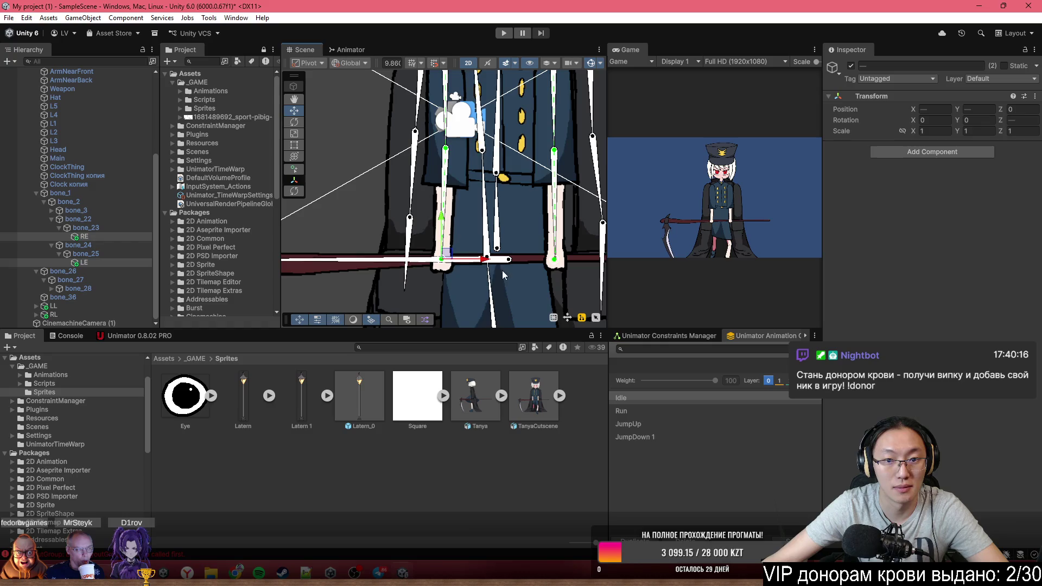
left_click_drag(452, 256, 483, 245)
key("ctrl+z")
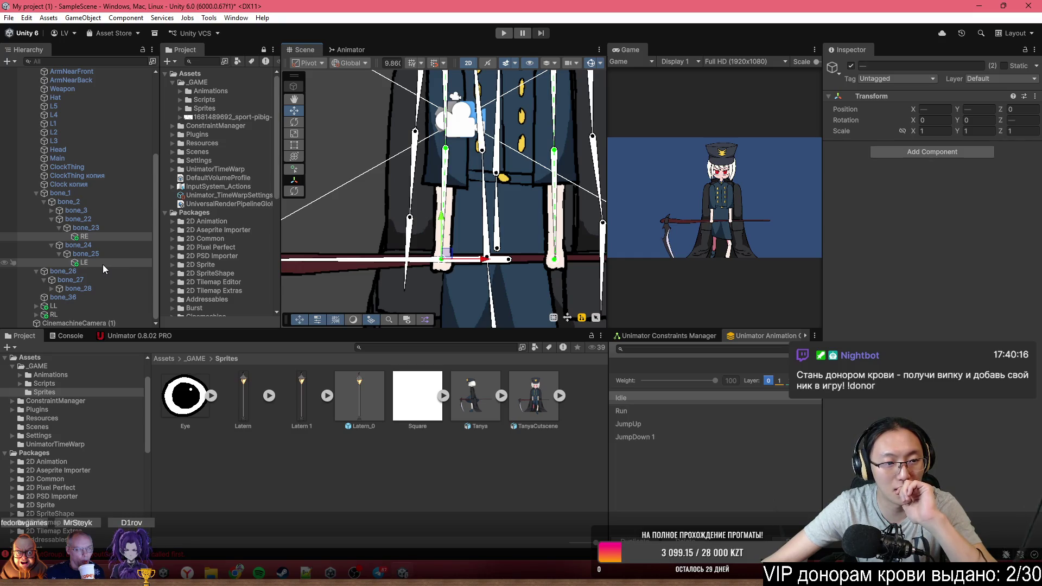
left_click(354, 261)
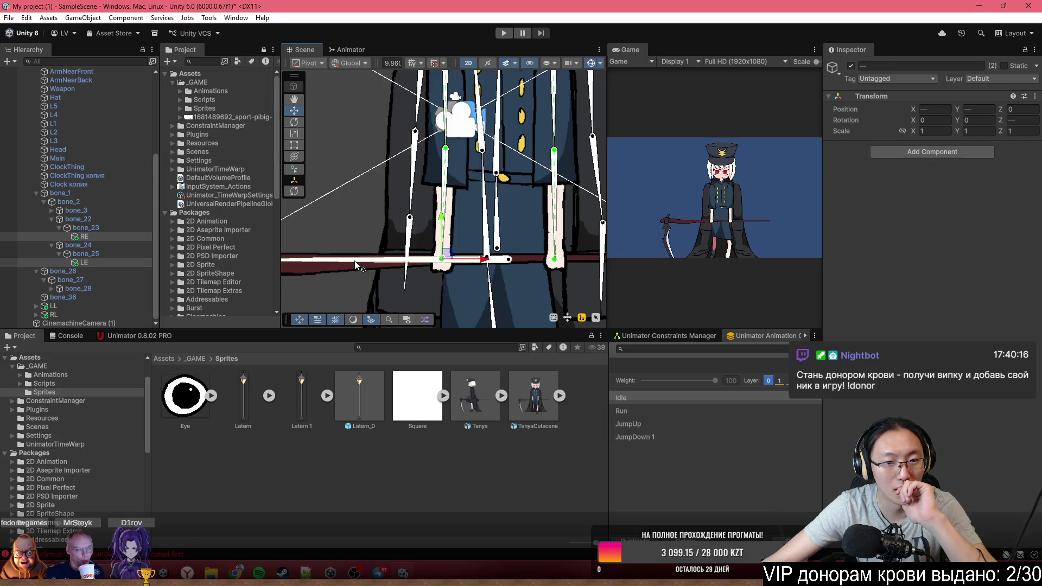
left_click(90, 264)
left_click(93, 238, "ctrl")
mouse_move(93, 259)
left_mouse_down()
mouse_move(80, 292)
mouse_move(89, 299)
left_mouse_up()
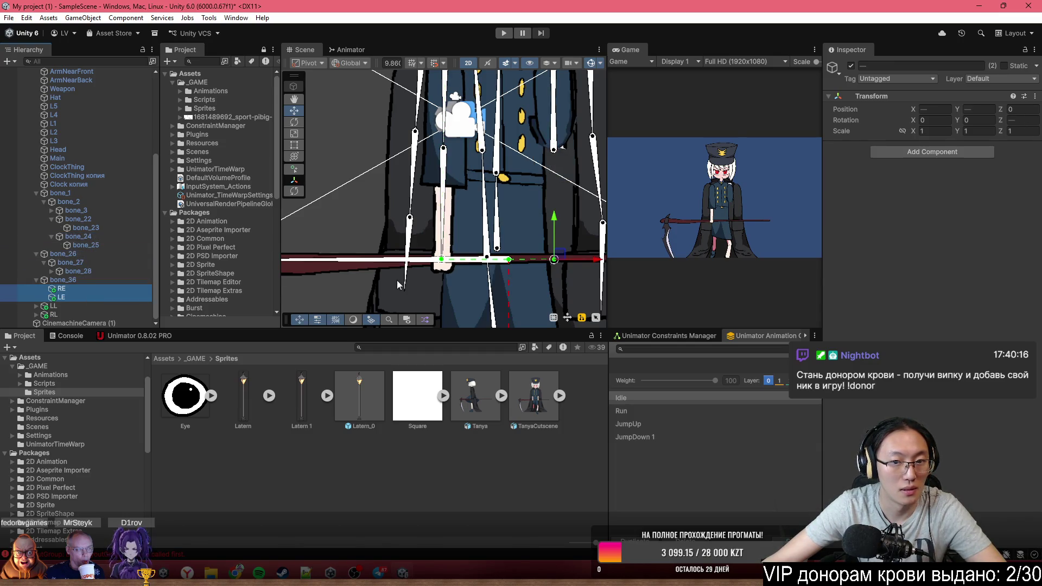
left_click(448, 276)
scroll(458, 275, "down", 2)
mouse_move(458, 275)
left_mouse_down()
mouse_move(383, 271)
mouse_move(513, 272)
mouse_move(451, 208)
left_mouse_up()
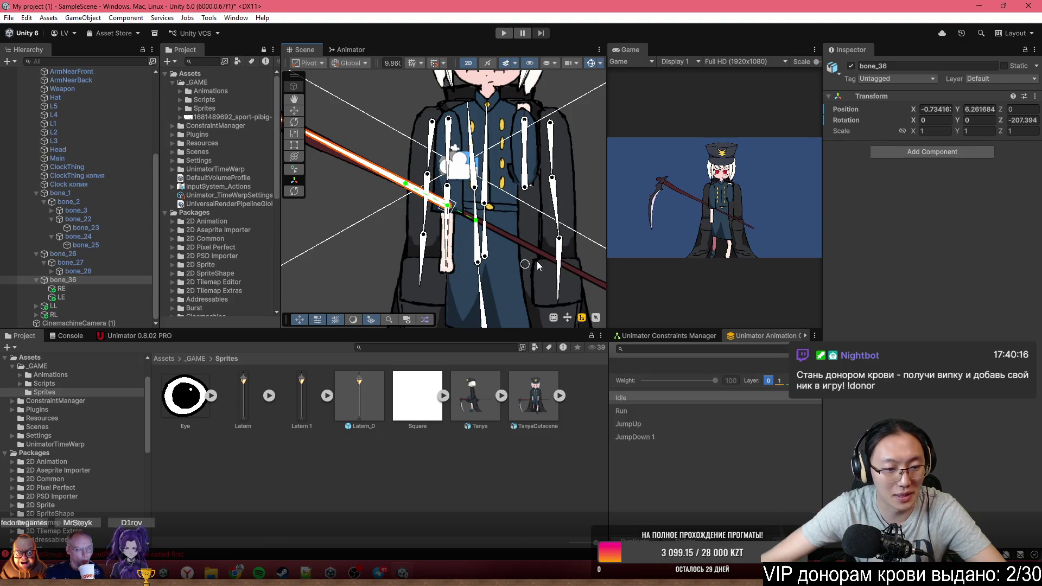
key("ctrl+z")
key("ctrl+z")
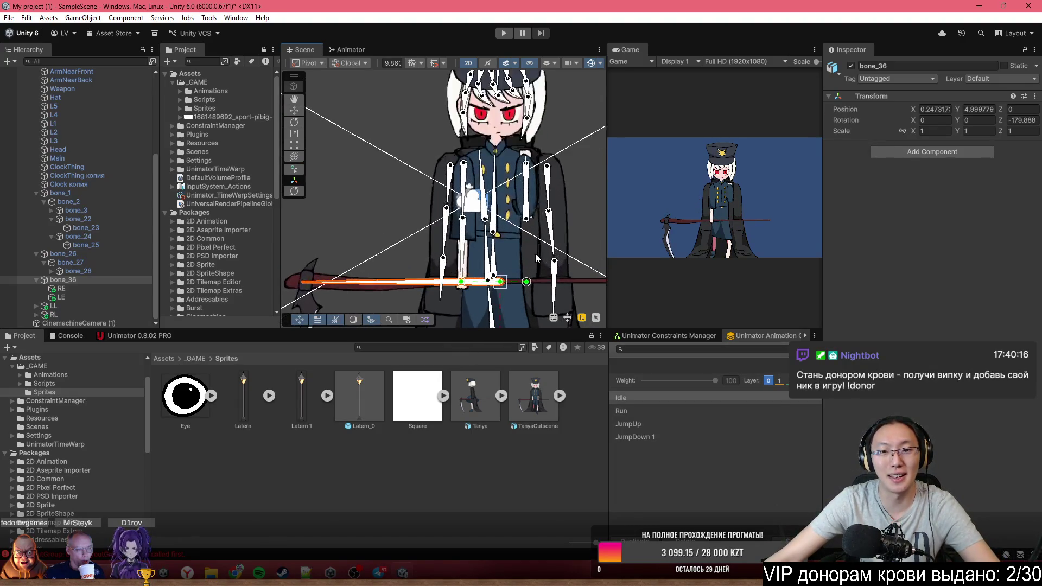
scroll(536, 258, "up", 1)
left_click(74, 279)
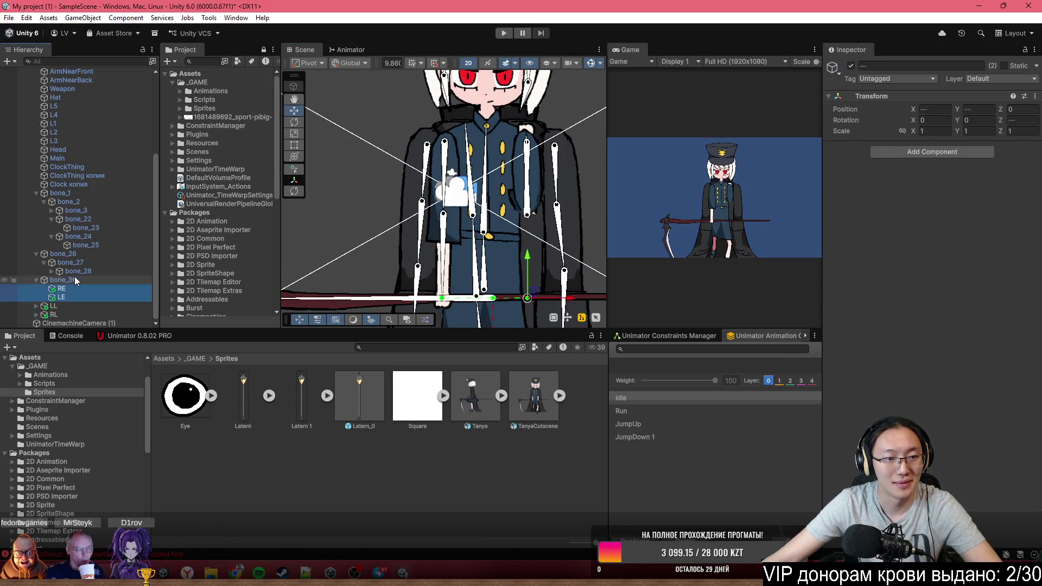
key("ctrl+z")
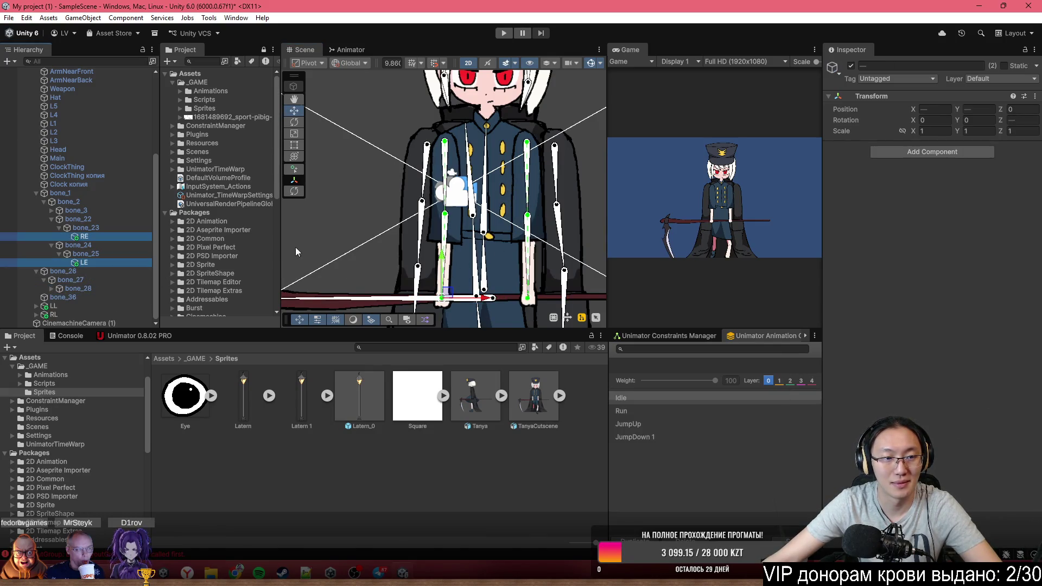
scroll(377, 246, "down", 5)
left_click(460, 145)
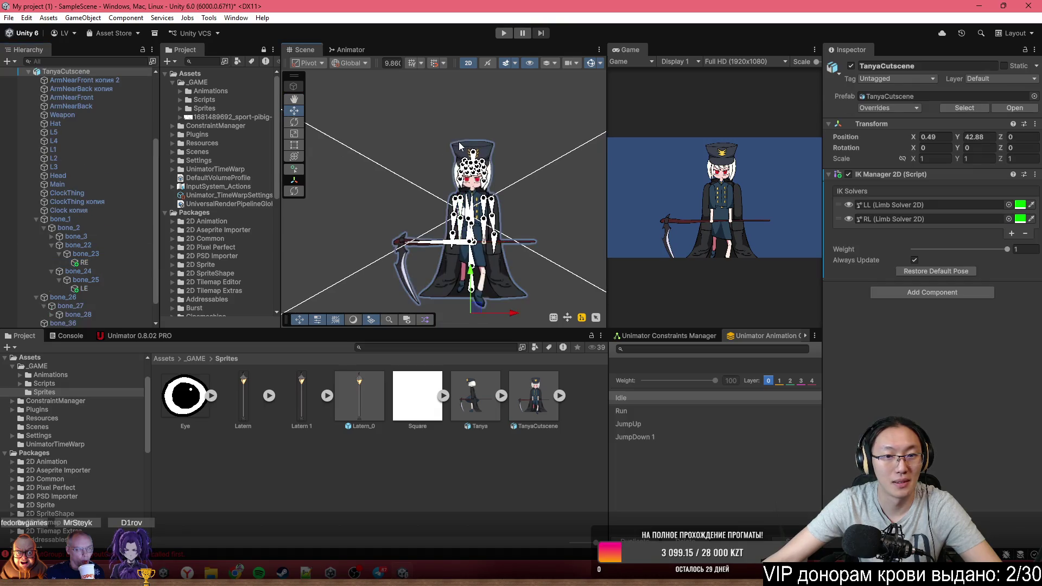
Test the IK by raising an arm by its hand, then undo it
left_click(408, 128)
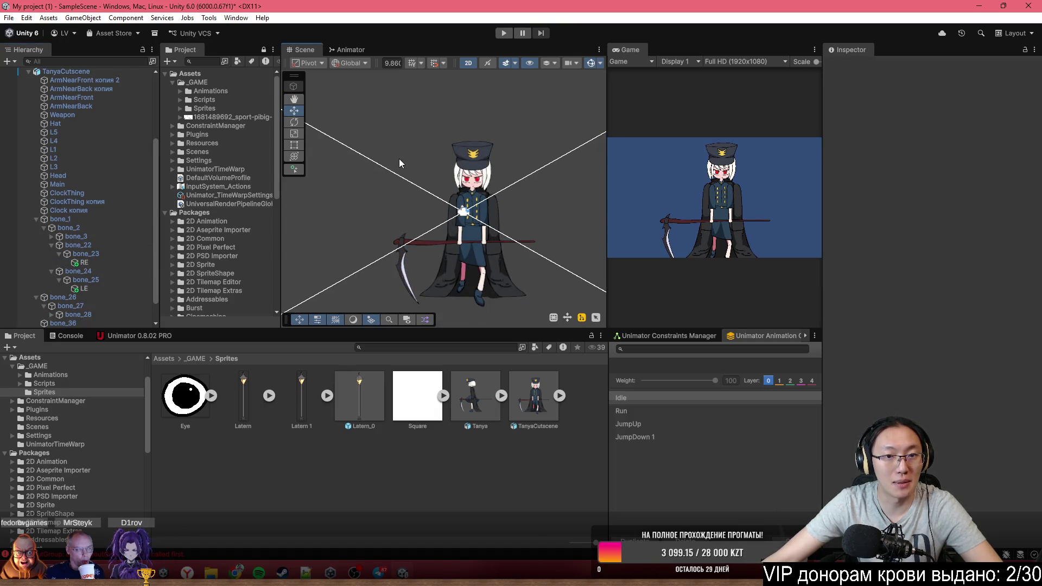
scroll(418, 231, "up", 6)
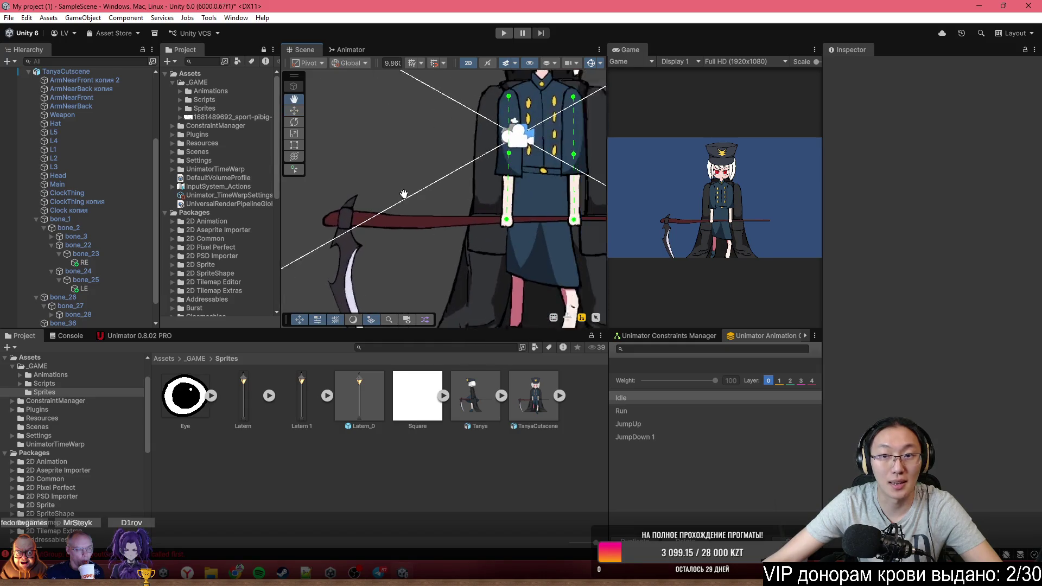
scroll(507, 231, "up", 2)
mouse_move(478, 215)
left_mouse_down()
mouse_move(458, 176)
mouse_move(421, 143)
mouse_move(346, 109)
mouse_move(348, 128)
mouse_move(391, 179)
mouse_move(477, 213)
mouse_move(478, 173)
left_mouse_up()
left_click(115, 264)
key("ctrl+z")
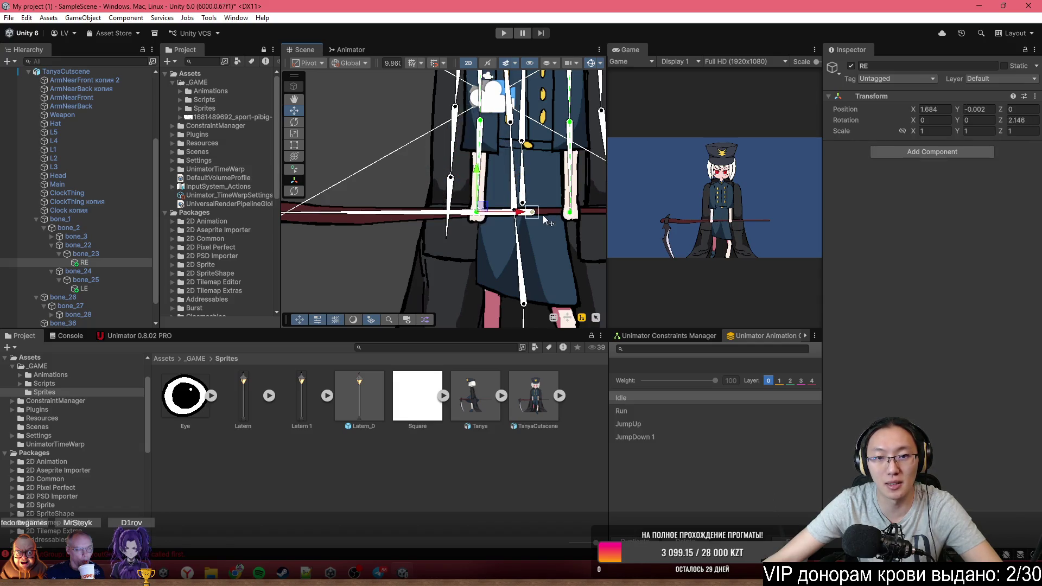
scroll(99, 303, "down", 2)
Move the LL target, then parent LL and RL under the scythe bone bone_36
left_click(109, 306)
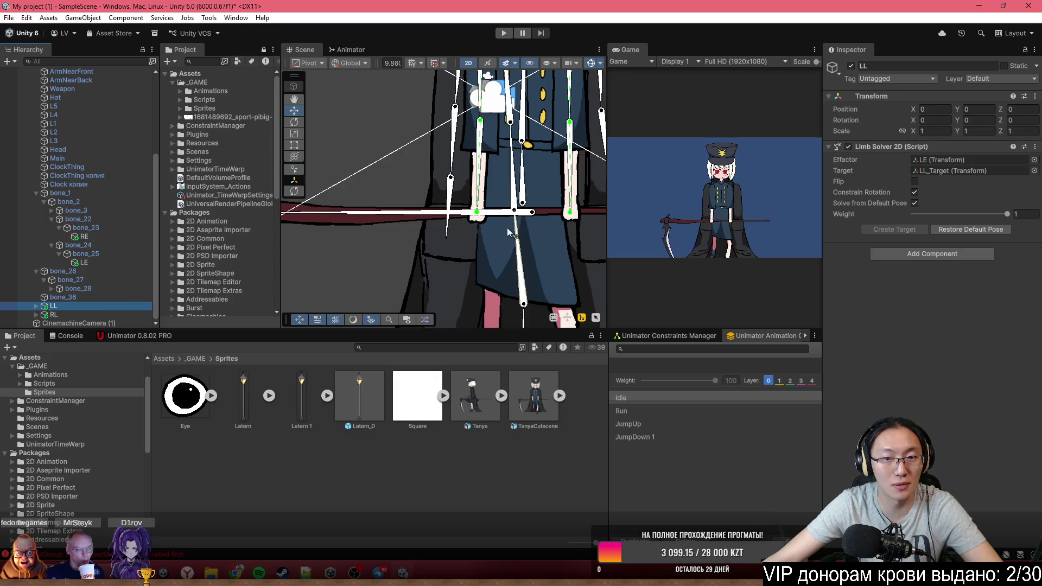
key("f")
scroll(313, 115, "down", 3)
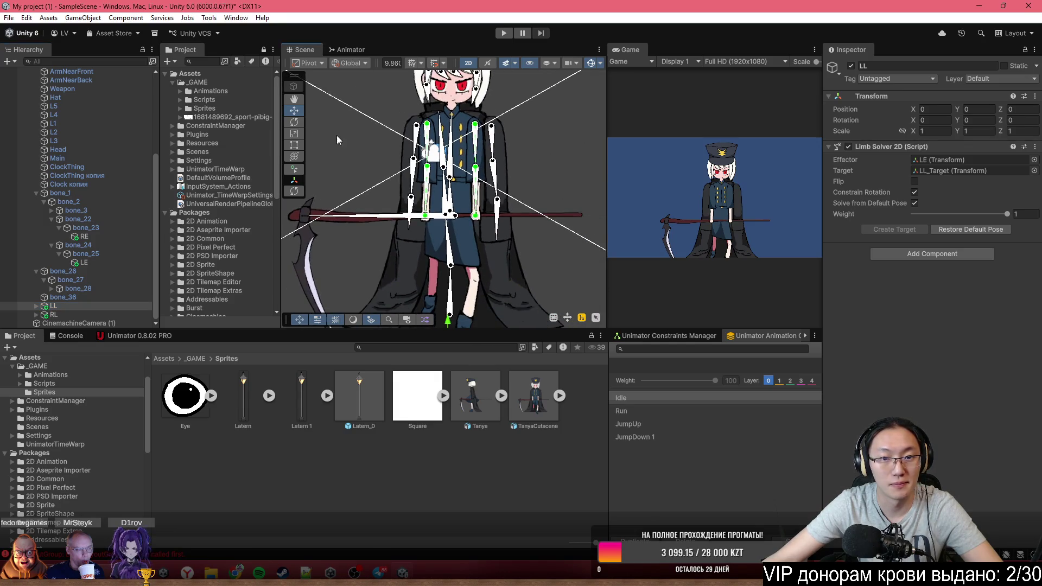
scroll(484, 302, "down", 1)
left_click_drag(452, 307, 489, 266)
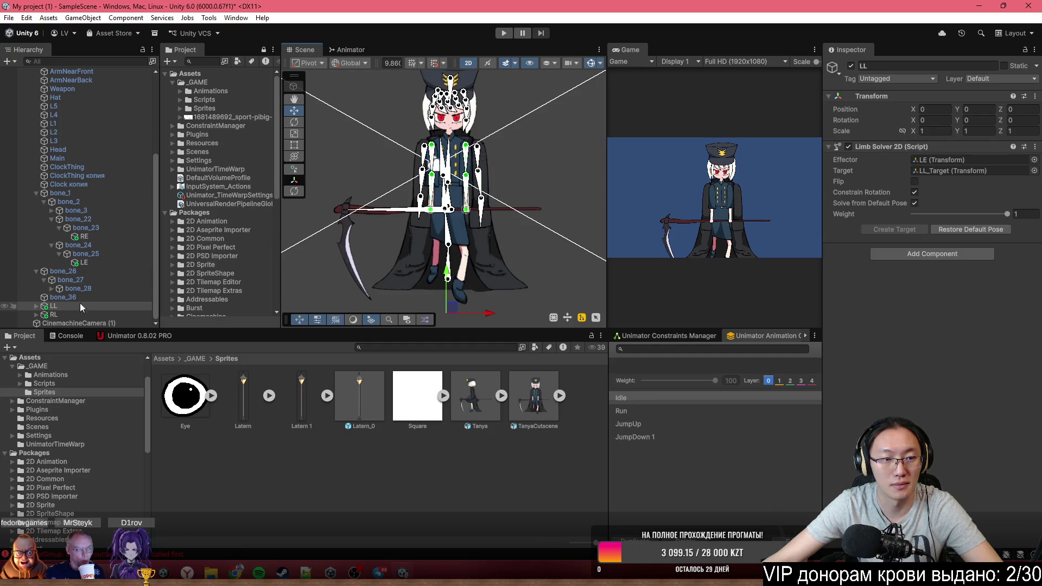
left_click(70, 314, "ctrl")
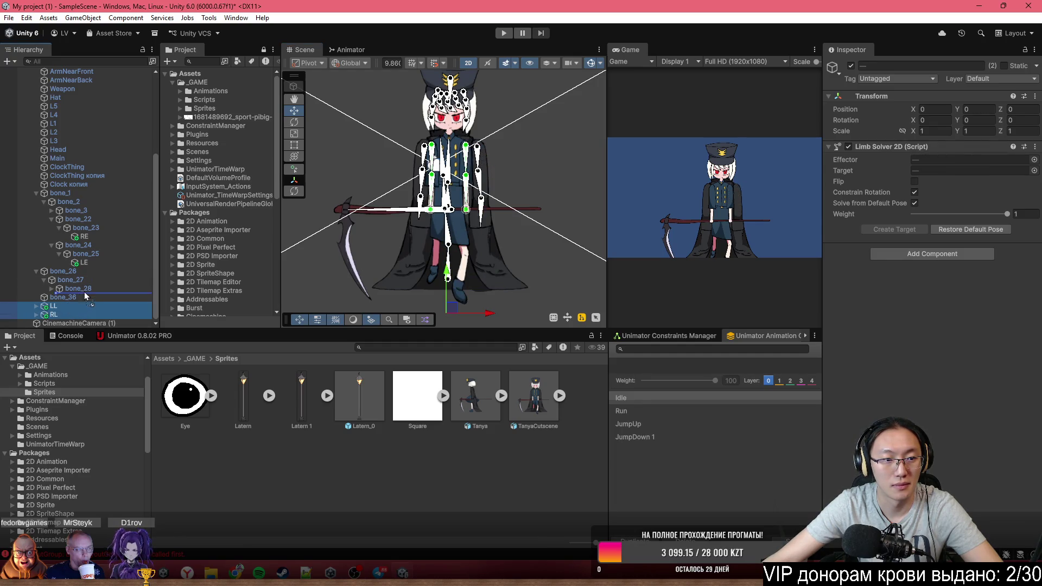
left_click_drag(87, 293, 74, 310)
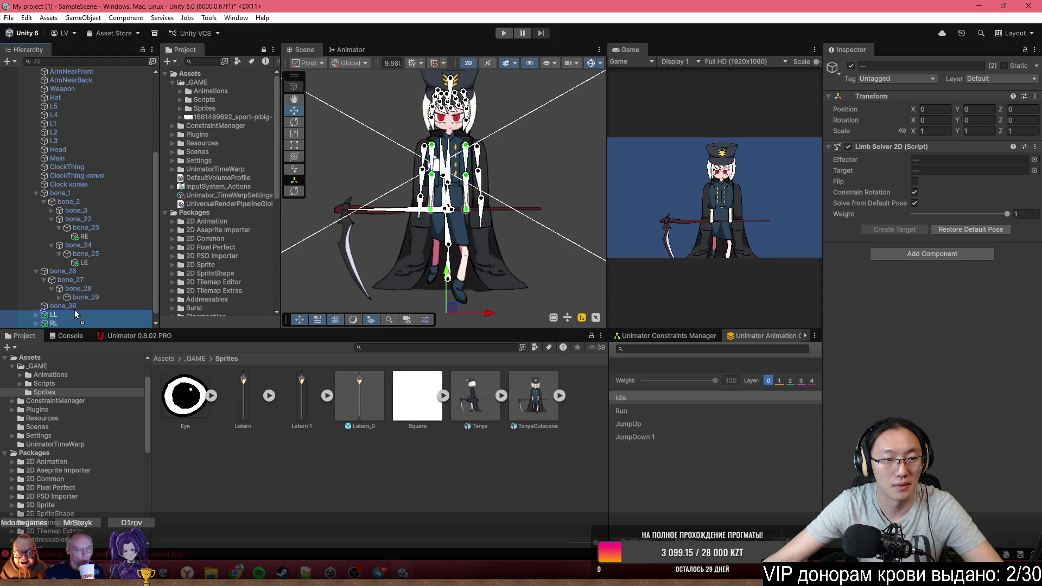
Rotate and lift the scythe bone to Z -216.969 so the arms follow it
left_click_drag(387, 212, 392, 197)
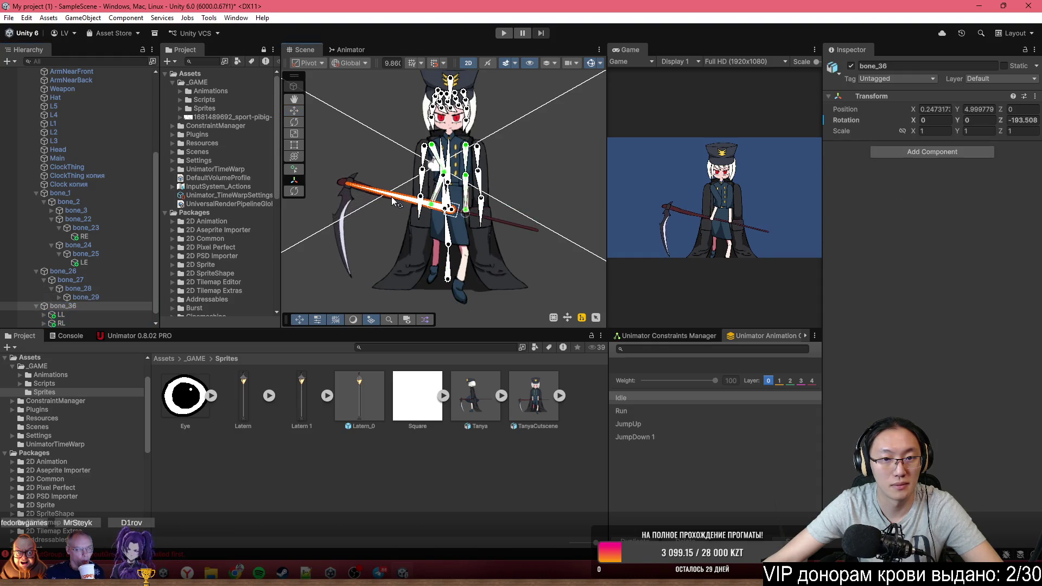
scroll(455, 227, "up", 3)
mouse_move(458, 214)
left_mouse_down()
mouse_move(378, 146)
mouse_move(371, 199)
mouse_move(521, 277)
left_mouse_up()
left_click_drag(449, 239, 457, 190)
left_click_drag(532, 250, 537, 219)
scroll(488, 238, "up", 5)
scroll(466, 259, "up", 2)
left_click(484, 257)
scroll(484, 257, "up", 1)
Set Order in Layer to 22 for ArmNearBack and 24 for ArmNearFront
left_click(463, 266)
left_click(463, 266)
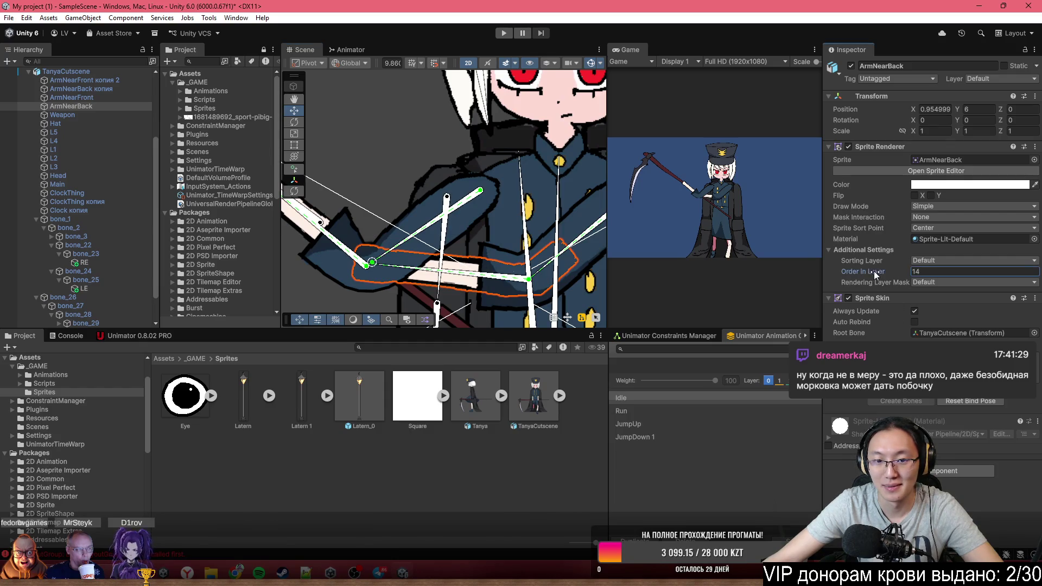
left_click_drag(874, 271, 877, 272)
scroll(537, 252, "down", 2)
left_click(546, 253)
left_click(545, 247)
left_click_drag(874, 276, 881, 275)
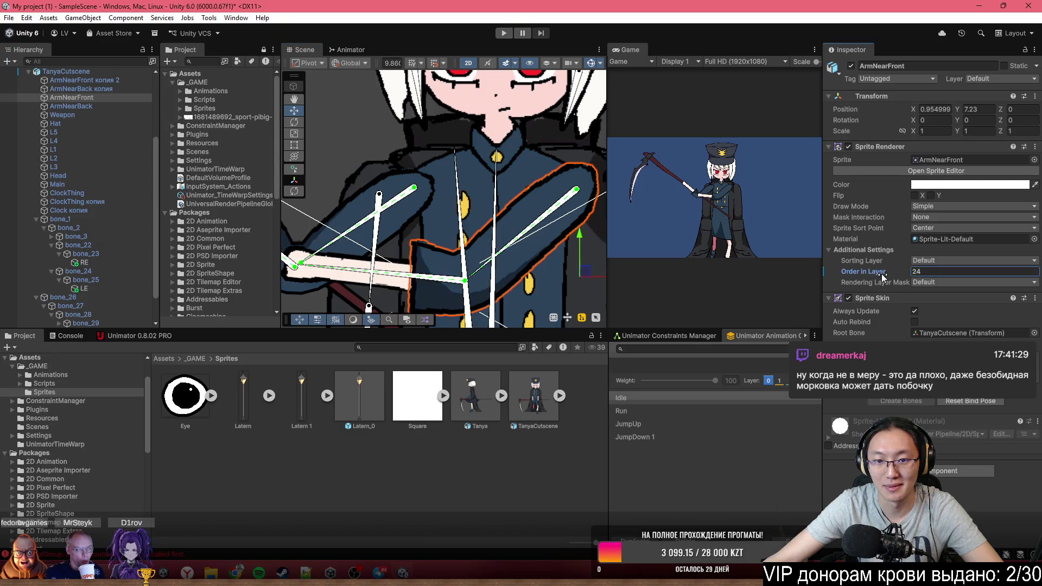
scroll(550, 178, "down", 2)
scroll(541, 230, "down", 2)
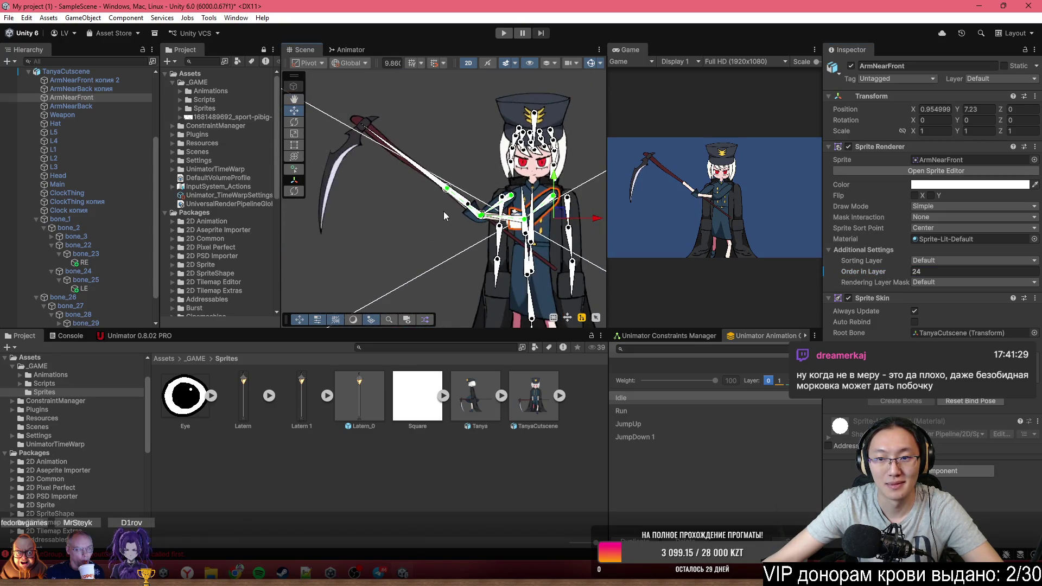
scroll(478, 258, "up", 2)
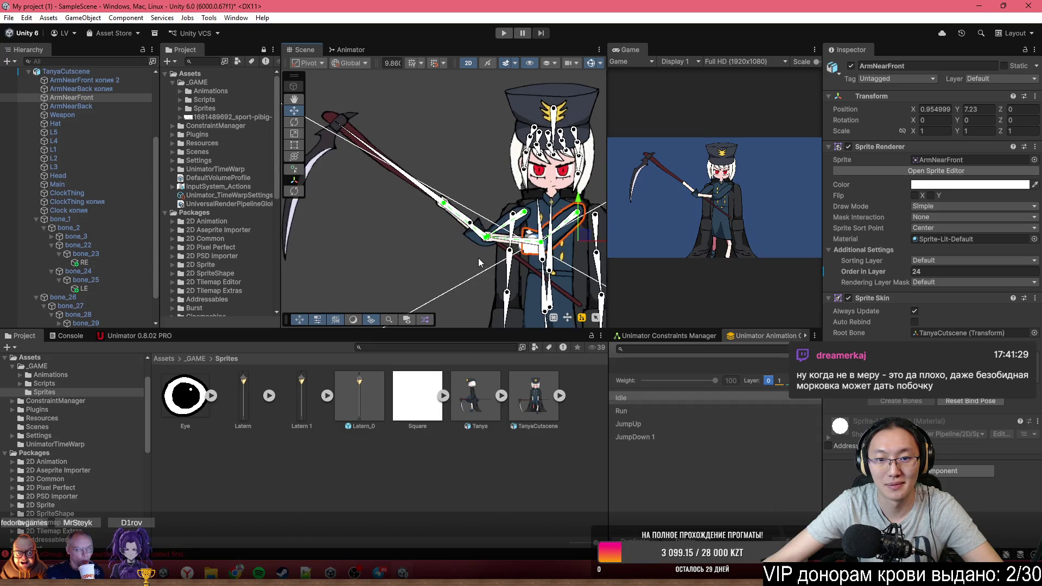
scroll(478, 258, "up", 3)
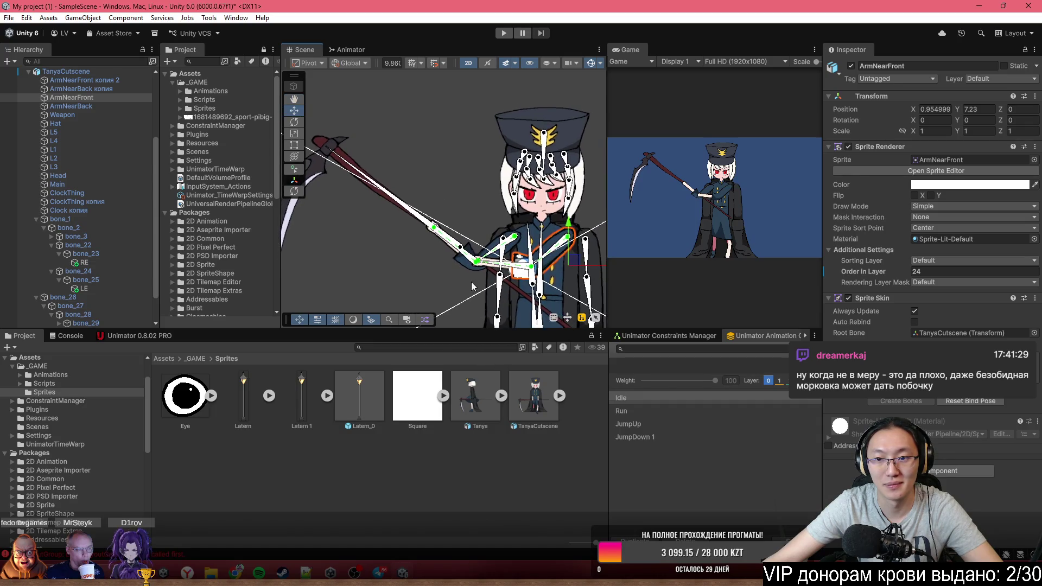
Raise the Weapon sprite's Order in Layer to 20 and tilt the scythe upright to Z -237.973
left_click(365, 183)
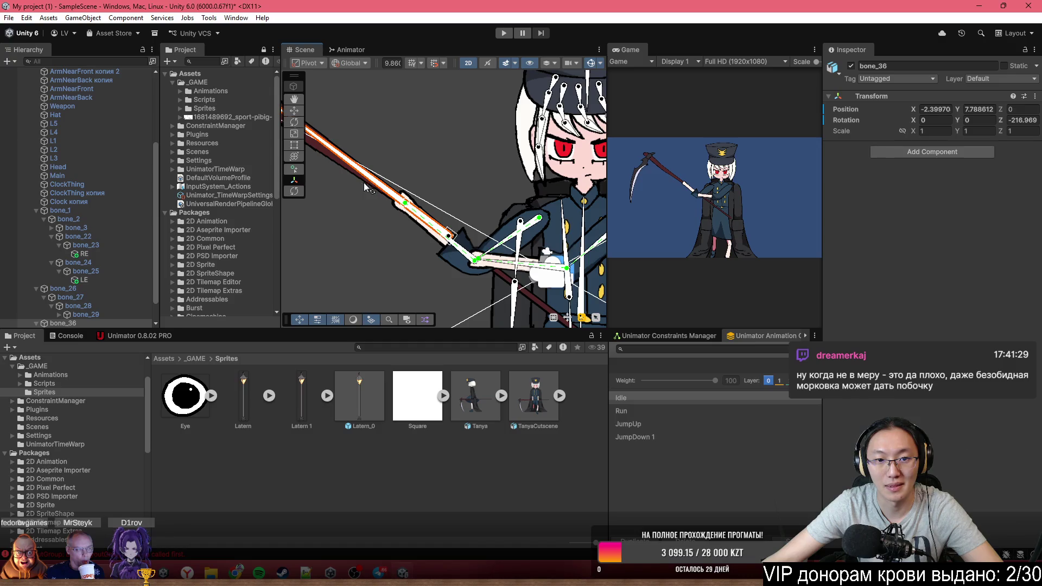
scroll(393, 224, "up", 3)
left_click(389, 174)
key("w")
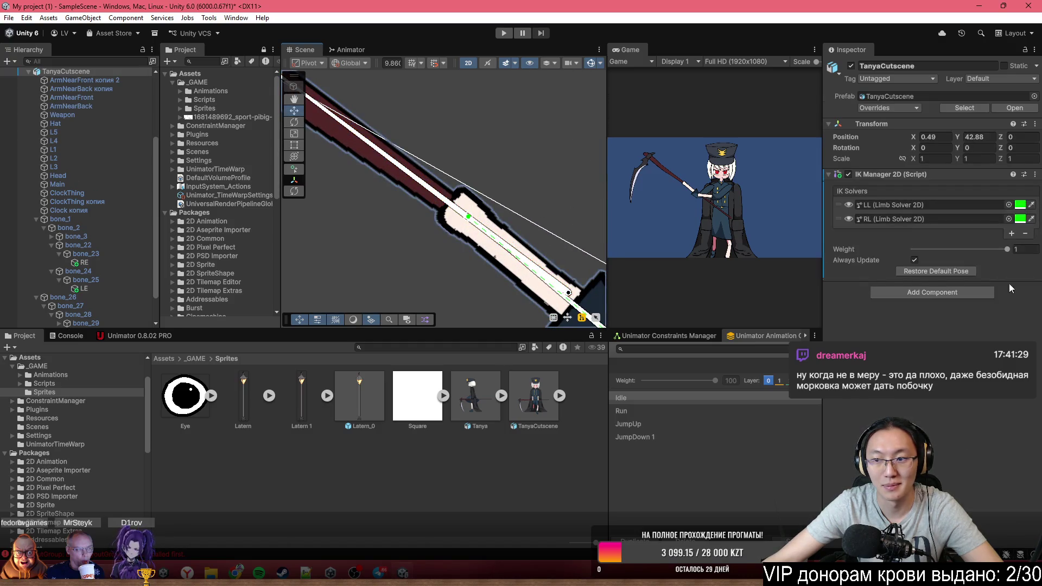
left_click(357, 162)
left_click(369, 156)
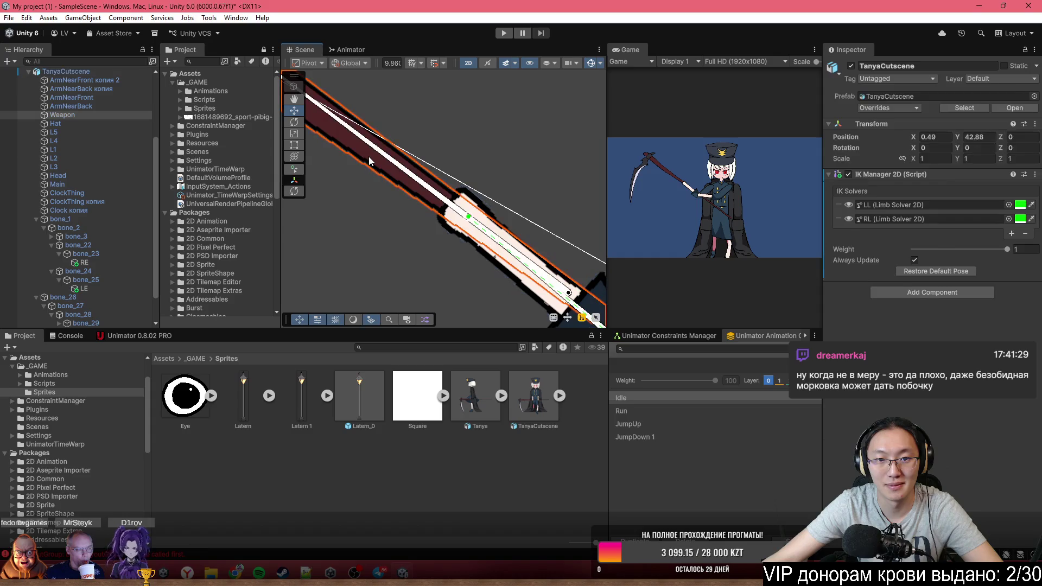
left_click(370, 159)
left_click_drag(882, 273, 885, 274)
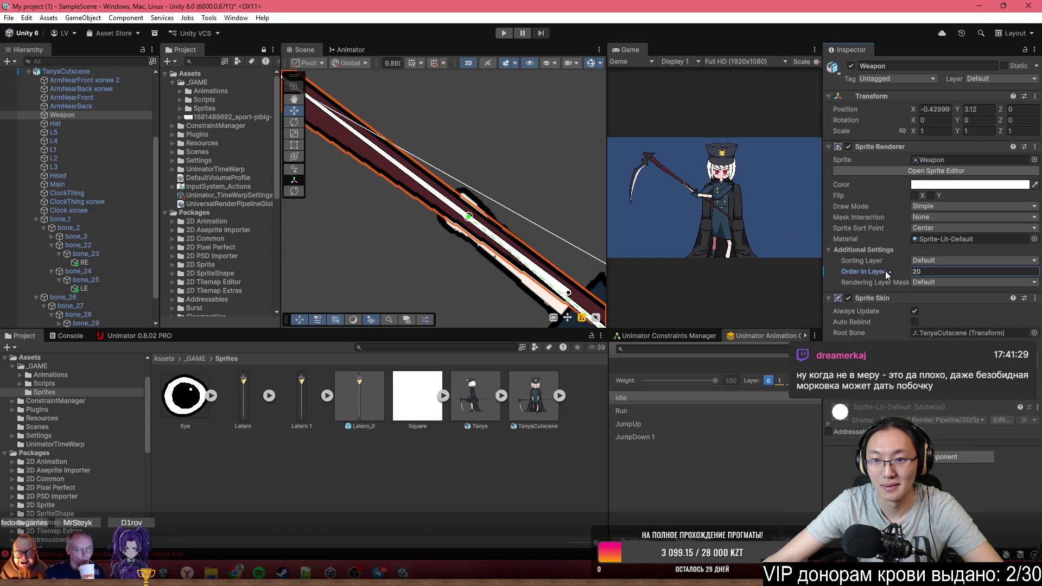
scroll(426, 215, "down", 6)
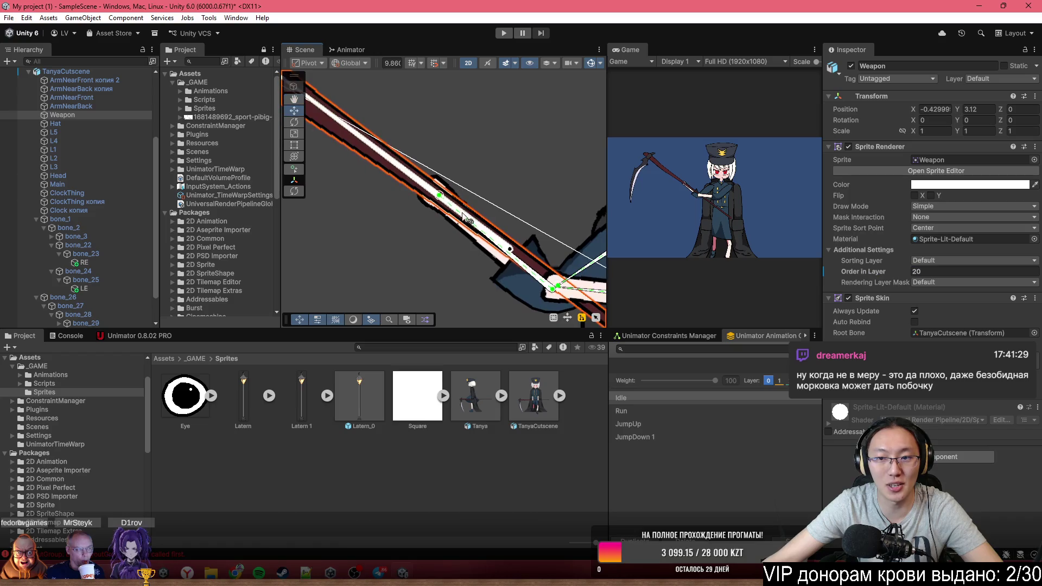
left_click_drag(467, 241, 477, 222)
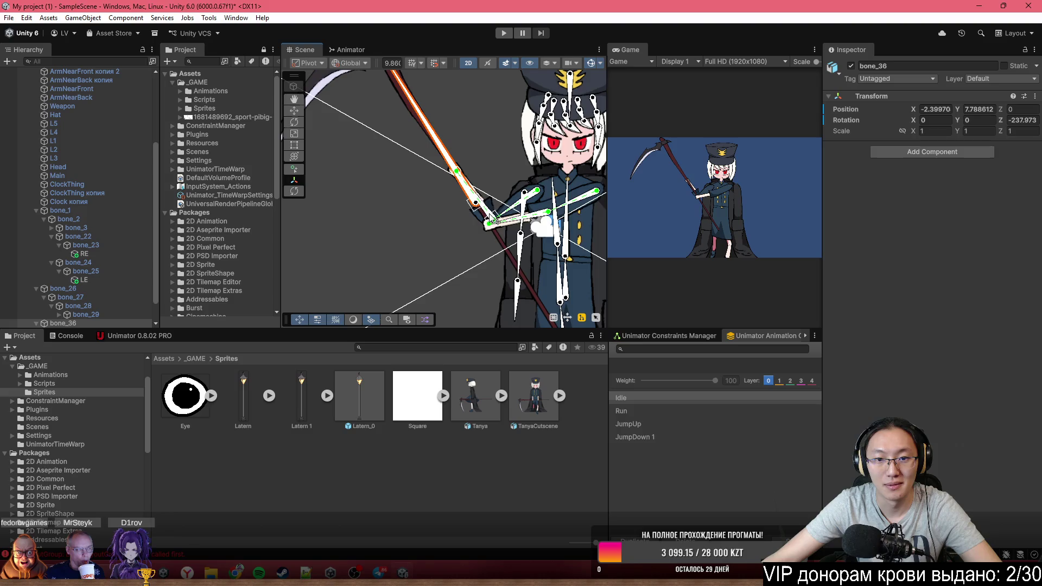
Move the scythe bone right and rotate it to Z -136.834, angled down across the body
scroll(498, 223, "up", 2)
mouse_move(471, 205)
left_mouse_down()
mouse_move(550, 216)
mouse_move(514, 235)
mouse_move(563, 239)
mouse_move(520, 210)
left_mouse_up()
scroll(502, 225, "down", 5)
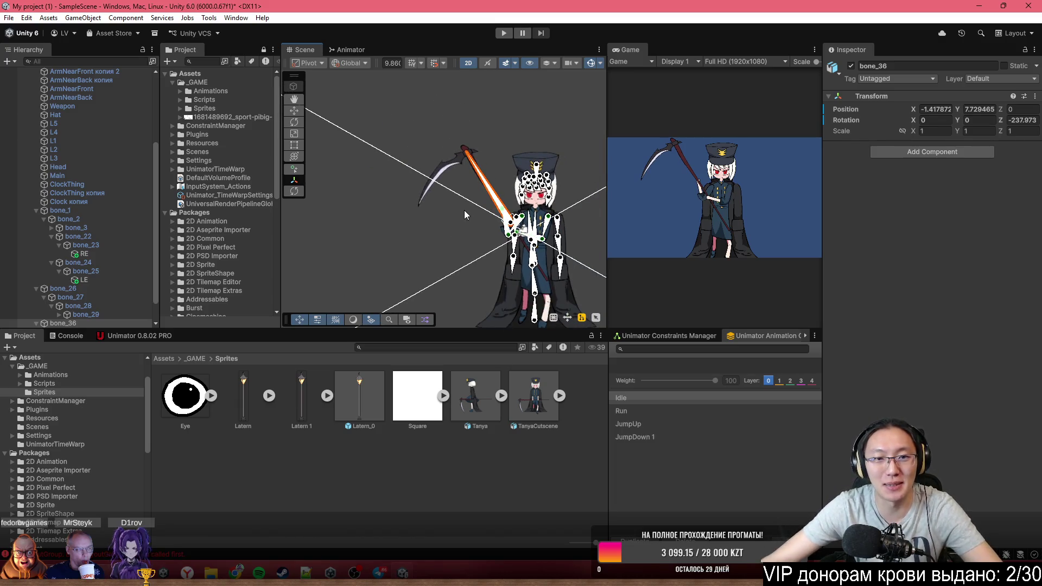
scroll(464, 215, "down", 4)
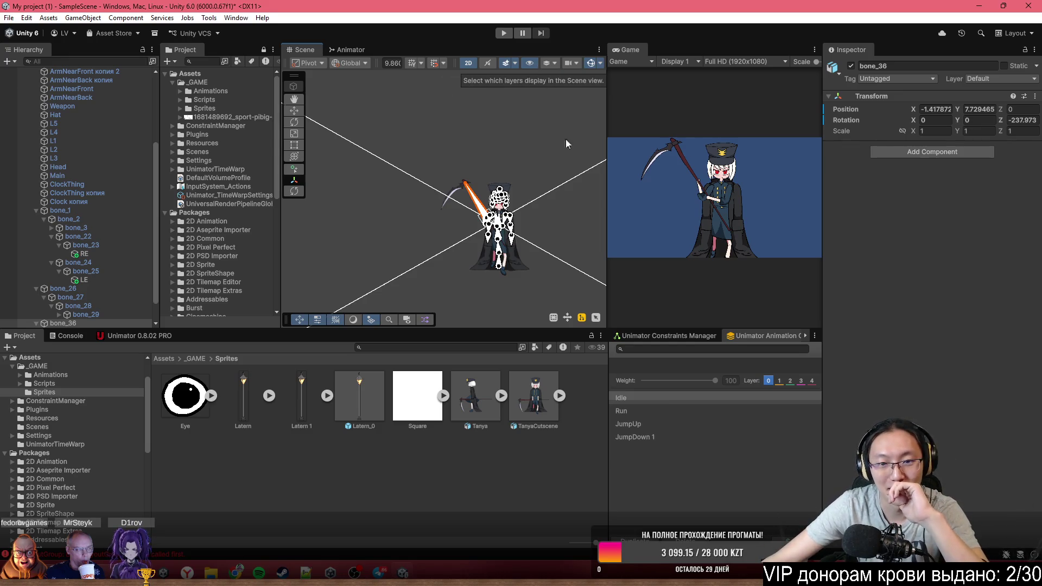
scroll(491, 213, "up", 2)
scroll(491, 215, "up", 5)
mouse_move(442, 156)
left_mouse_down()
mouse_move(437, 146)
mouse_move(428, 220)
mouse_move(421, 213)
mouse_move(472, 193)
mouse_move(570, 259)
mouse_move(590, 259)
mouse_move(610, 237)
mouse_move(604, 247)
left_mouse_up()
scroll(527, 242, "down", 2)
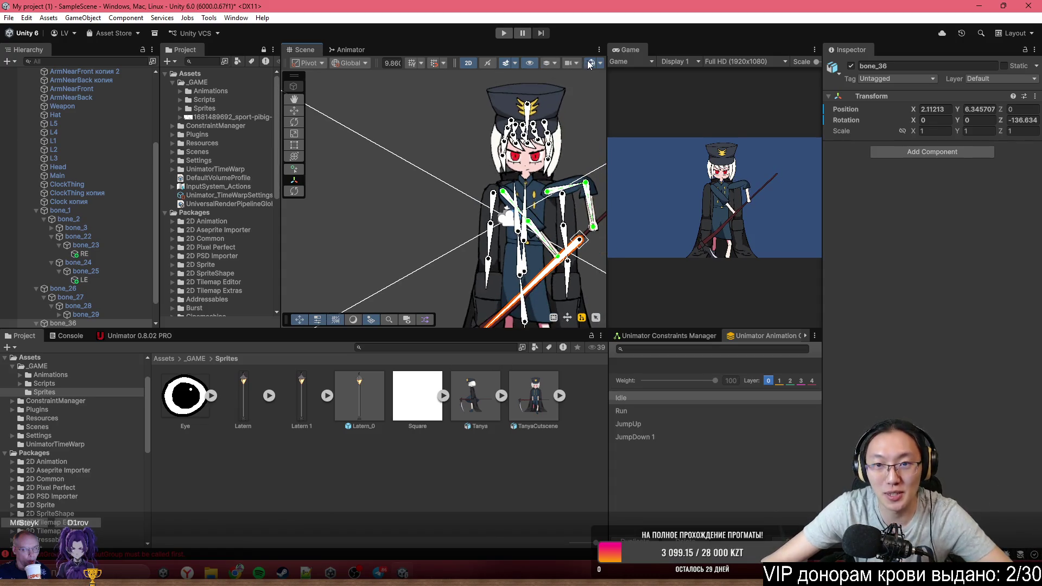
Hide gizmos, switch to a 3D view, and rotate the scythe bone in Local mode toward horizontal
left_click(590, 63)
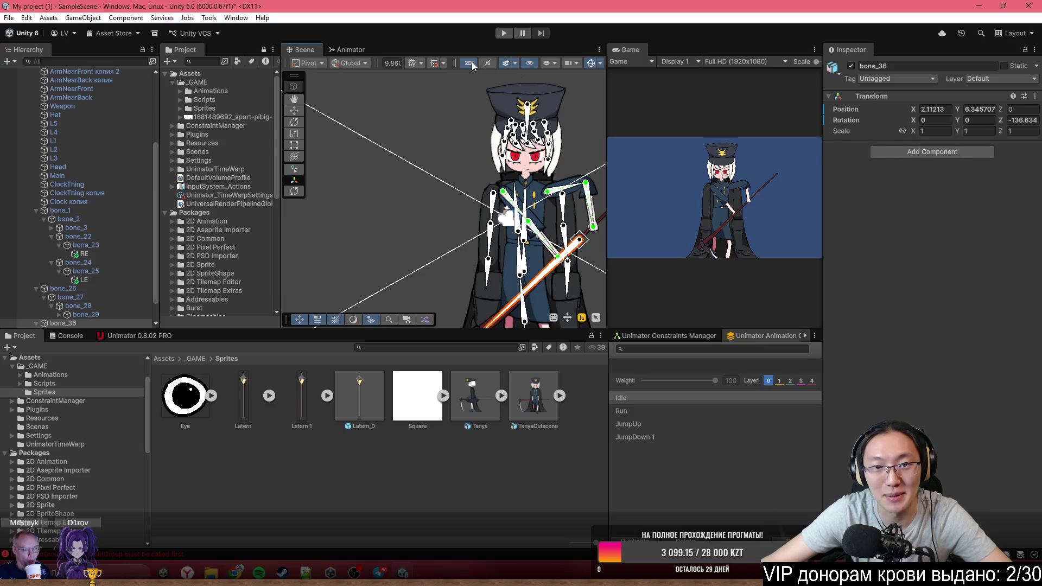
left_click(470, 63)
mouse_move(430, 97)
left_mouse_down()
mouse_move(677, 168)
mouse_move(663, 174)
mouse_move(666, 153)
mouse_move(855, 118)
left_mouse_up()
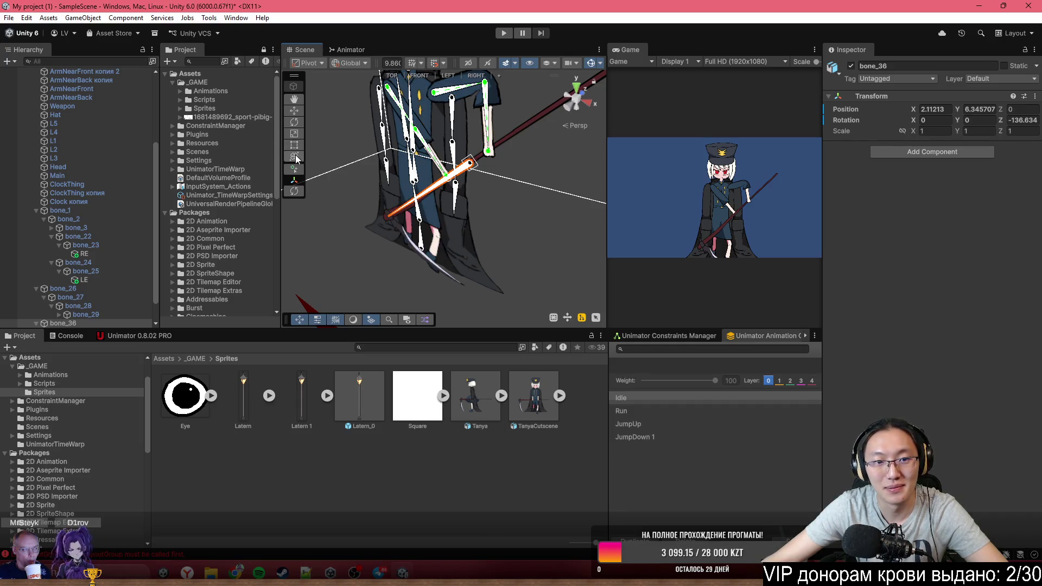
left_click(294, 123)
left_click(350, 65)
left_click(358, 88)
left_click_drag(483, 162, 564, 132)
mouse_move(385, 222)
left_mouse_down()
mouse_move(389, 184)
mouse_move(395, 197)
mouse_move(559, 146)
mouse_move(547, 108)
mouse_move(558, 101)
mouse_move(543, 144)
mouse_move(571, 124)
left_mouse_up()
Nudge the scythe bone, then move it in Global mode back down to the hands
scroll(571, 124, "up", 5)
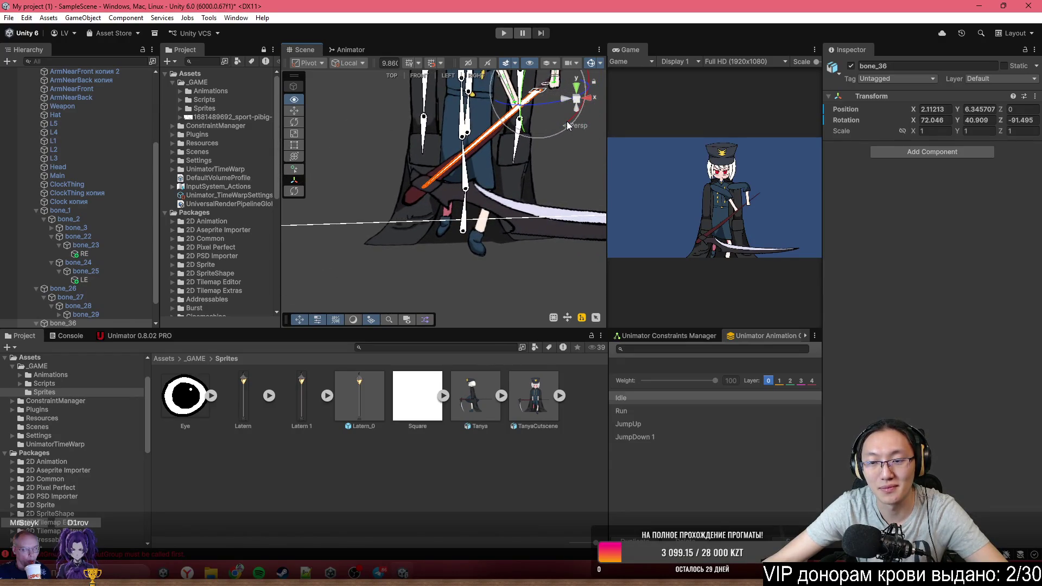
scroll(566, 124, "down", 5)
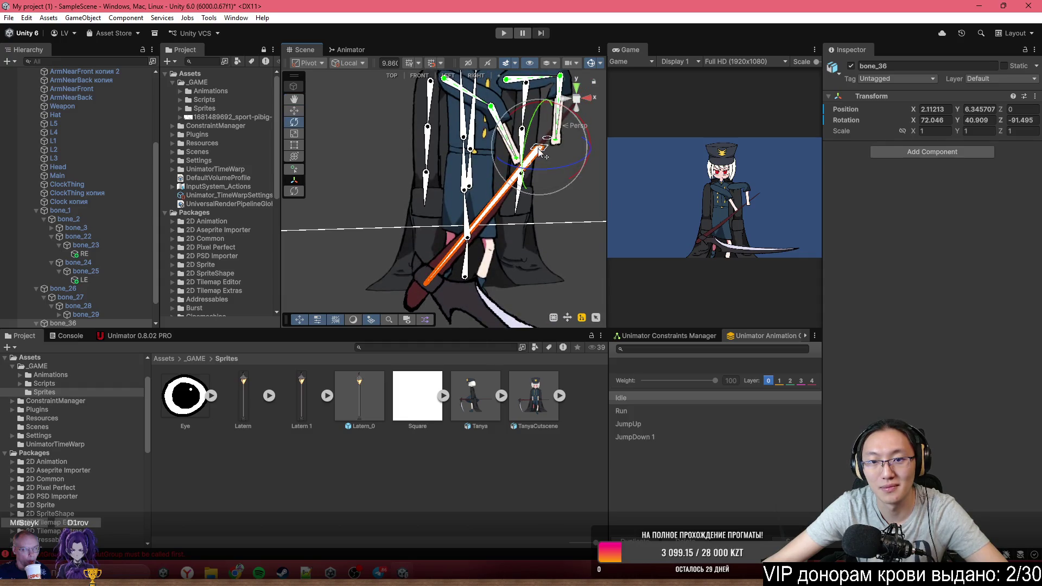
left_click_drag(537, 140, 541, 154)
right_click(541, 155)
key("Escape")
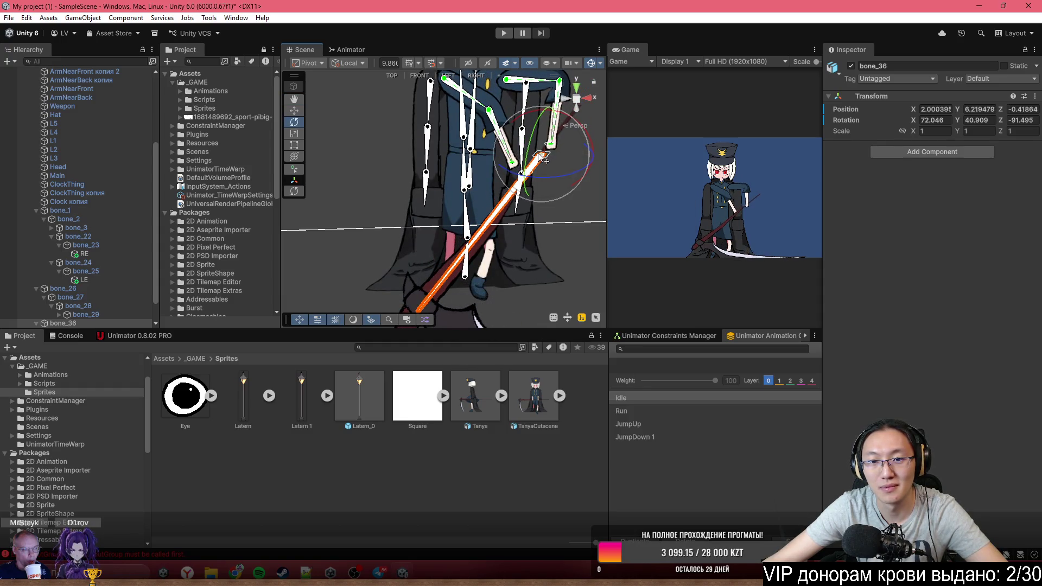
left_click(294, 111)
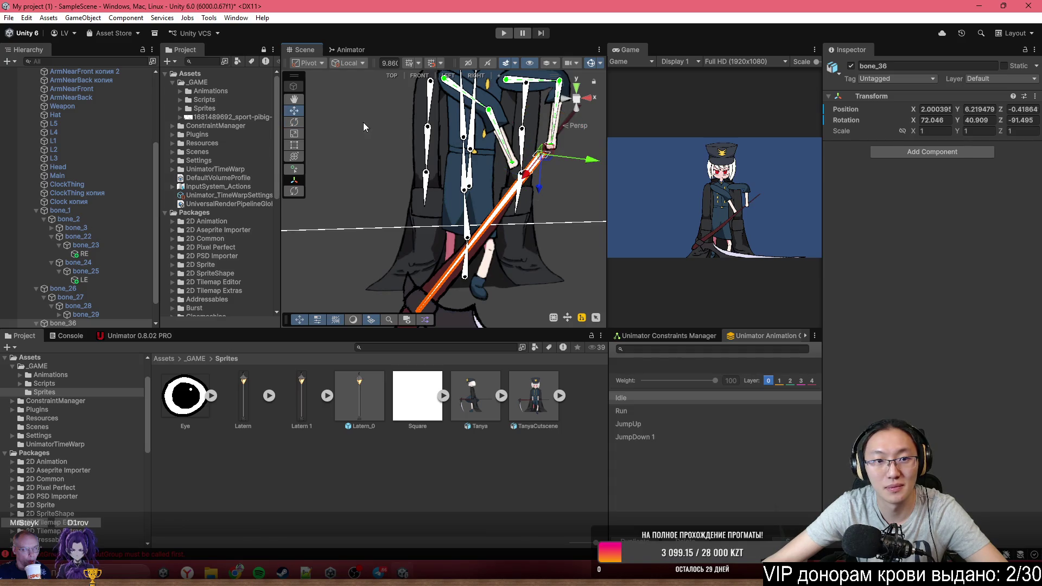
left_click(348, 64)
left_click(354, 73)
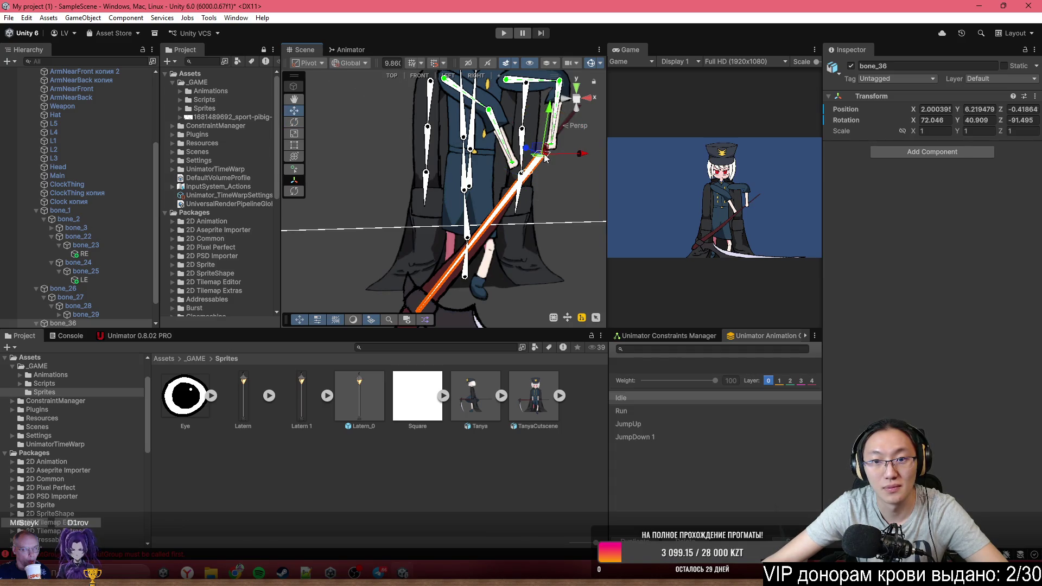
mouse_move(537, 155)
left_mouse_down()
mouse_move(532, 163)
mouse_move(537, 143)
mouse_move(560, 140)
left_mouse_up()
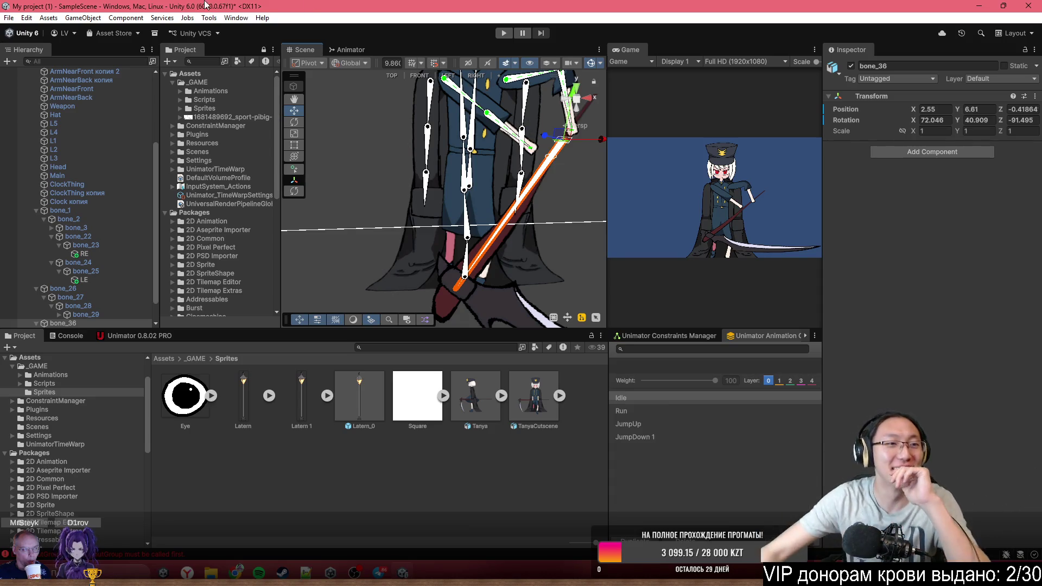
Create an empty root-level object named Cutscene at position X 0, Y 50, Z -10
scroll(76, 190, "up", 5)
left_click(66, 176)
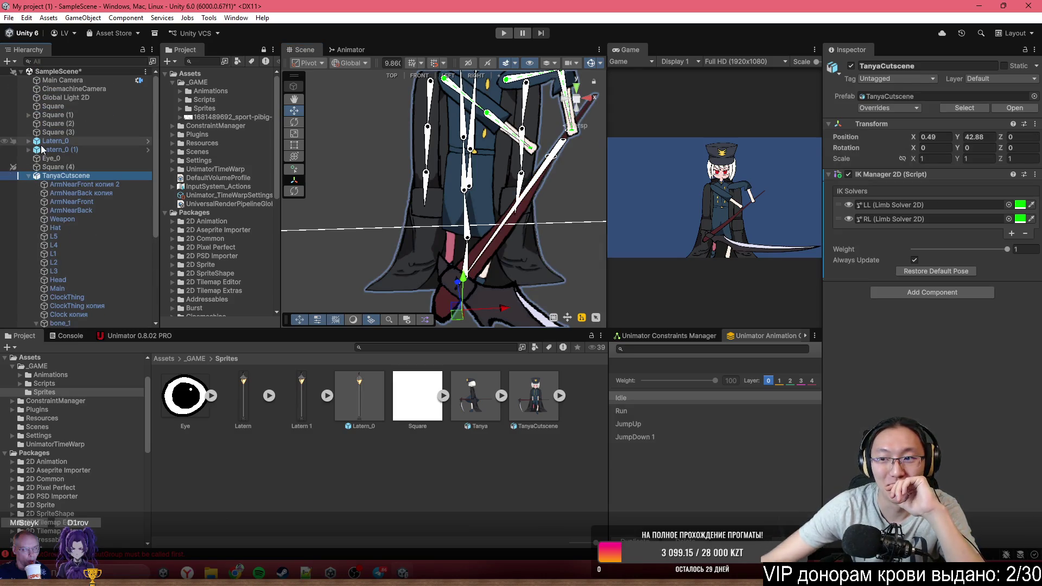
left_click(80, 81)
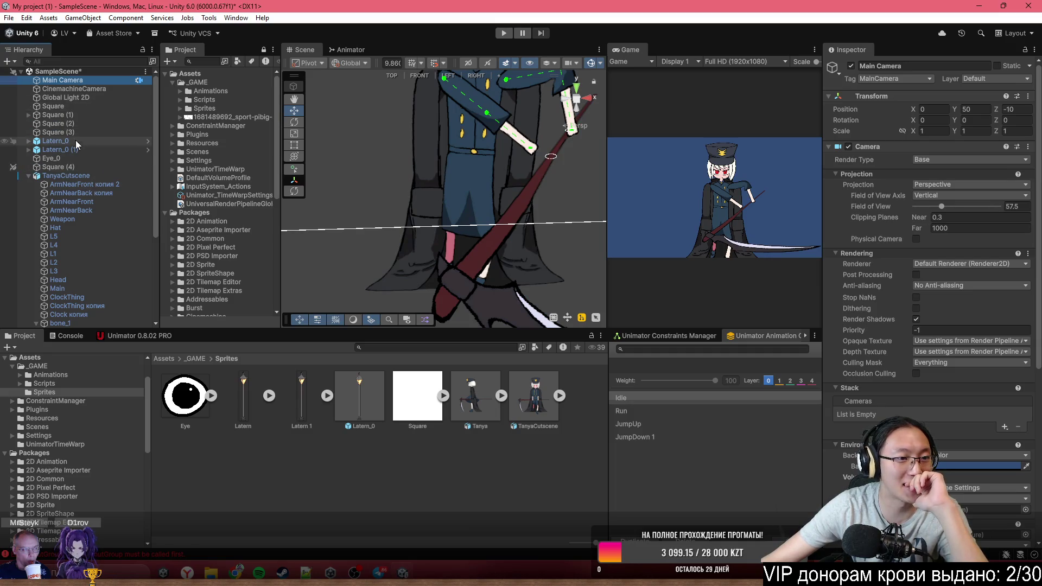
scroll(77, 141, "down", 1)
left_click(29, 167)
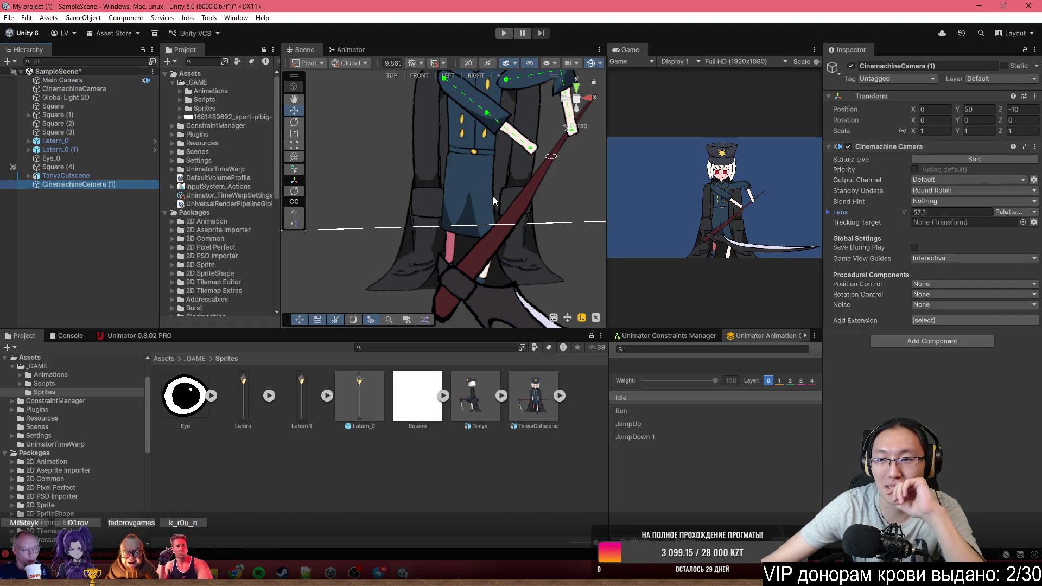
right_click(106, 194)
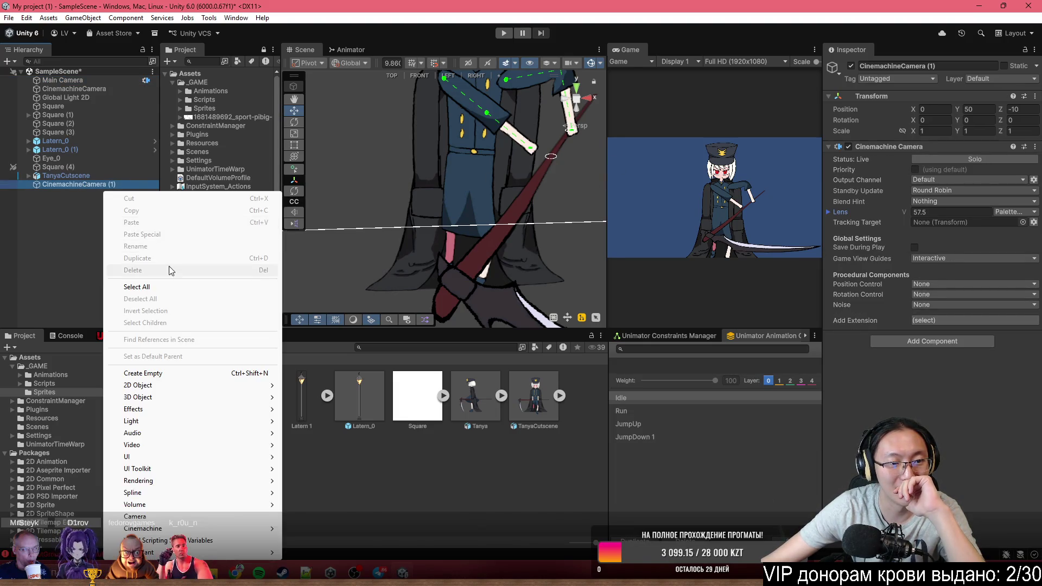
right_click(69, 186)
left_click(109, 297)
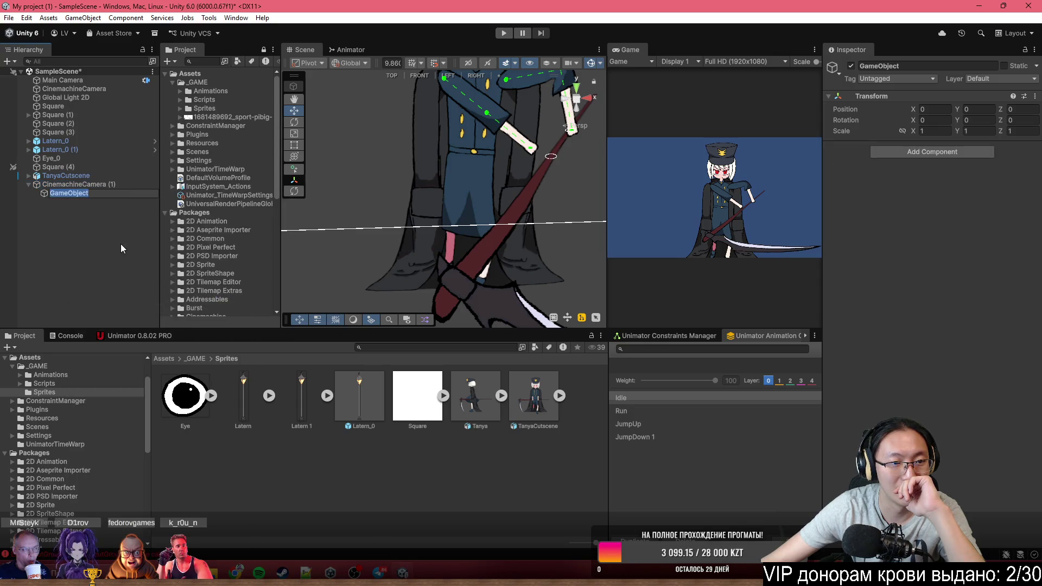
left_click(63, 192)
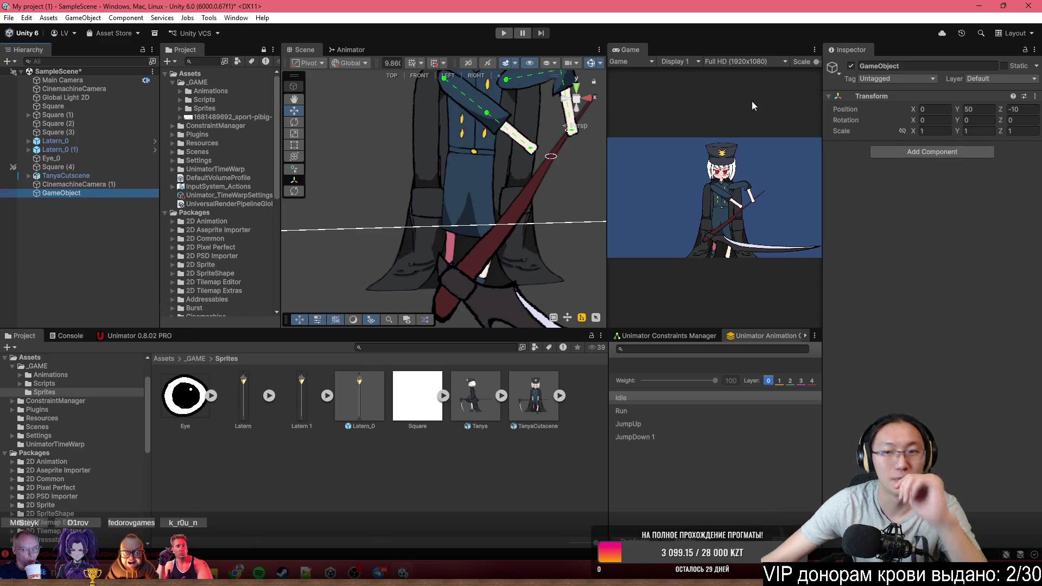
left_click(903, 67)
type("Cutscene")
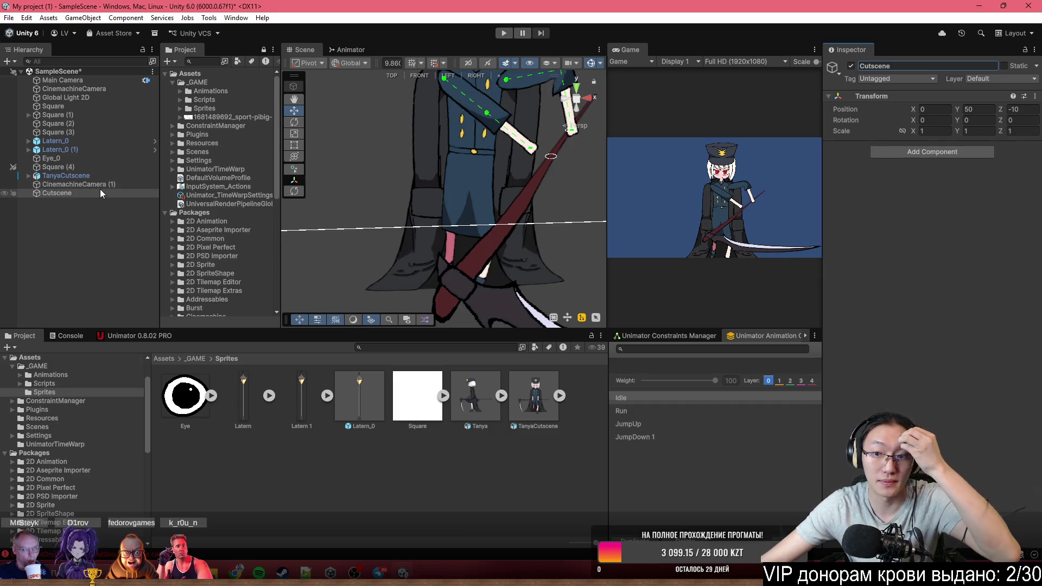
scroll(500, 197, "down", 2)
scroll(500, 196, "down", 2)
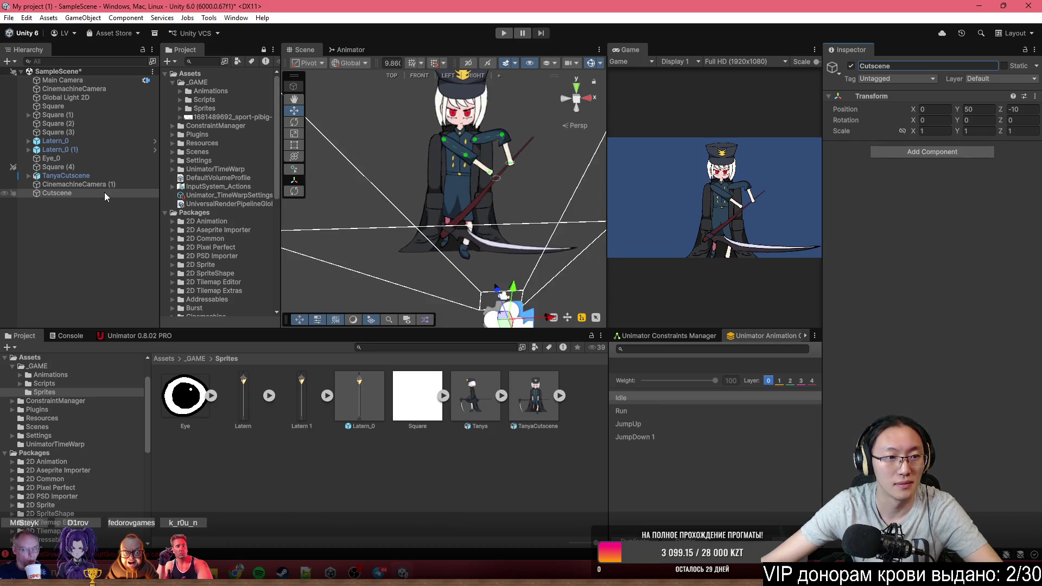
Parent TanyaCutscene under Cutscene and shift the character left along X
left_click(110, 177)
mouse_move(67, 176)
left_mouse_down()
mouse_move(69, 204)
mouse_move(70, 195)
left_mouse_up()
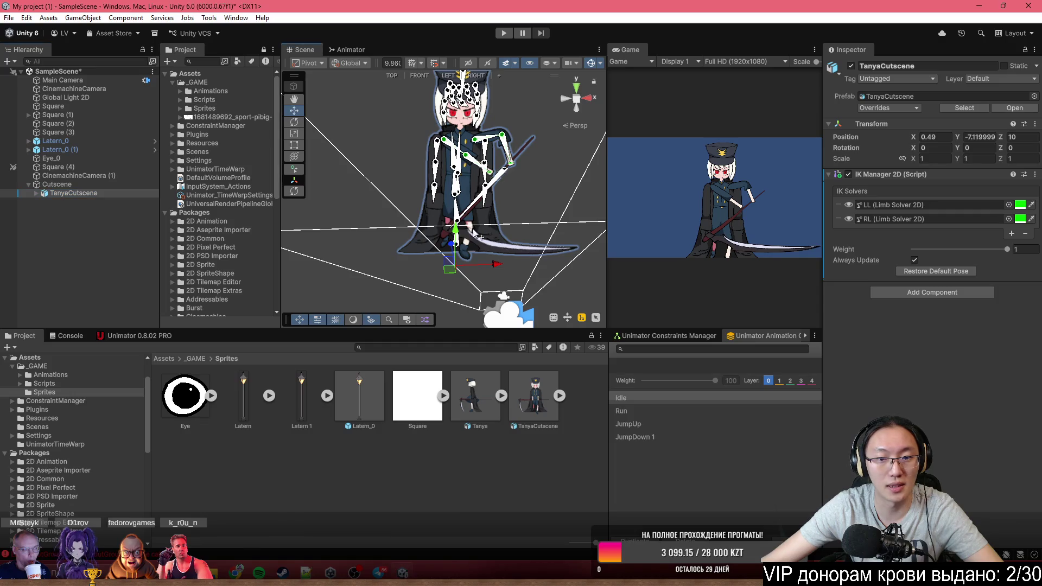
mouse_move(499, 265)
left_mouse_down()
mouse_move(350, 268)
mouse_move(421, 266)
left_mouse_up()
Rotate the scythe bone bone_36 to a new angle and nudge it into position
left_click_drag(350, 216, 409, 230)
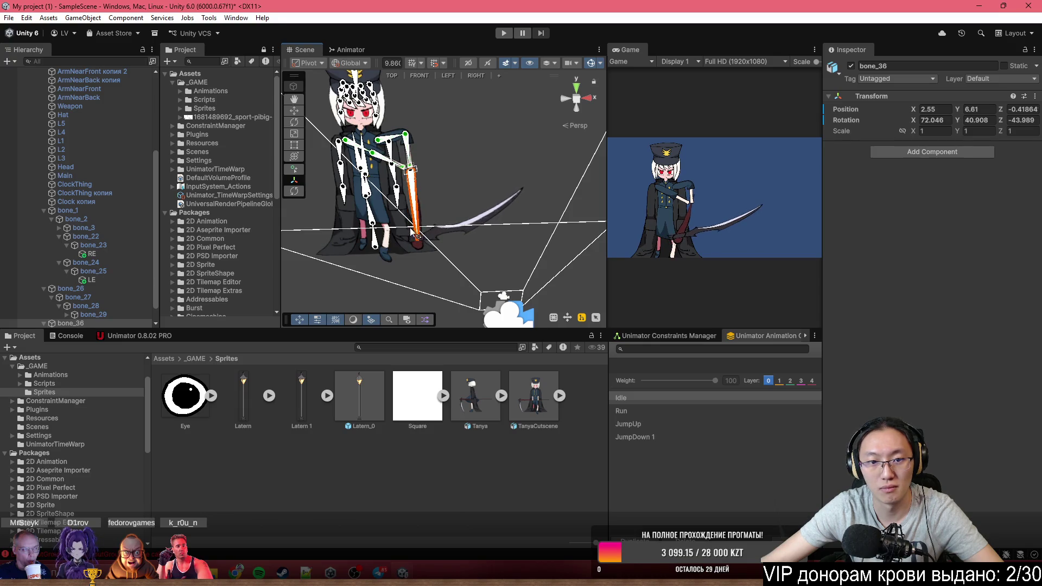
scroll(416, 152, "up", 3)
scroll(415, 152, "up", 2)
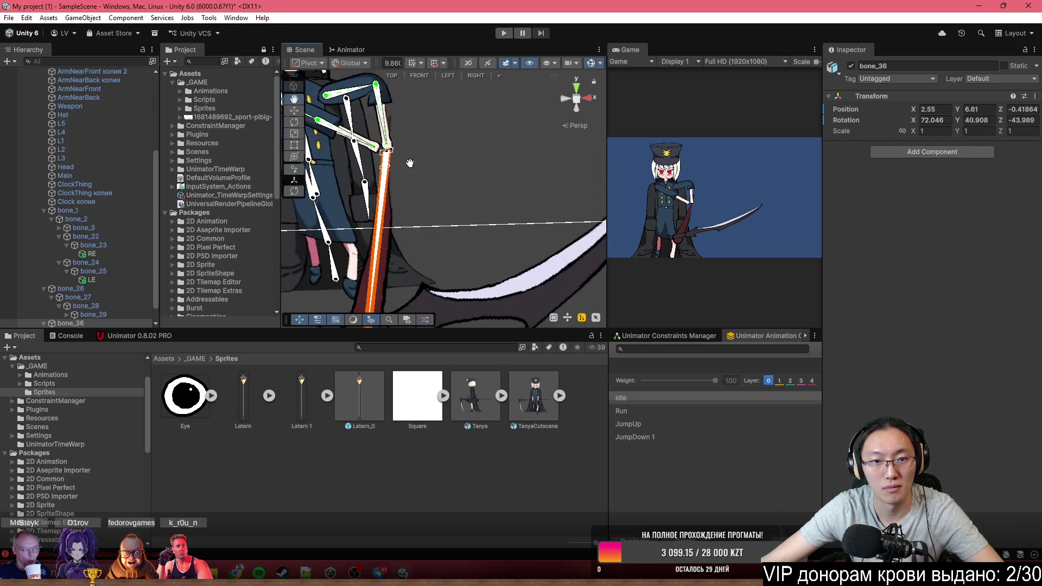
left_click(294, 111)
scroll(456, 218, "down", 2)
left_click_drag(477, 187, 461, 202)
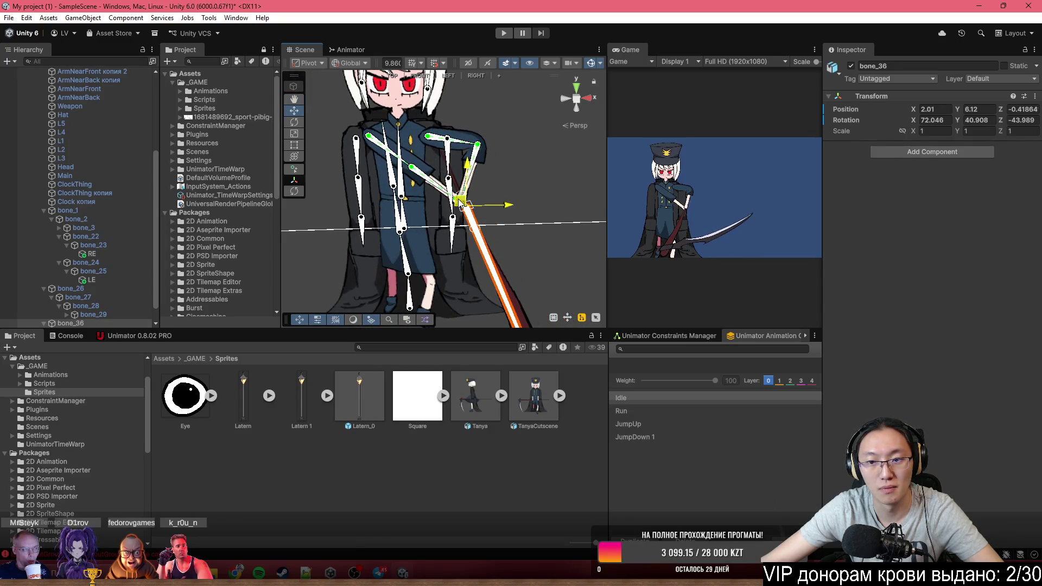
scroll(491, 229, "down", 3)
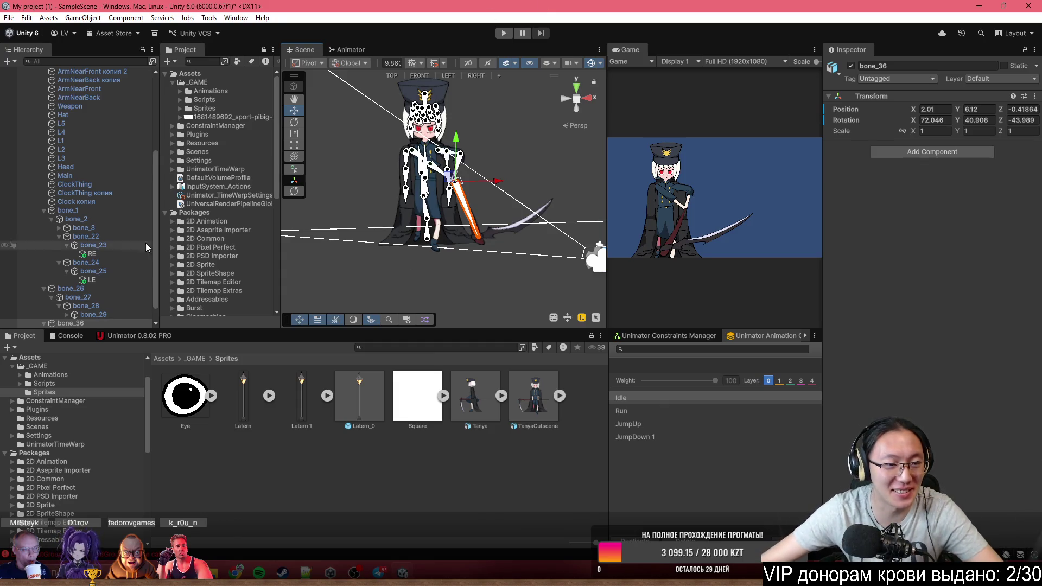
scroll(85, 155, "up", 5)
Slide TanyaCutscene further left, out of the camera view, to local X -13.61
left_click(84, 193)
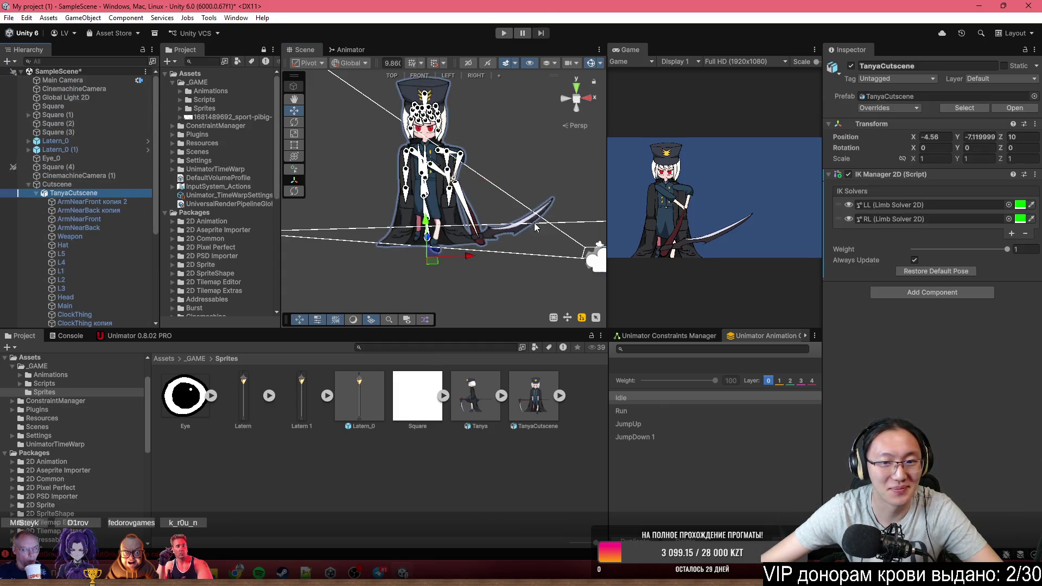
left_click(92, 187)
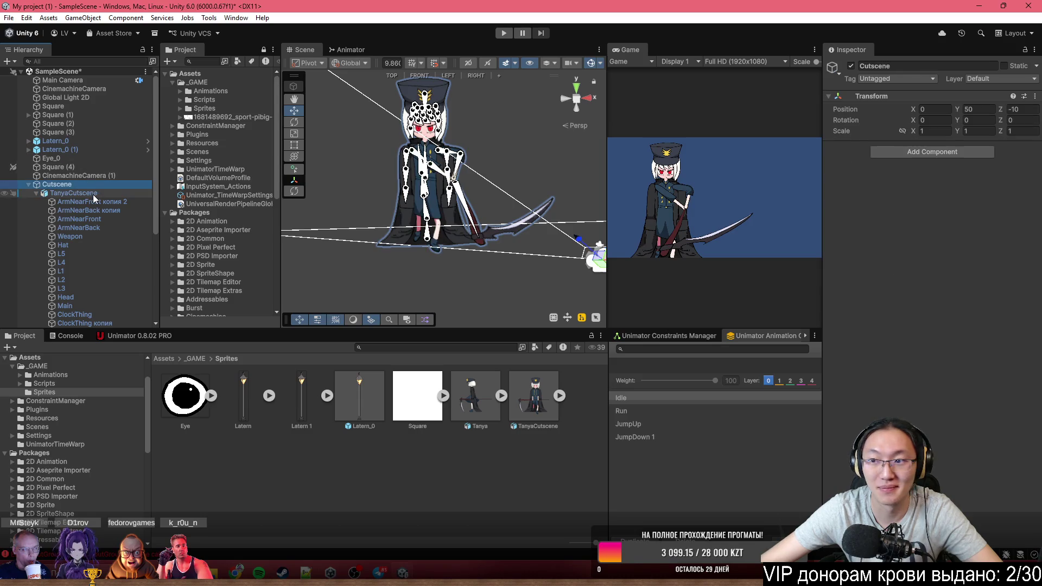
left_click(93, 194)
left_click_drag(465, 259, 346, 258)
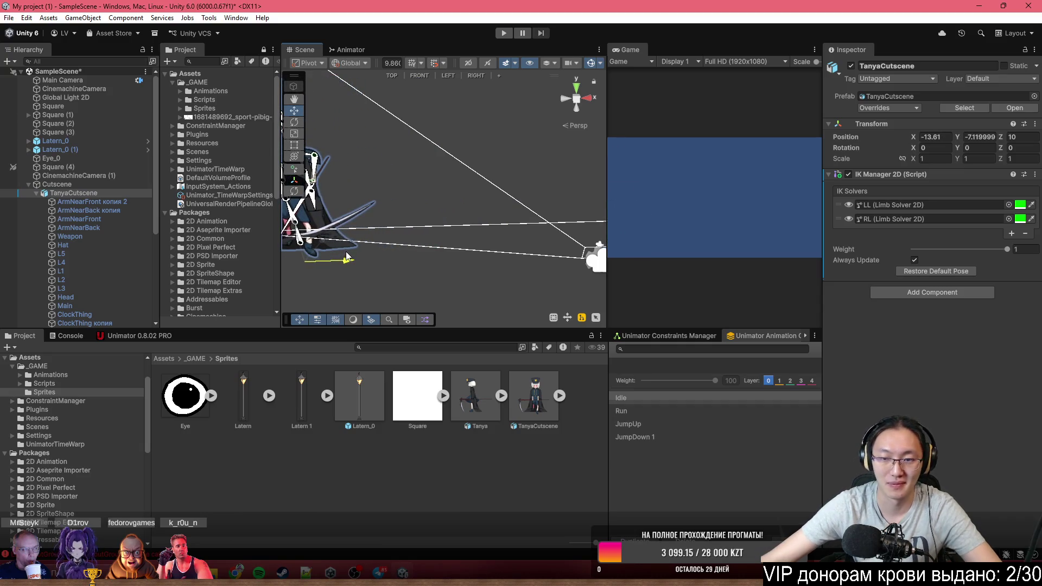
Add an Animator component to the Cutscene object
left_click(97, 186)
left_click(944, 155)
type("Animator")
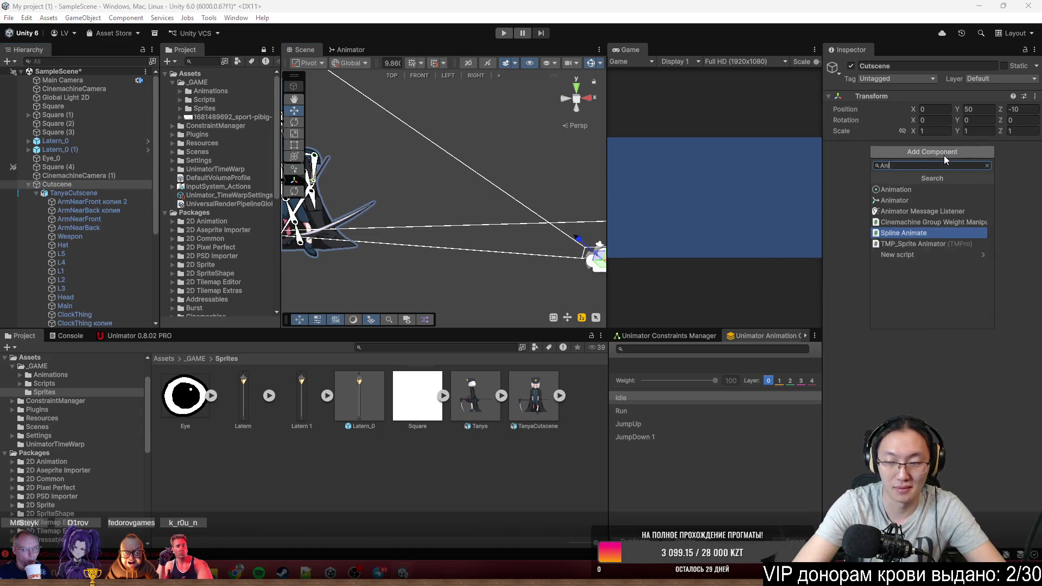
key("Return")
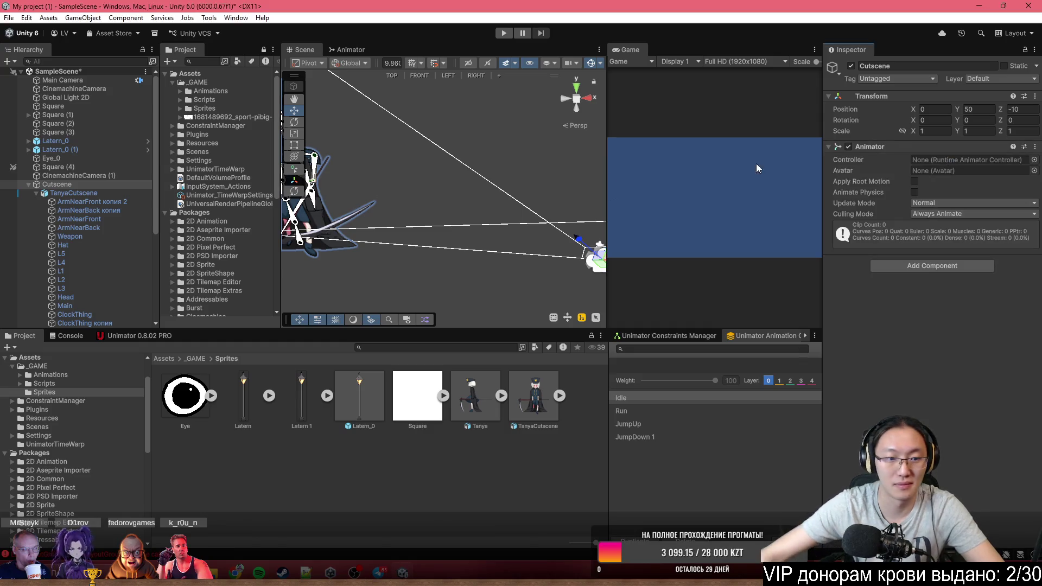
In Unimator, create a new animation clip saved as Action and turn on keyframe recording
left_click(145, 334)
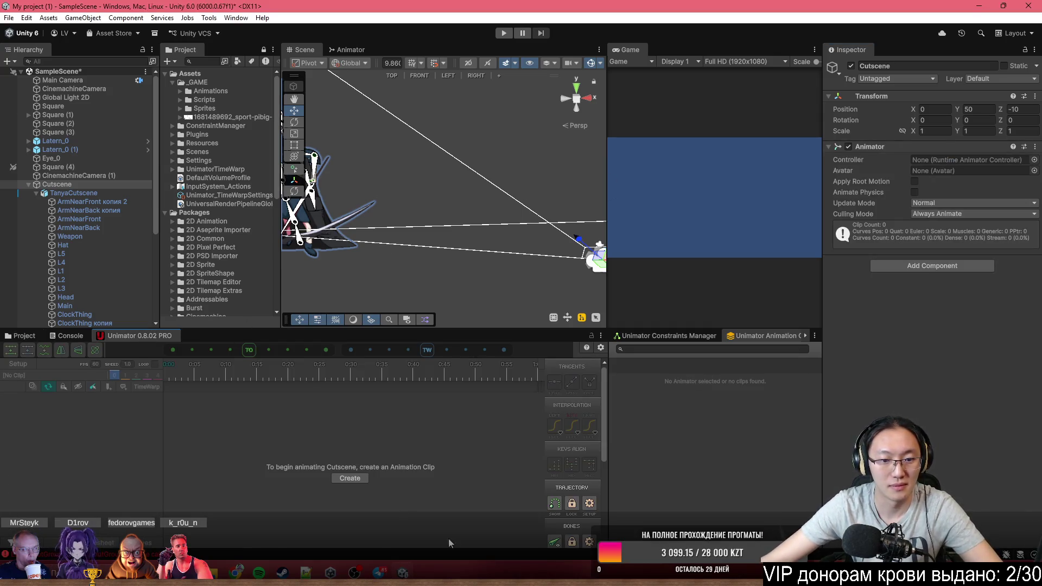
left_click(356, 477)
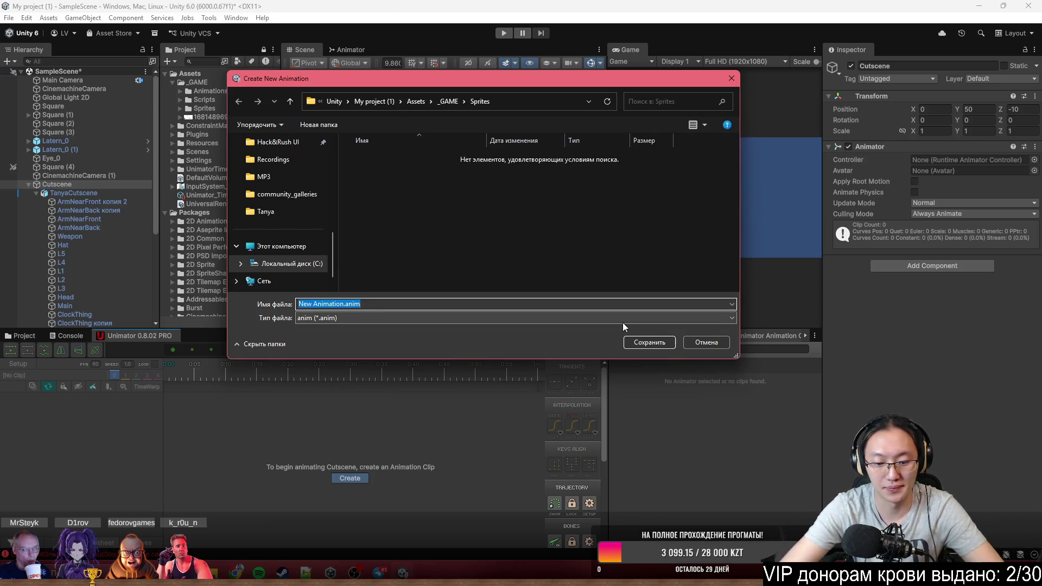
type("Action")
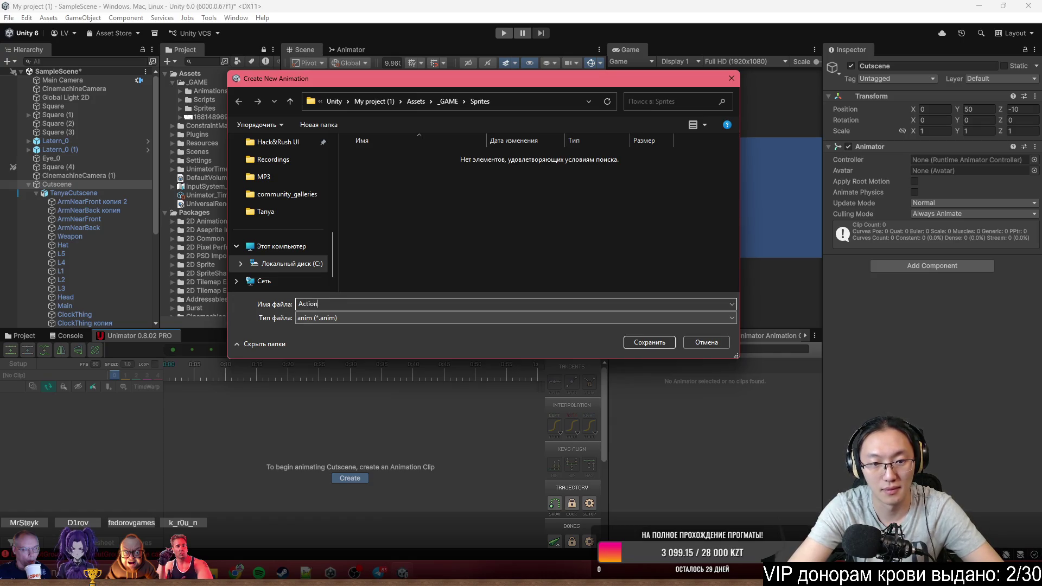
key("Return")
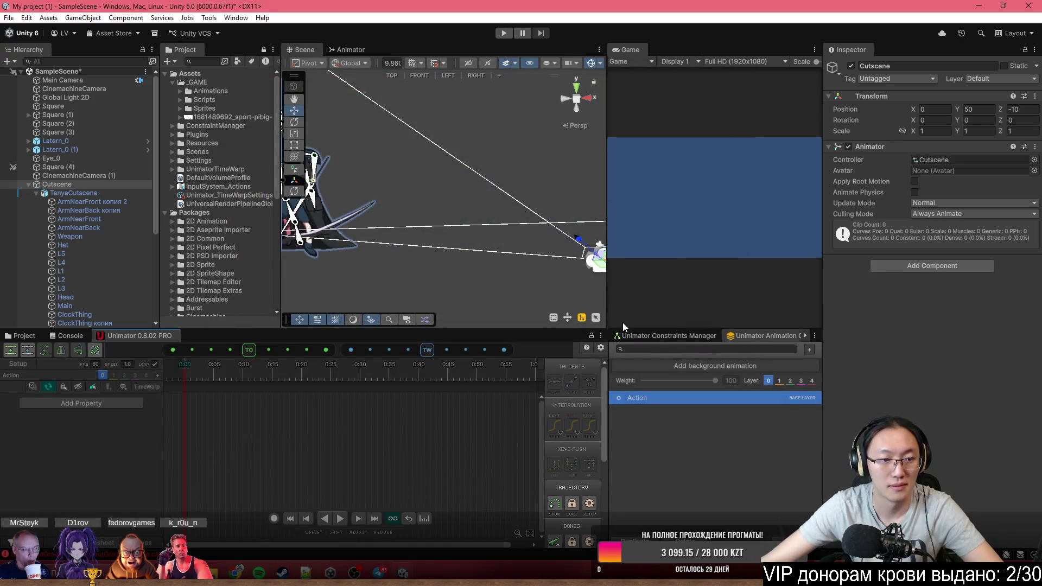
left_click(275, 517)
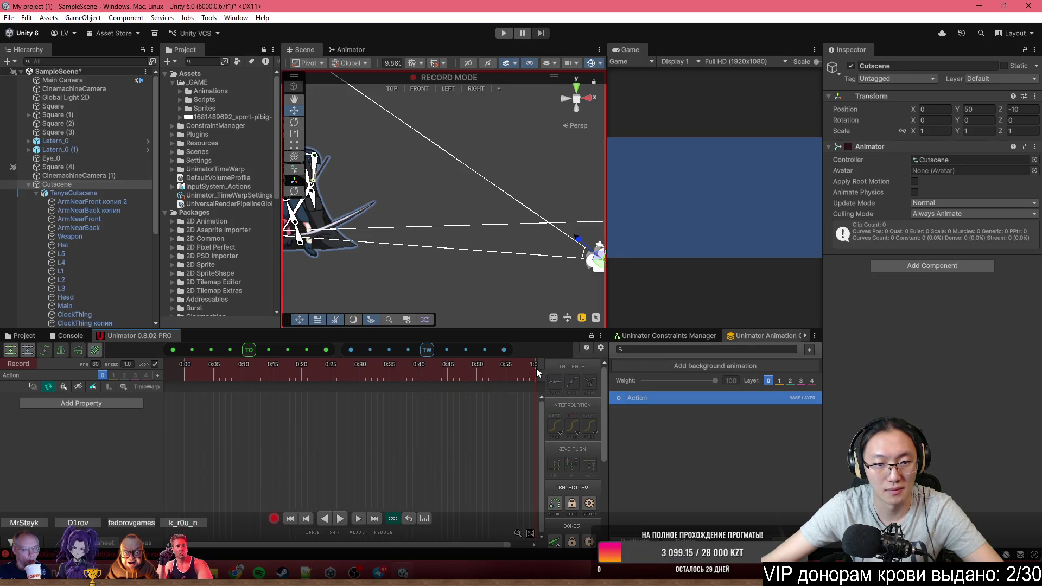
Key TanyaCutscene's position so Tanya slides in from the left, then preview it
left_click(342, 233)
left_click_drag(357, 256, 528, 273)
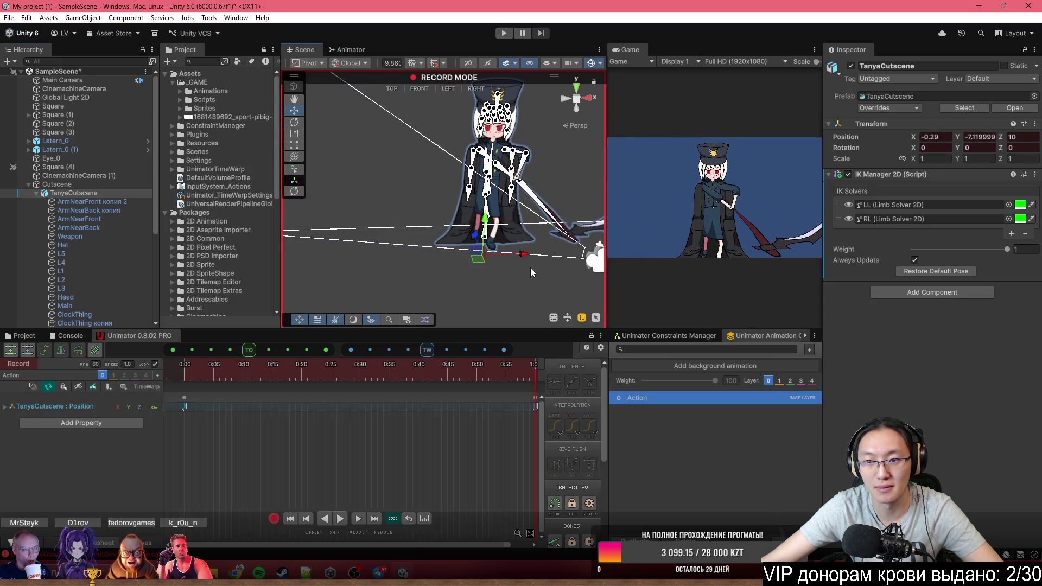
mouse_move(567, 227)
left_mouse_down()
mouse_move(403, 167)
mouse_move(410, 171)
left_mouse_up()
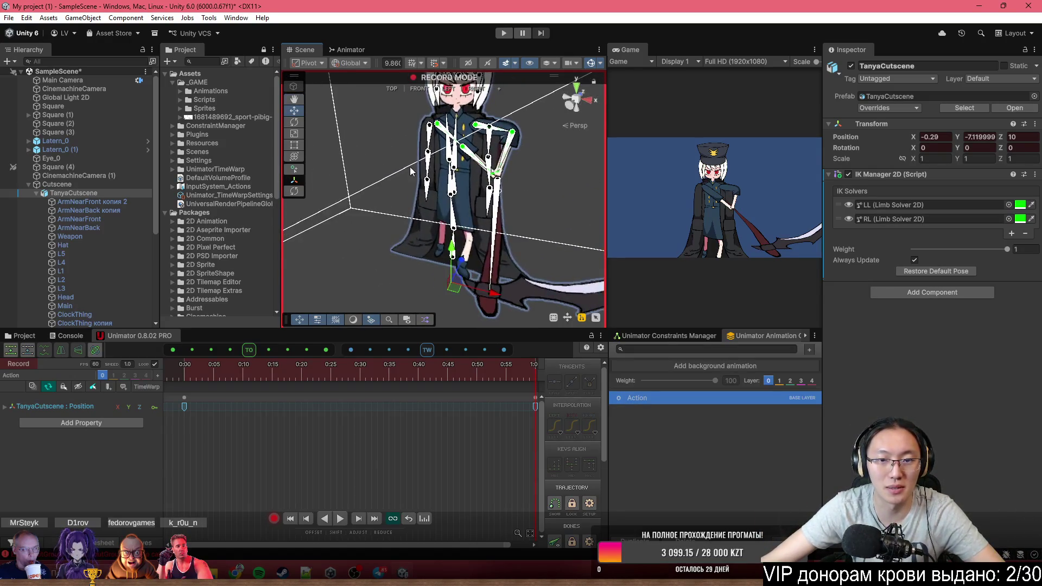
left_click(181, 374)
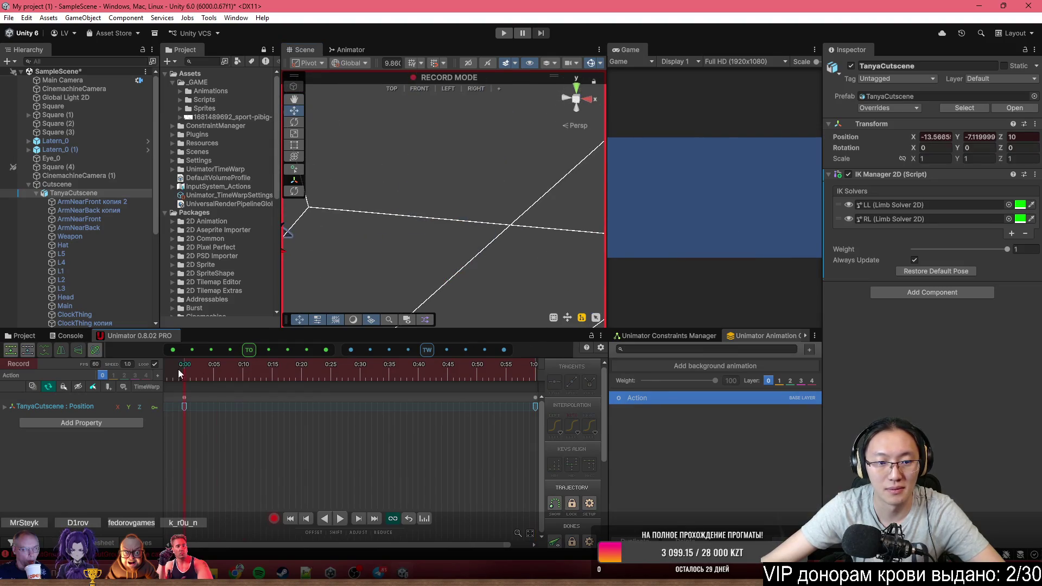
key("space")
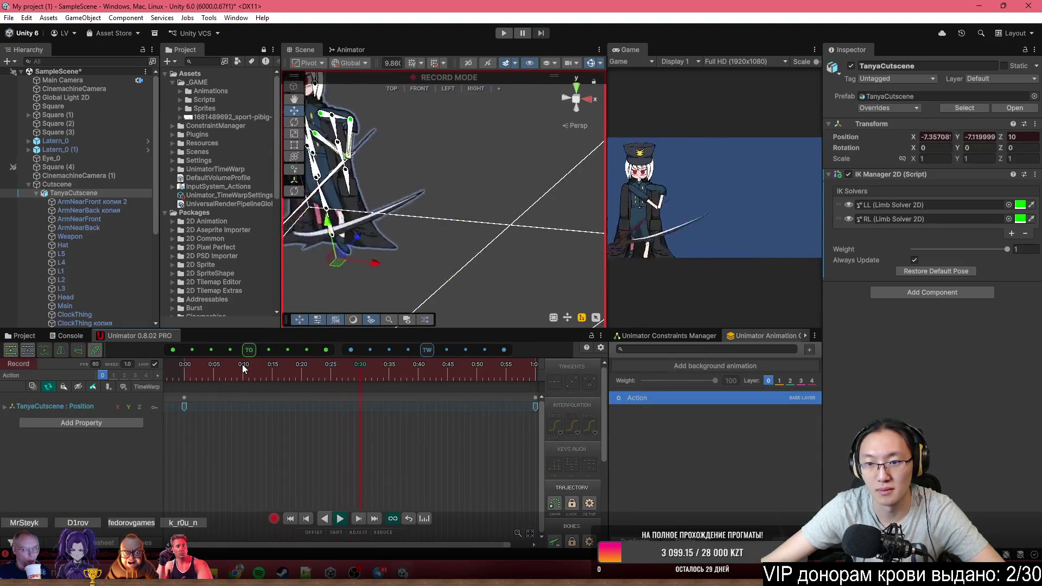
mouse_move(240, 372)
left_mouse_down()
mouse_move(190, 381)
mouse_move(532, 388)
left_mouse_up()
At the clip's end, move bone_36 to key the scythe's position and rotation
mouse_move(489, 292)
left_mouse_down()
mouse_move(440, 175)
mouse_move(477, 231)
mouse_move(409, 248)
mouse_move(393, 198)
left_mouse_up()
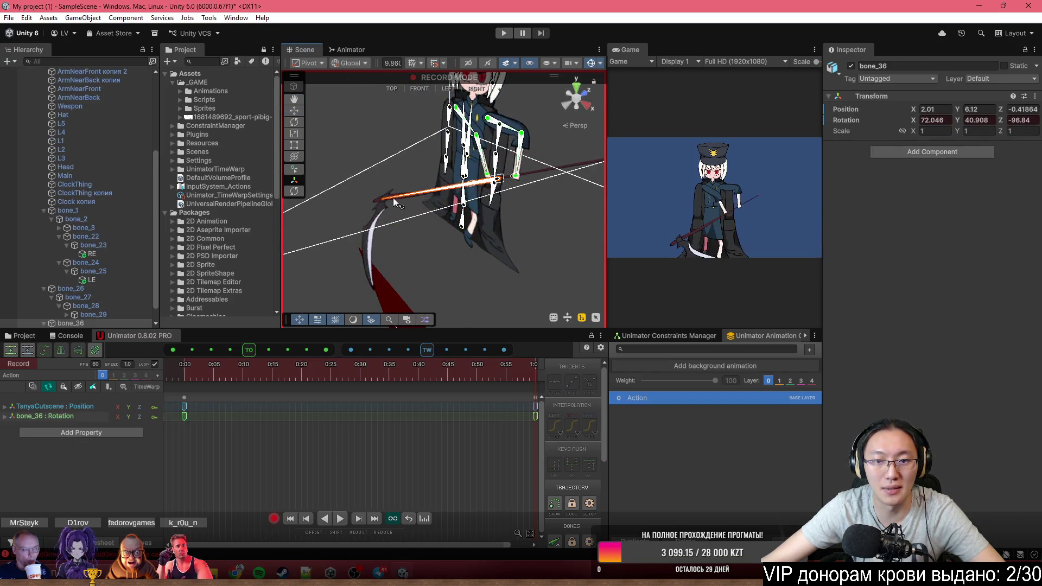
mouse_move(505, 180)
left_mouse_down()
mouse_move(360, 119)
mouse_move(302, 112)
left_mouse_up()
left_click_drag(485, 192, 384, 197)
key("f")
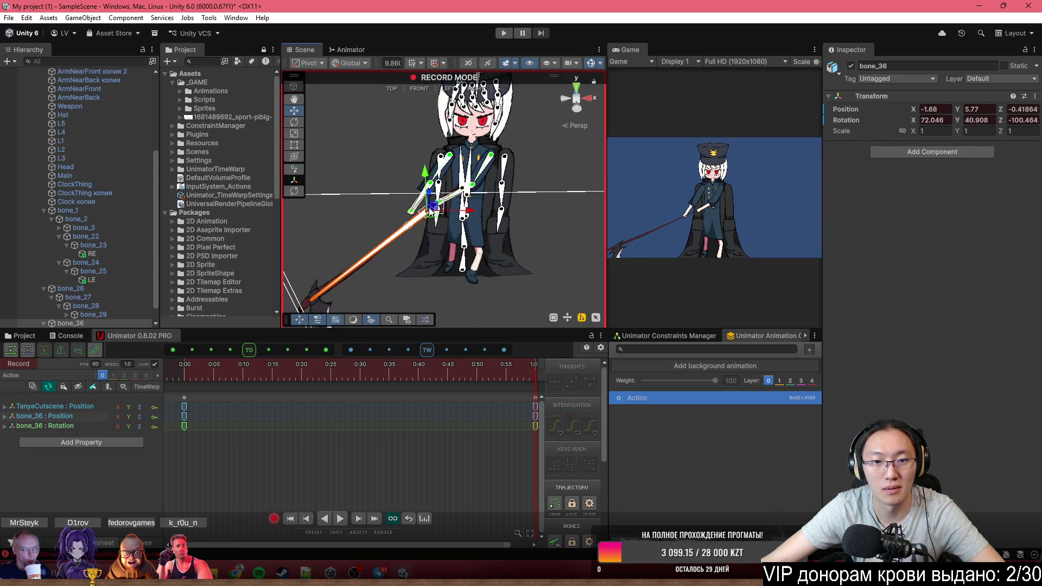
mouse_move(378, 267)
left_mouse_down()
mouse_move(352, 279)
mouse_move(342, 205)
left_mouse_up()
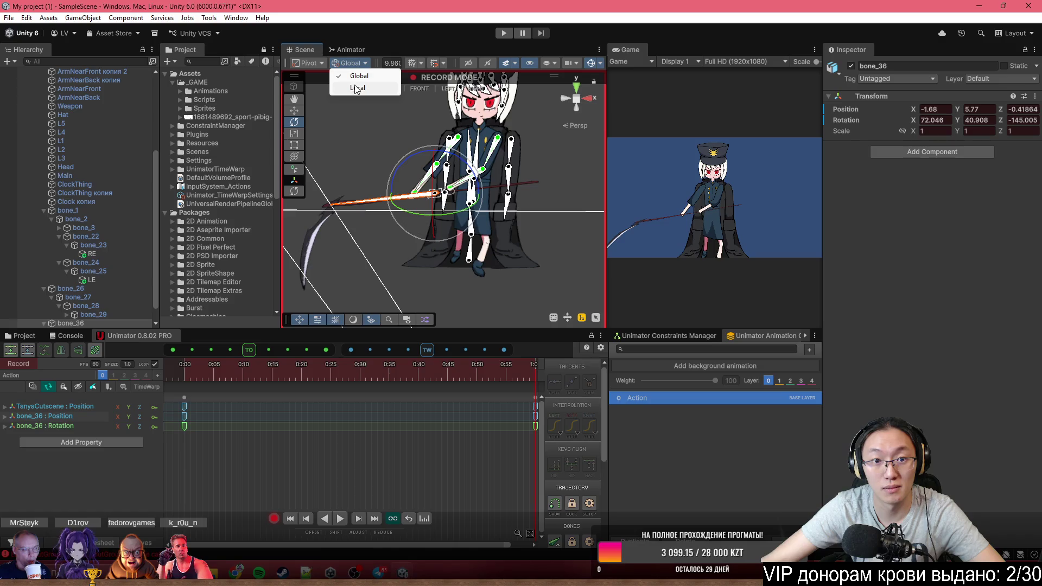
With Local handle orientation, rotate bone_36 to swing the scythe upward
left_click(356, 88)
mouse_move(400, 170)
left_mouse_down()
mouse_move(438, 145)
mouse_move(518, 156)
mouse_move(410, 182)
mouse_move(432, 152)
mouse_move(447, 149)
mouse_move(442, 234)
mouse_move(546, 211)
left_mouse_up()
scroll(442, 242, "up", 5)
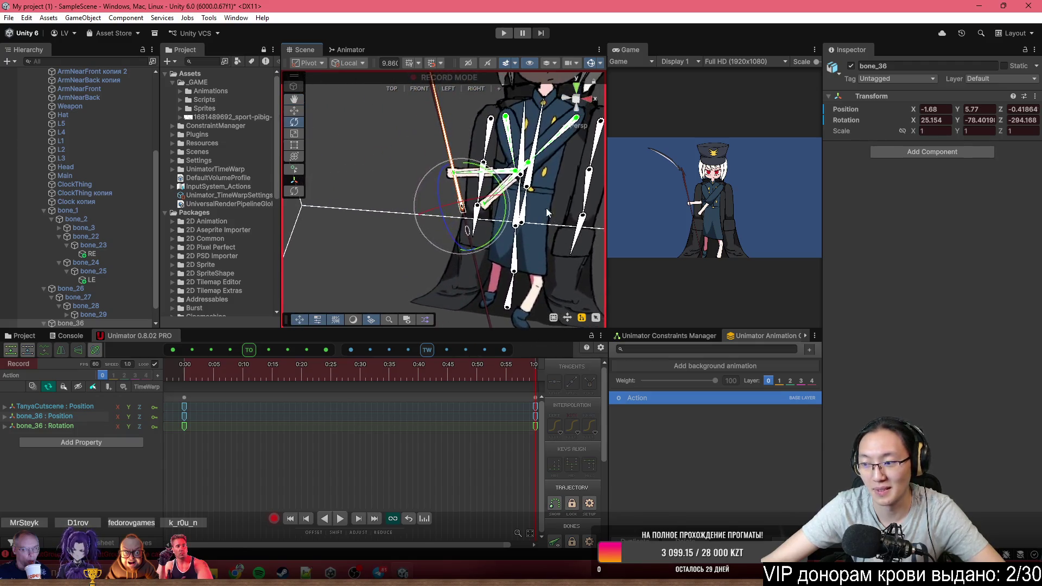
Raise and tilt bone_36 to about X 40.6, Y -39.9, Z -270, then scrub to review
left_click(297, 112)
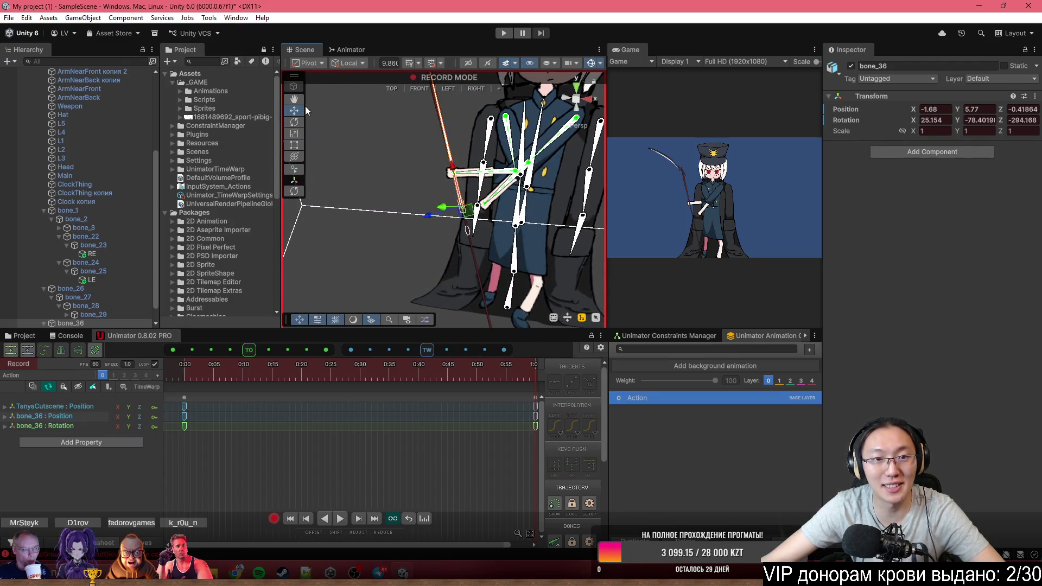
left_click(359, 76)
mouse_move(463, 209)
left_mouse_down()
mouse_move(445, 161)
mouse_move(462, 124)
mouse_move(307, 128)
left_mouse_up()
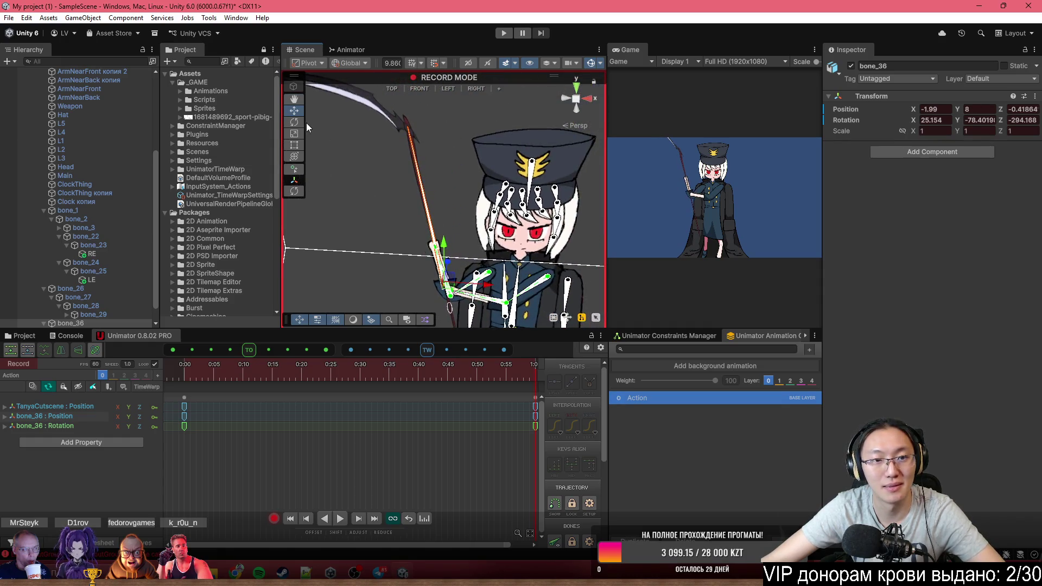
left_click(358, 87)
mouse_move(463, 253)
left_mouse_down()
mouse_move(444, 280)
mouse_move(324, 258)
left_mouse_up()
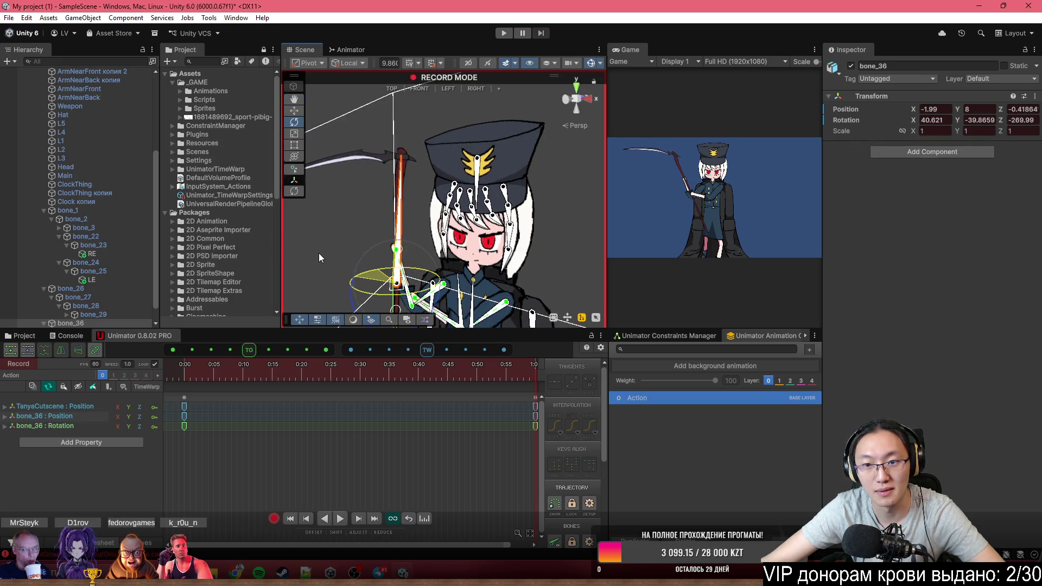
scroll(409, 204, "down", 3)
left_click_drag(409, 205, 344, 306)
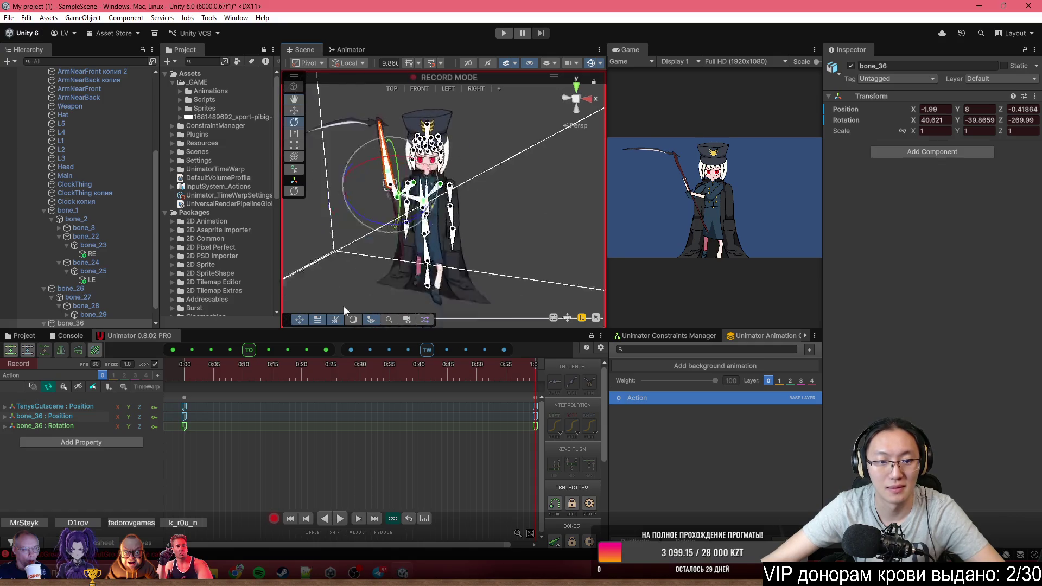
mouse_move(177, 374)
left_mouse_down()
mouse_move(520, 374)
mouse_move(274, 362)
mouse_move(383, 362)
mouse_move(458, 374)
mouse_move(217, 367)
left_mouse_up()
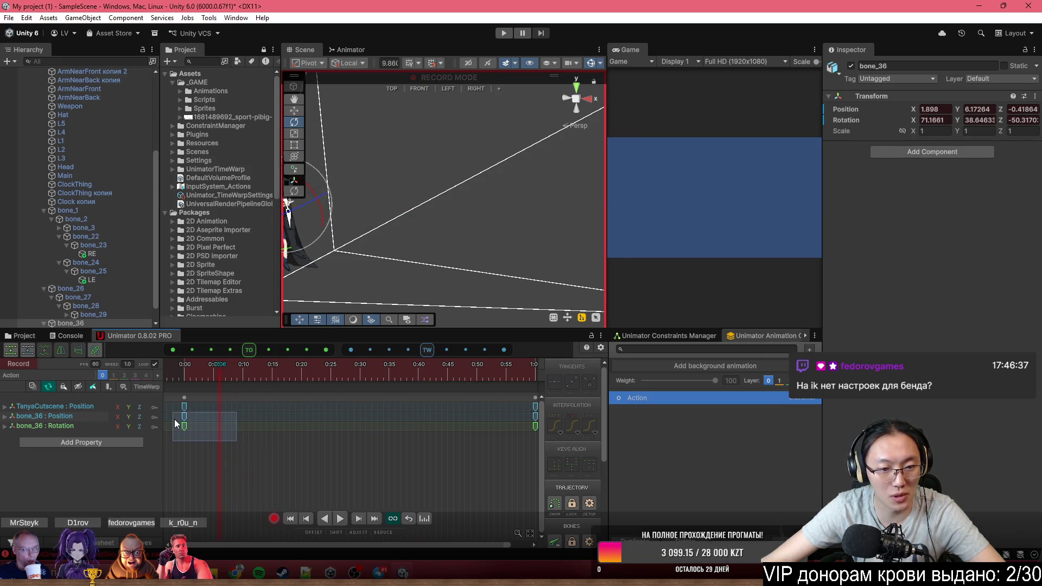
Move the bone_36 position and rotation keys to about 1:00 and 2:00
left_click_drag(174, 419, 175, 419)
mouse_move(261, 448)
left_mouse_down()
mouse_move(217, 441)
mouse_move(183, 413)
left_mouse_up()
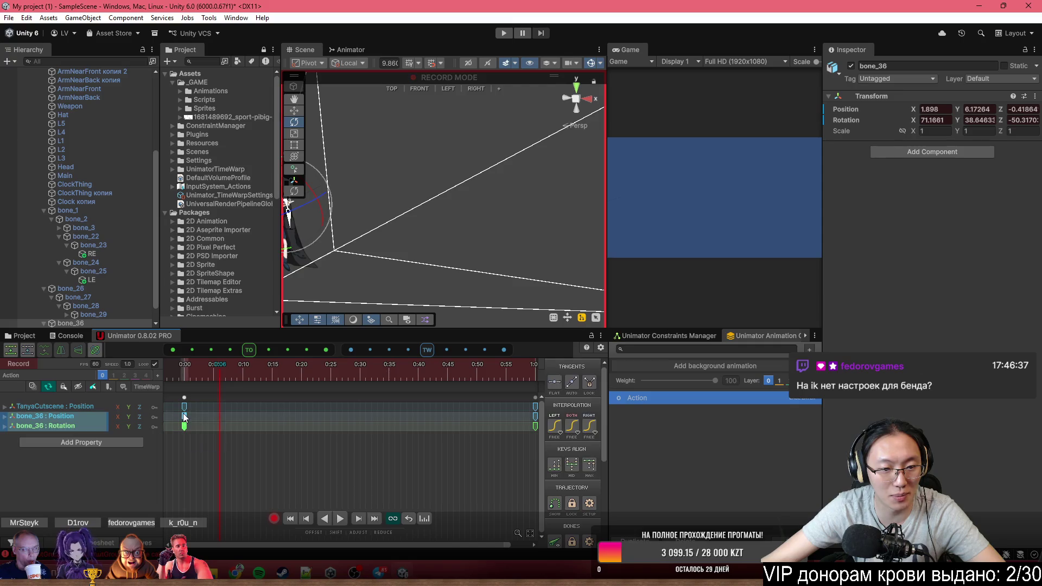
left_click_drag(487, 412, 487, 414)
scroll(483, 423, "down", 4)
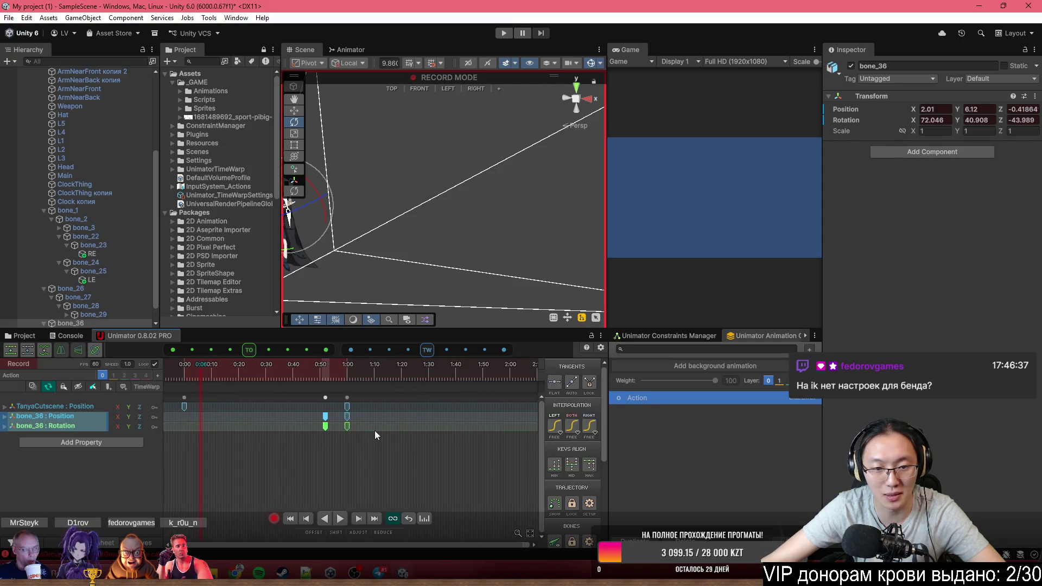
left_click_drag(347, 414, 507, 419)
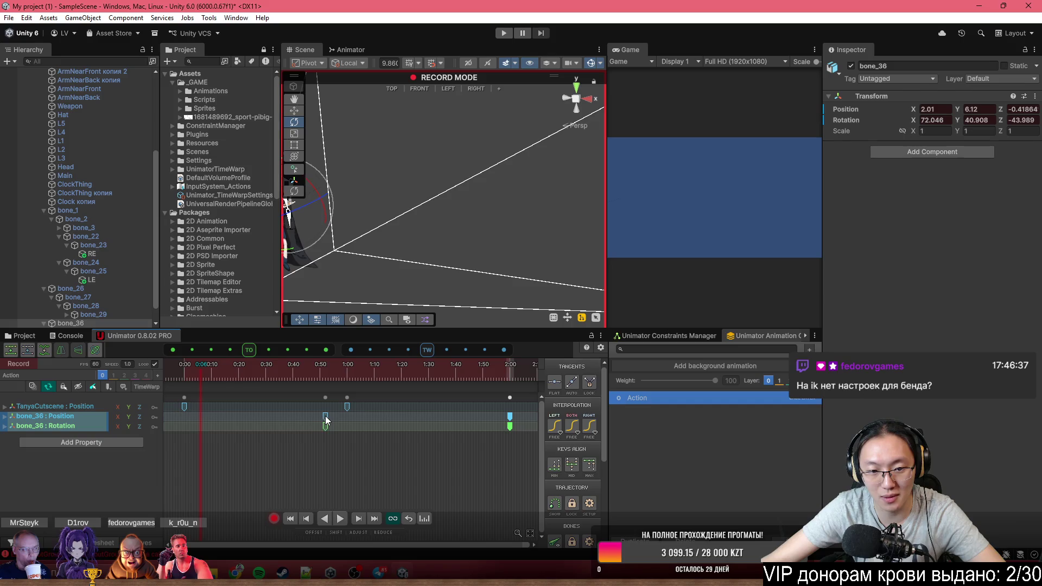
left_click_drag(327, 399, 346, 398)
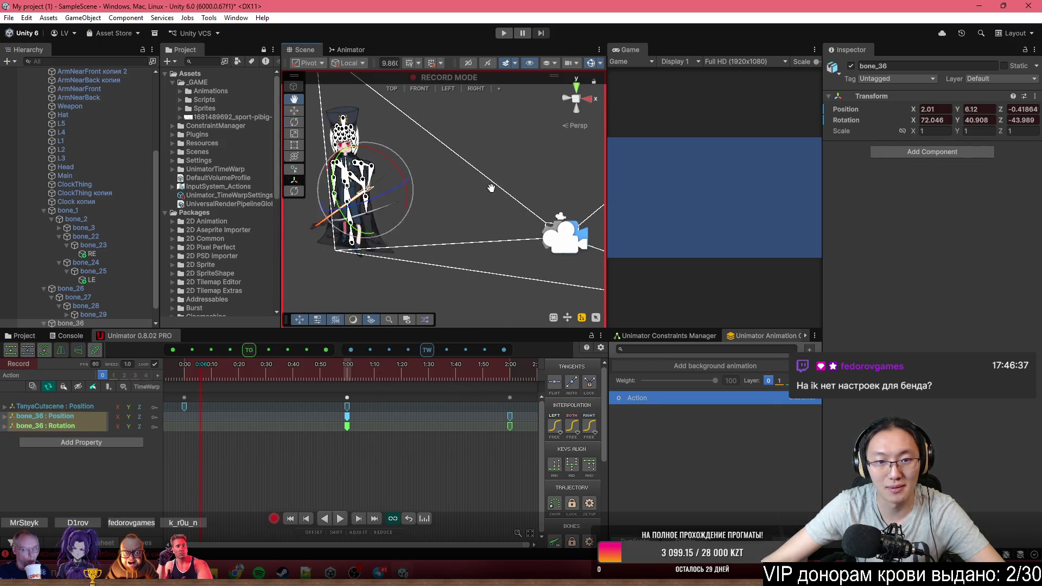
Play the Action clip from the start to preview the retimed scythe swing
left_click_drag(317, 379, 114, 369)
key("space")
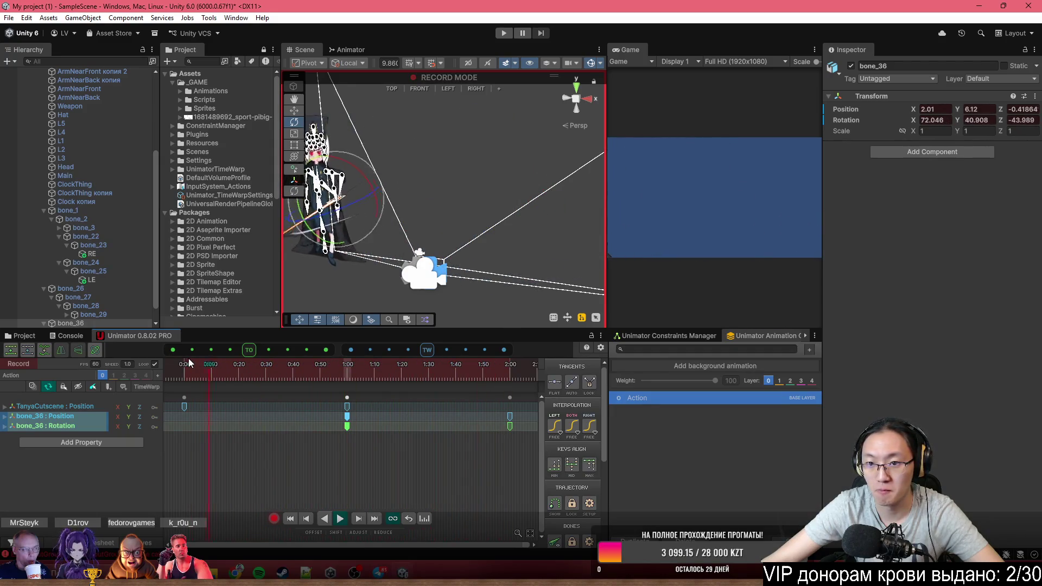
key("space")
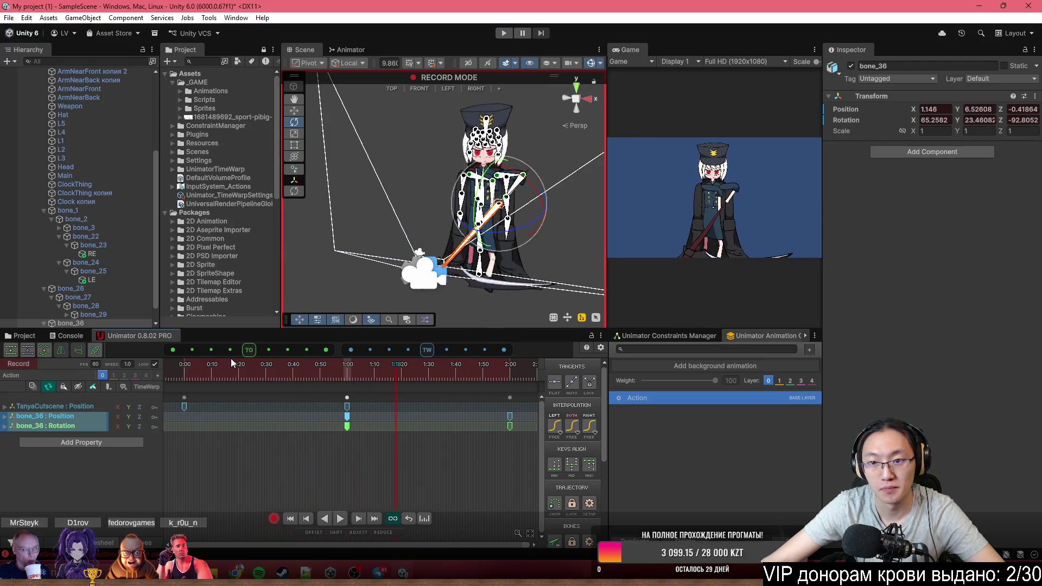
key("q")
left_click_drag(545, 197, 420, 218)
At 1:18, move bone_36 lower and rotate it further to key a new scythe pose
key("w")
scroll(421, 226, "up", 3)
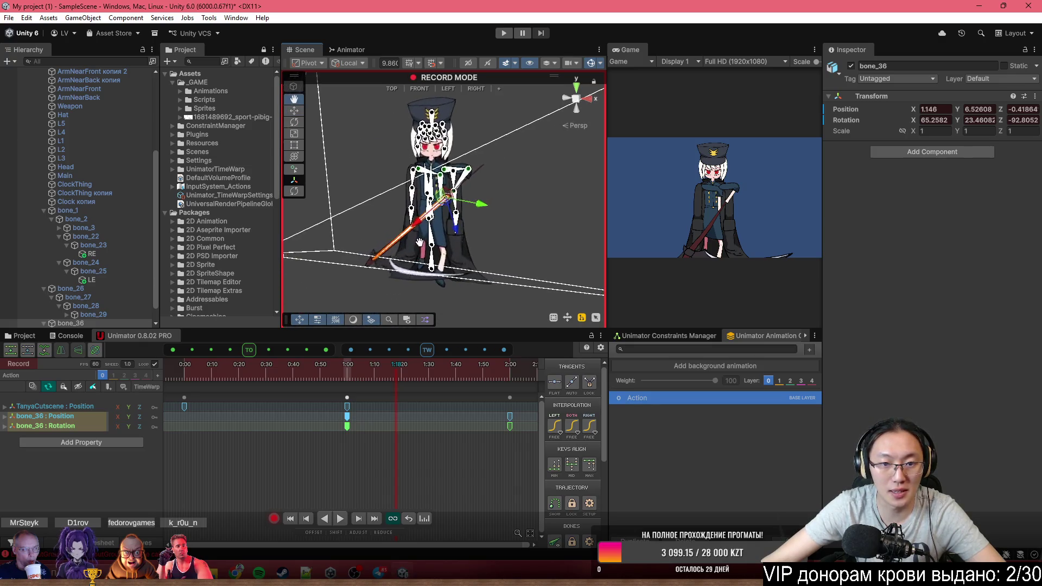
scroll(419, 239, "up", 2)
mouse_move(421, 226)
left_mouse_down()
mouse_move(371, 261)
mouse_move(419, 217)
mouse_move(388, 227)
left_mouse_up()
left_click_drag(451, 239, 348, 225)
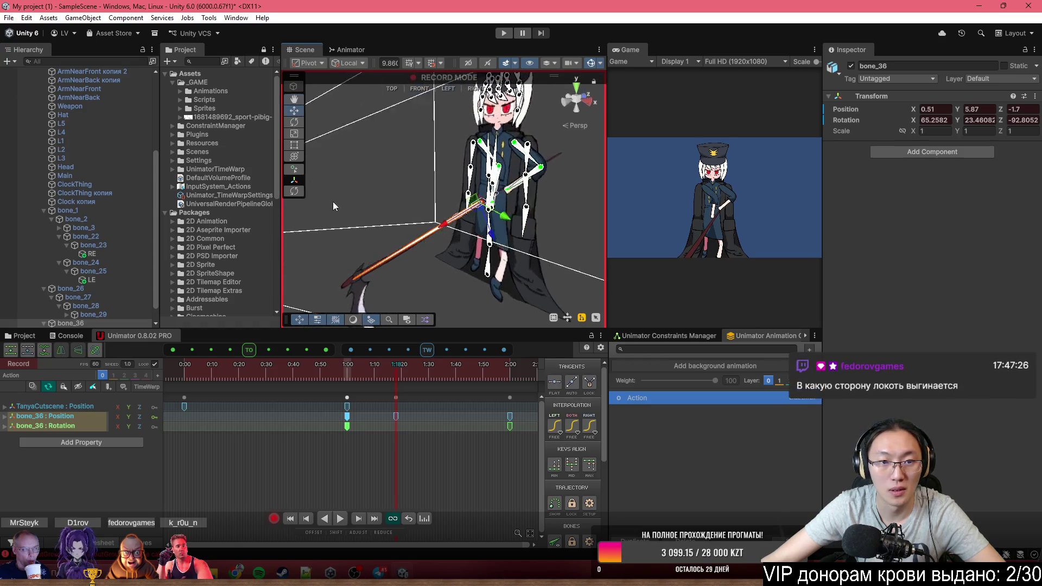
mouse_move(440, 191)
left_mouse_down()
mouse_move(448, 155)
mouse_move(461, 218)
mouse_move(522, 210)
left_mouse_up()
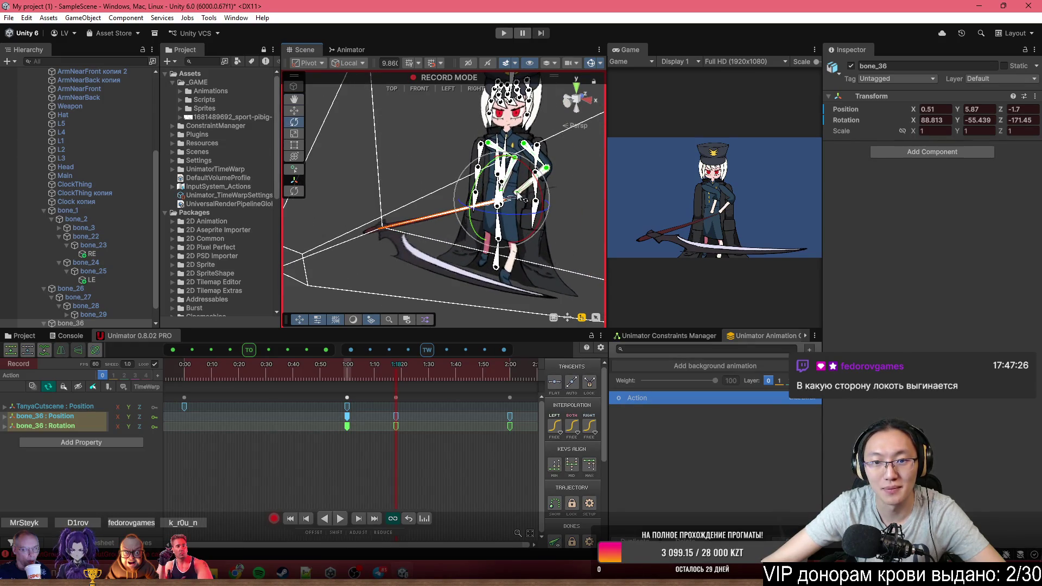
mouse_move(523, 197)
left_mouse_down("alt")
mouse_move(307, 239)
mouse_move(387, 220)
mouse_move(458, 226)
left_mouse_up("alt")
key("w")
scroll(440, 208, "up", 3)
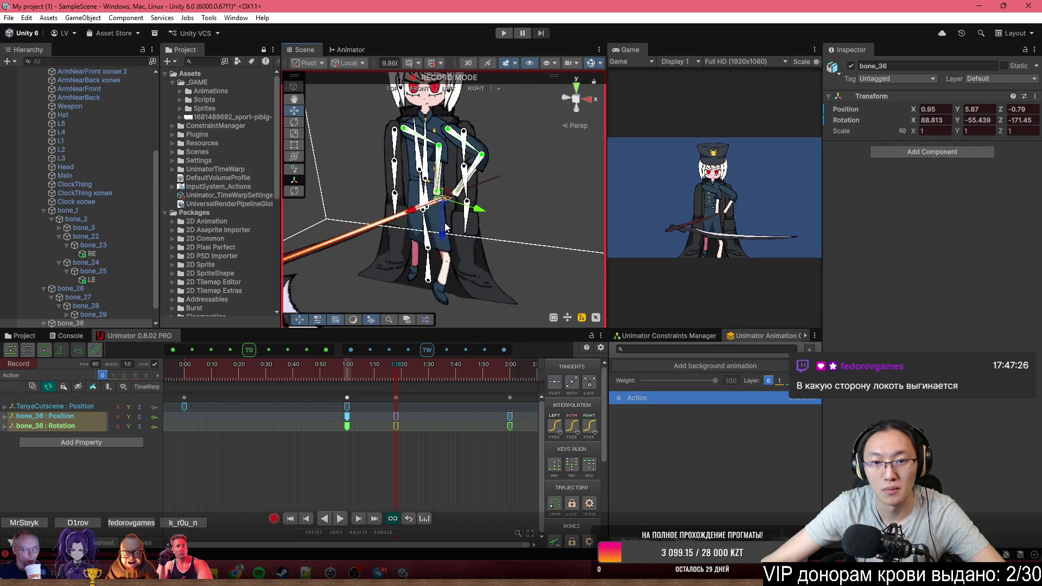
left_click_drag(445, 227, 446, 240)
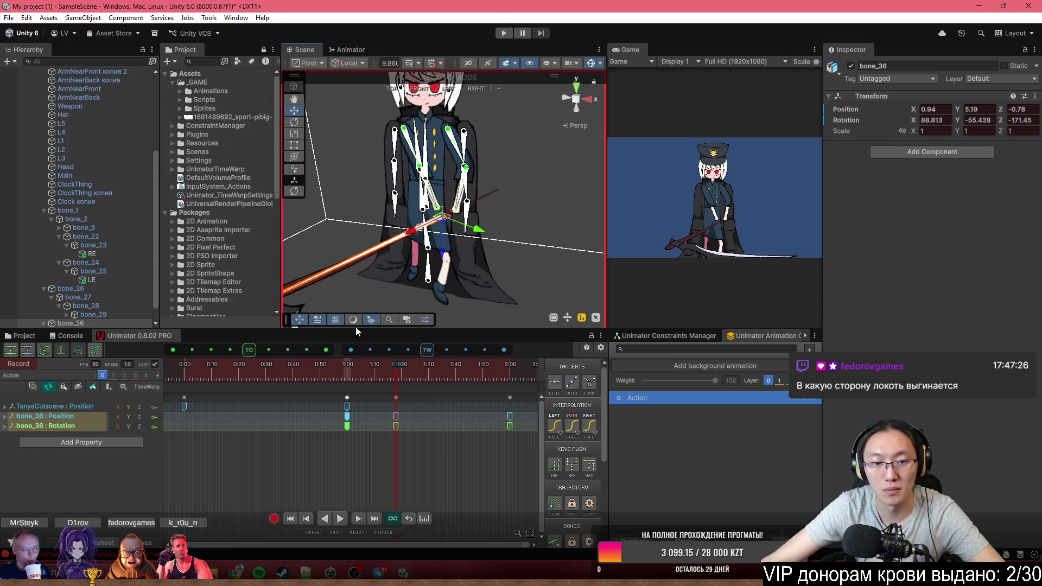
Scrub through the clip to check the swing, then select the keys at 1:00
left_click(286, 365)
mouse_move(293, 363)
left_mouse_down()
mouse_move(478, 348)
mouse_move(376, 337)
mouse_move(499, 343)
mouse_move(452, 337)
mouse_move(470, 330)
mouse_move(380, 324)
mouse_move(410, 332)
mouse_move(324, 367)
mouse_move(375, 366)
mouse_move(274, 360)
mouse_move(330, 380)
mouse_move(416, 386)
left_mouse_up()
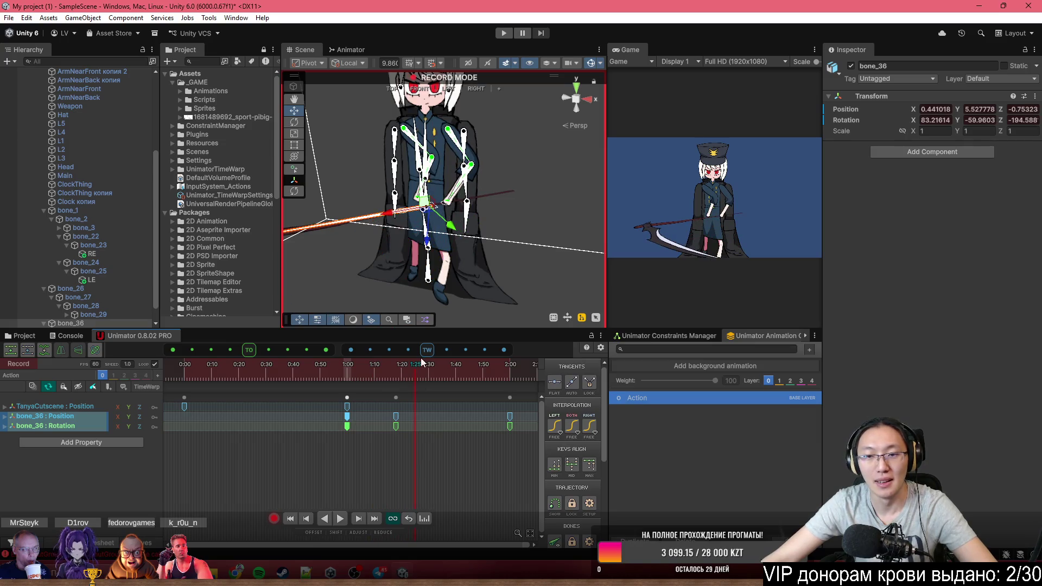
scroll(437, 318, "up", 5)
left_click(333, 380)
mouse_move(311, 379)
left_mouse_down()
mouse_move(213, 379)
mouse_move(348, 390)
left_mouse_up()
left_click(347, 398)
scroll(496, 148, "up", 3)
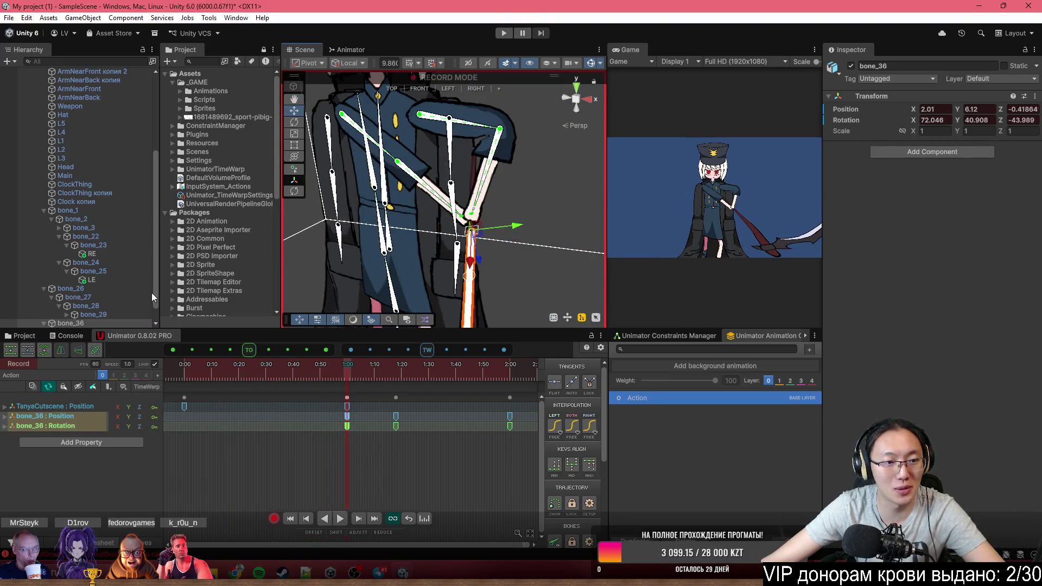
Select the RL limb solver under bone_36, tick Flip on its Limb Solver 2D, and scrub to check
key("Right")
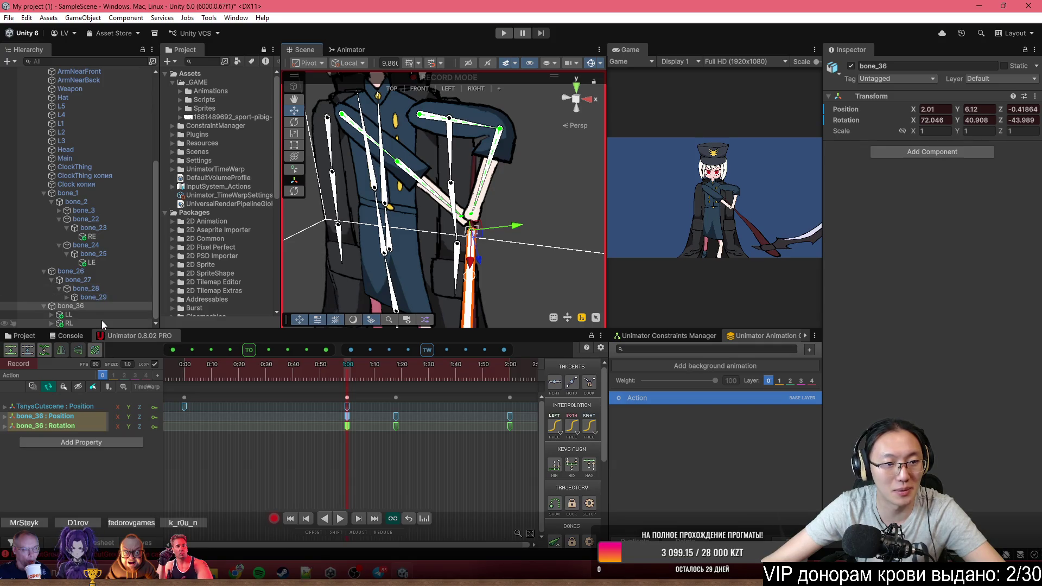
left_click(68, 323)
left_click(914, 181)
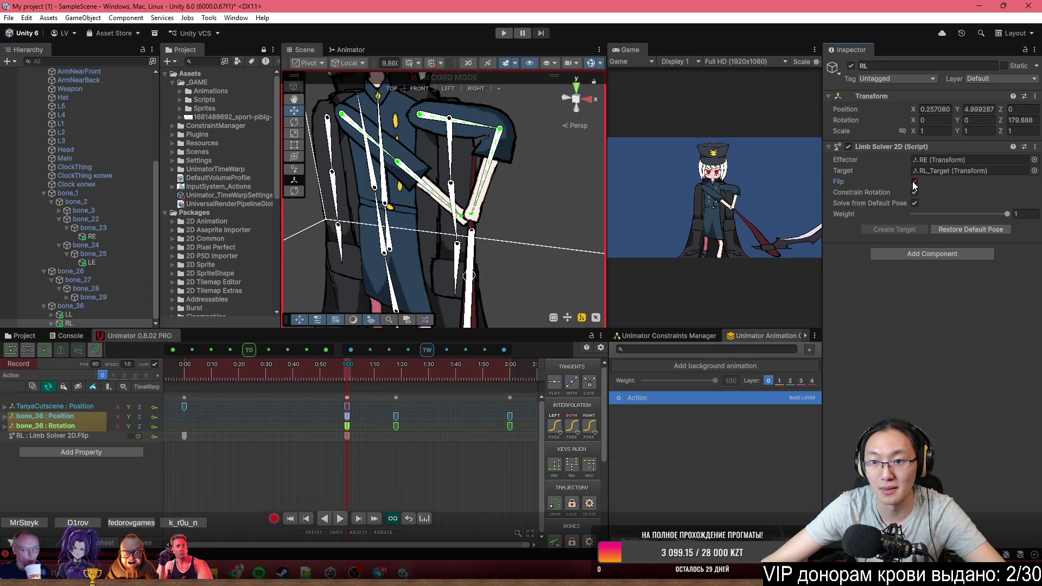
mouse_move(343, 364)
left_mouse_down()
mouse_move(322, 373)
mouse_move(403, 386)
mouse_move(513, 372)
mouse_move(220, 381)
mouse_move(477, 399)
mouse_move(369, 413)
mouse_move(517, 396)
mouse_move(222, 405)
left_mouse_up()
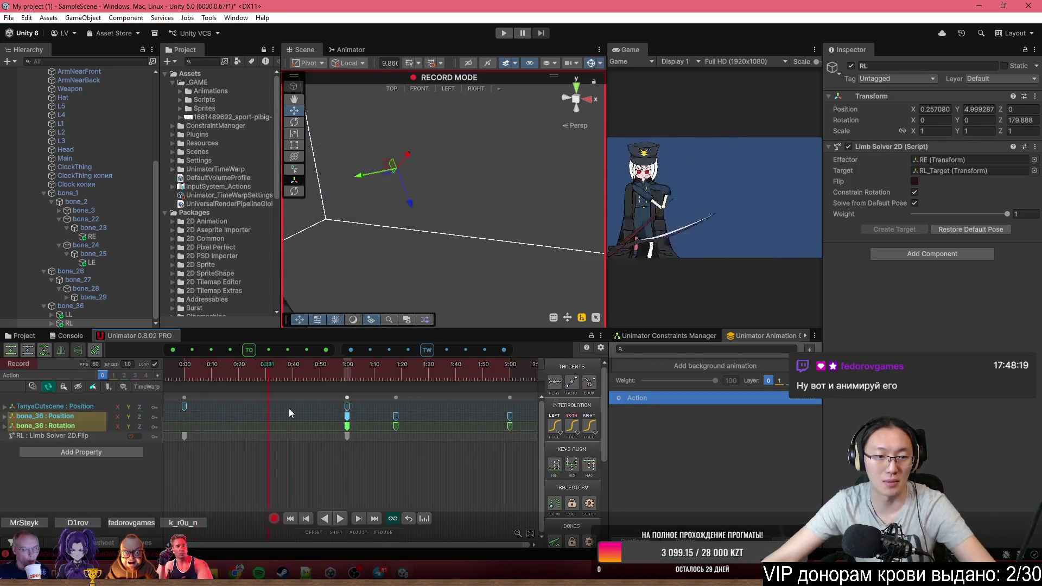
left_click(307, 372)
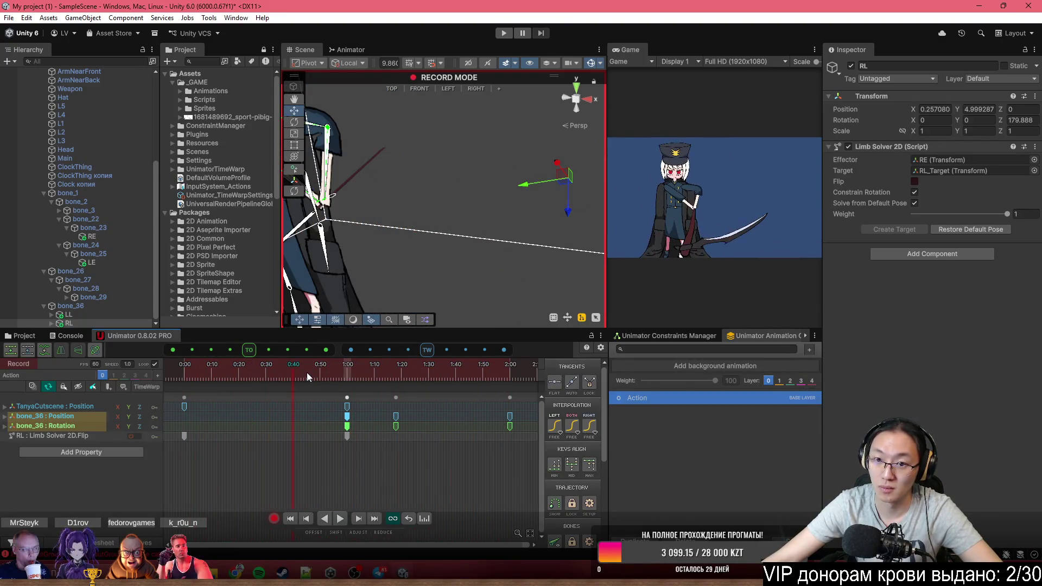
Select the bone_36 keys at 1:00 and 1:20 and shift them earlier in the clip
left_click(350, 446)
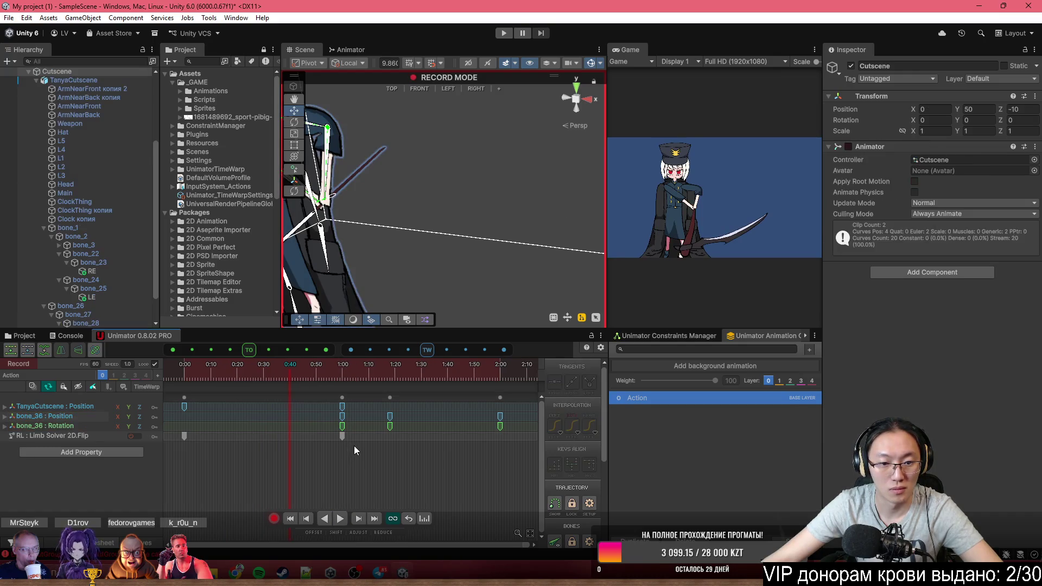
left_click(335, 426)
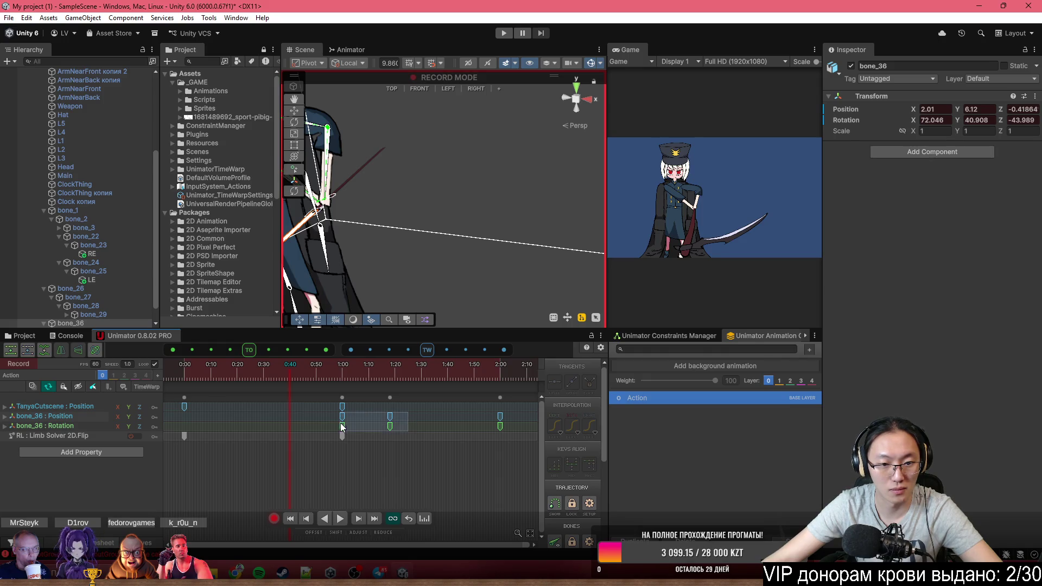
left_click(424, 433, "ctrl")
mouse_move(327, 418)
left_mouse_down()
mouse_move(337, 427)
mouse_move(285, 424)
left_mouse_up()
key("space")
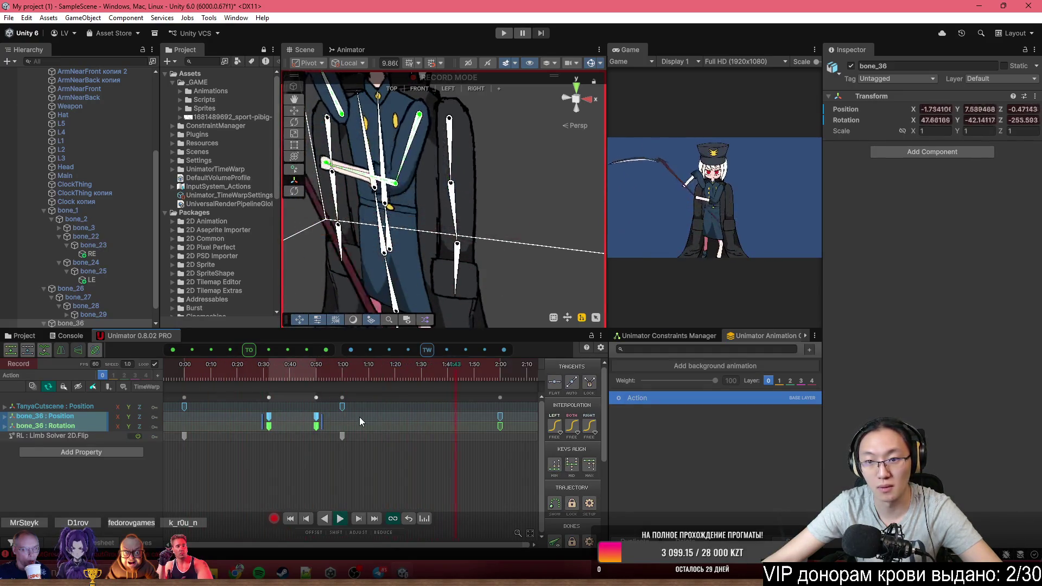
key("space")
left_click(276, 389)
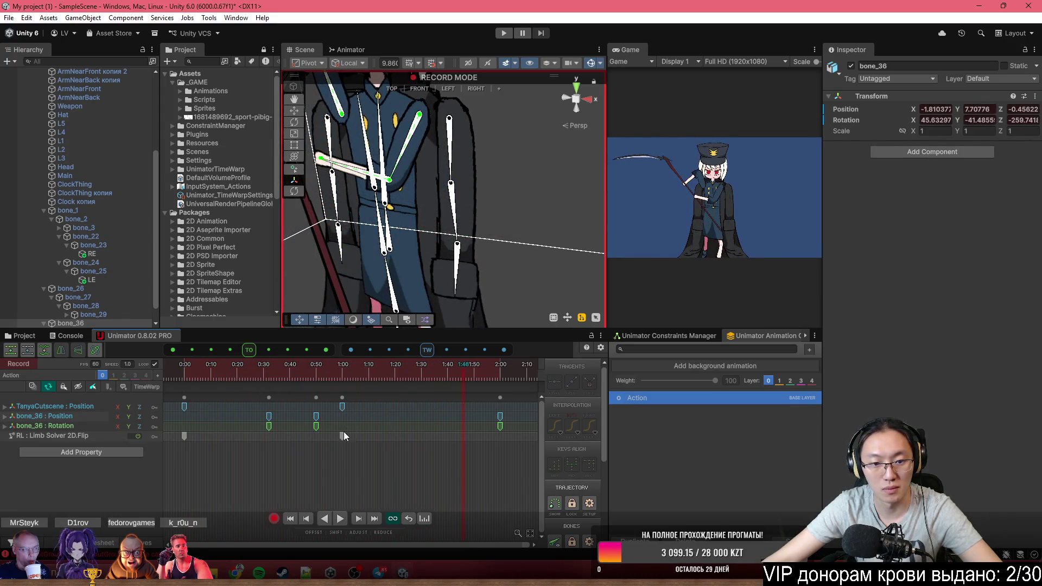
Move the RL Flip key earlier to about 0:31 and play the animation
left_click(280, 437)
left_click_drag(343, 435, 271, 434)
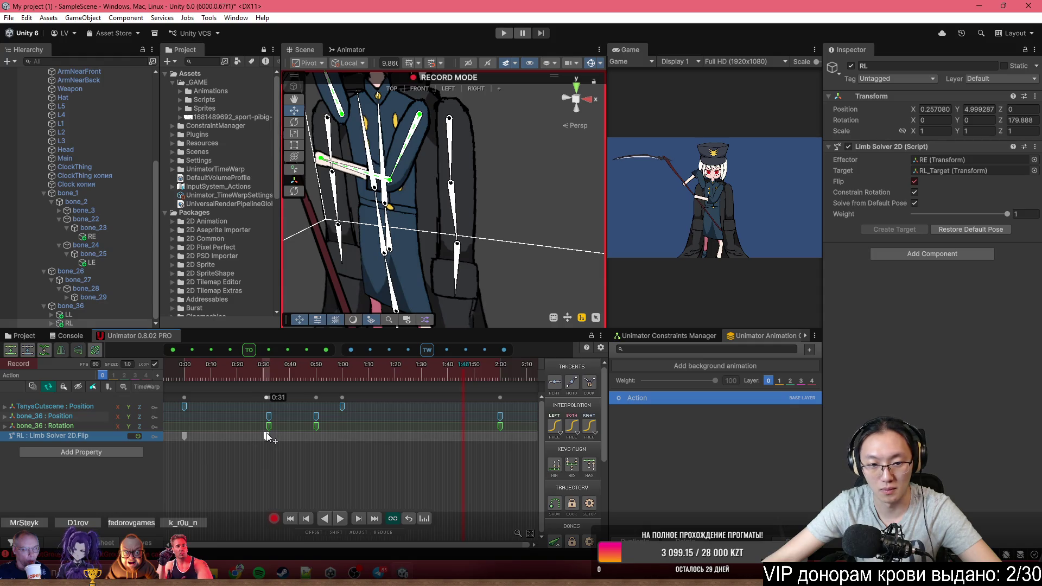
key("space")
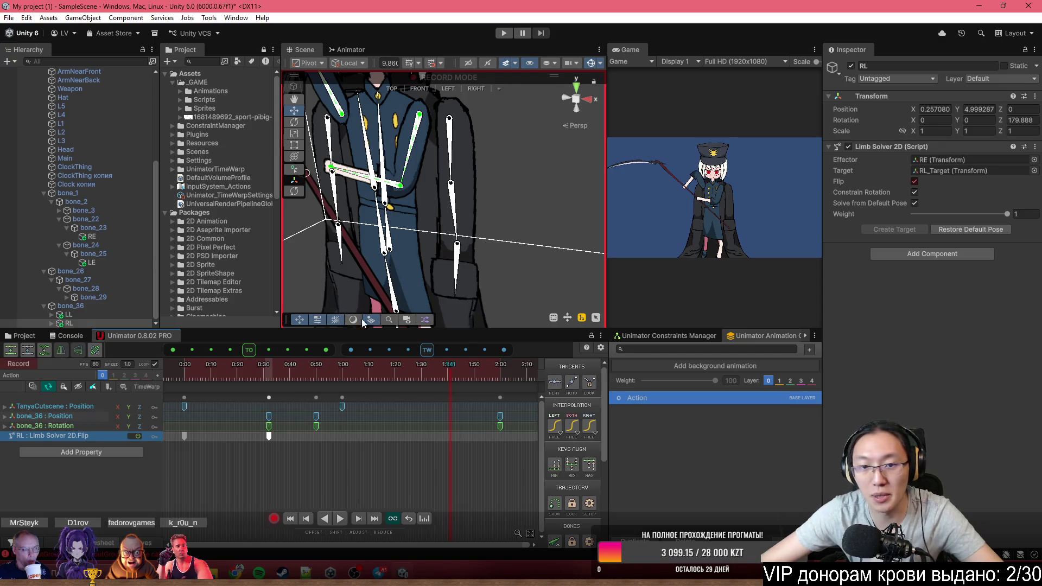
left_click(196, 369)
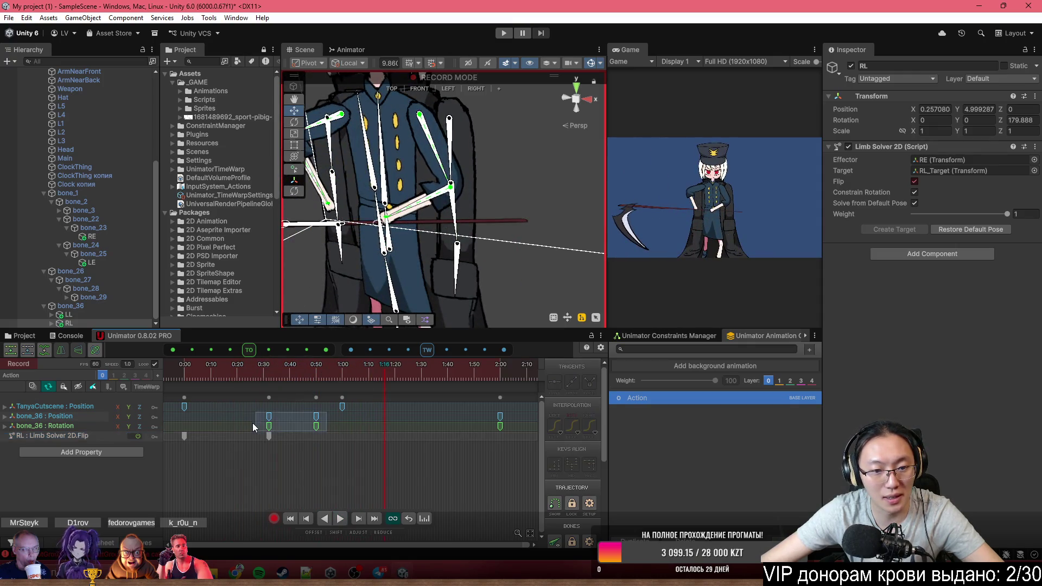
Move the earliest bone_36 scythe keys to about 0:03 and replay to review the timing
left_click_drag(255, 421, 326, 431)
left_click(269, 424)
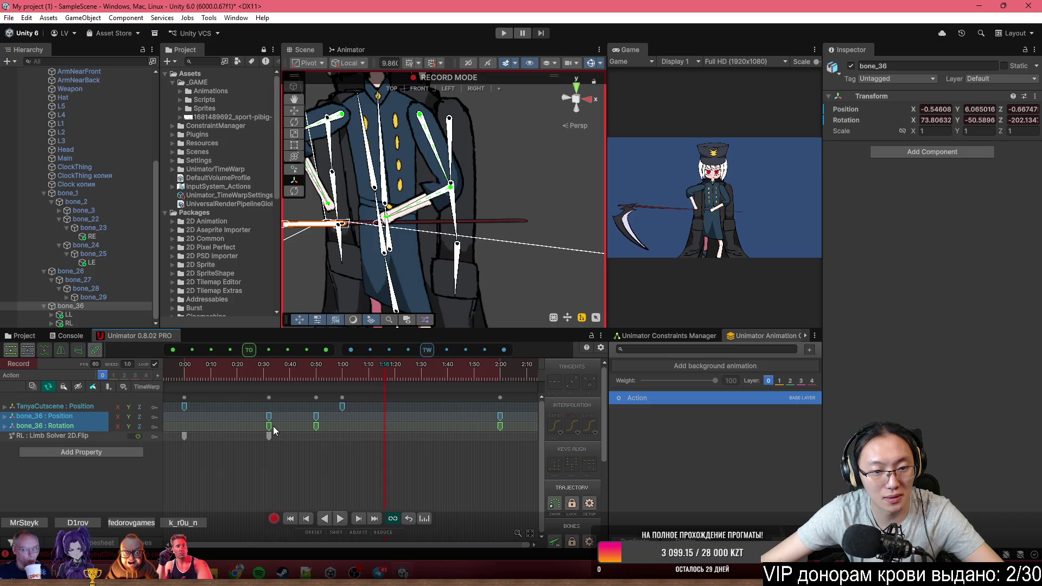
left_click(354, 426)
mouse_move(259, 430)
left_mouse_down()
mouse_move(326, 413)
mouse_move(187, 421)
left_mouse_up()
left_click(326, 476)
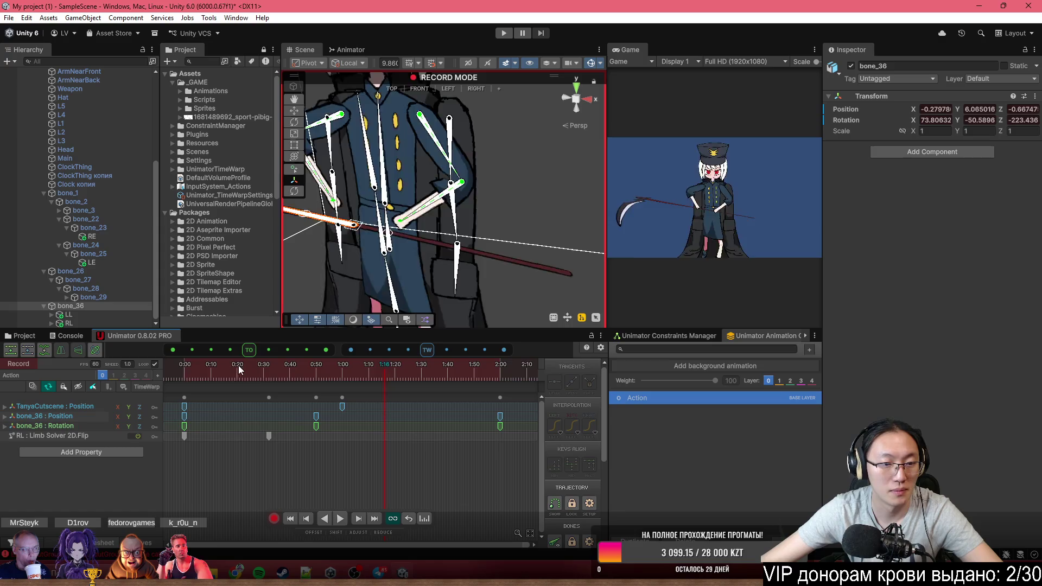
key("space")
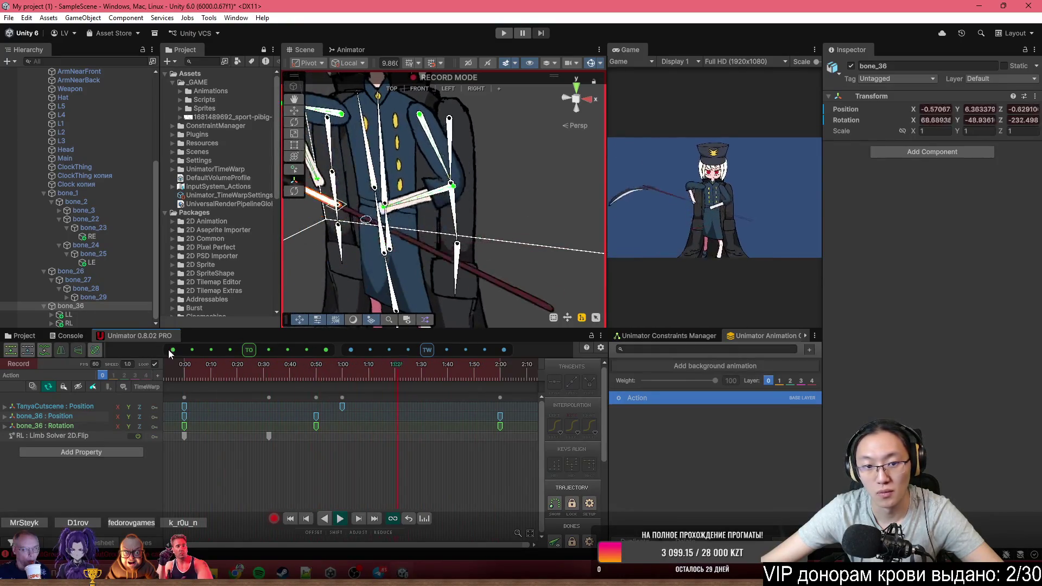
Scrub the swing, then drag the Scene/Game splitter left so Tanya appears much larger
mouse_move(243, 384)
left_mouse_down()
mouse_move(503, 372)
mouse_move(358, 398)
left_mouse_up()
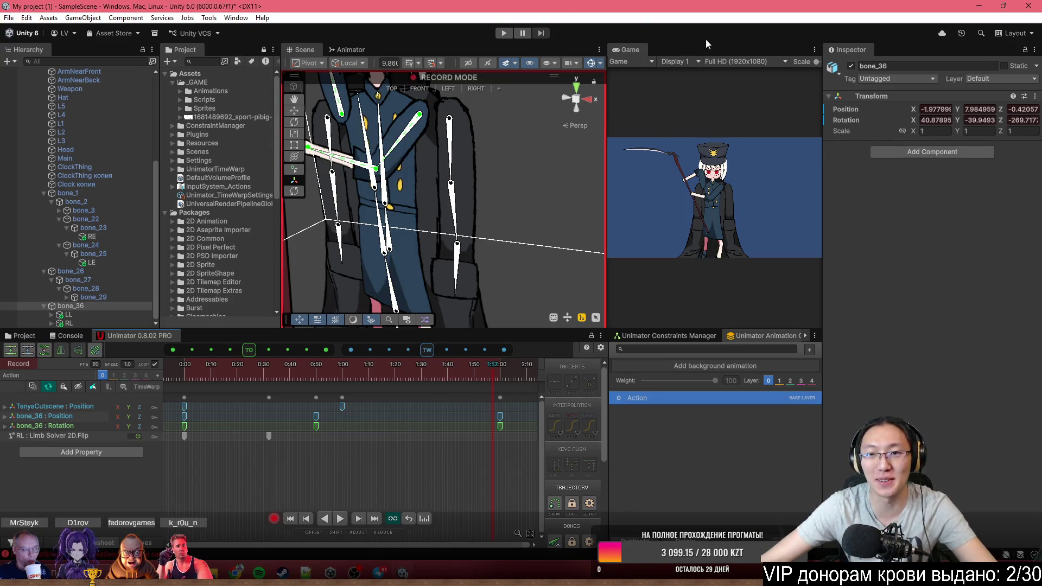
mouse_move(607, 85)
left_mouse_down()
mouse_move(414, 90)
mouse_move(364, 147)
left_mouse_up()
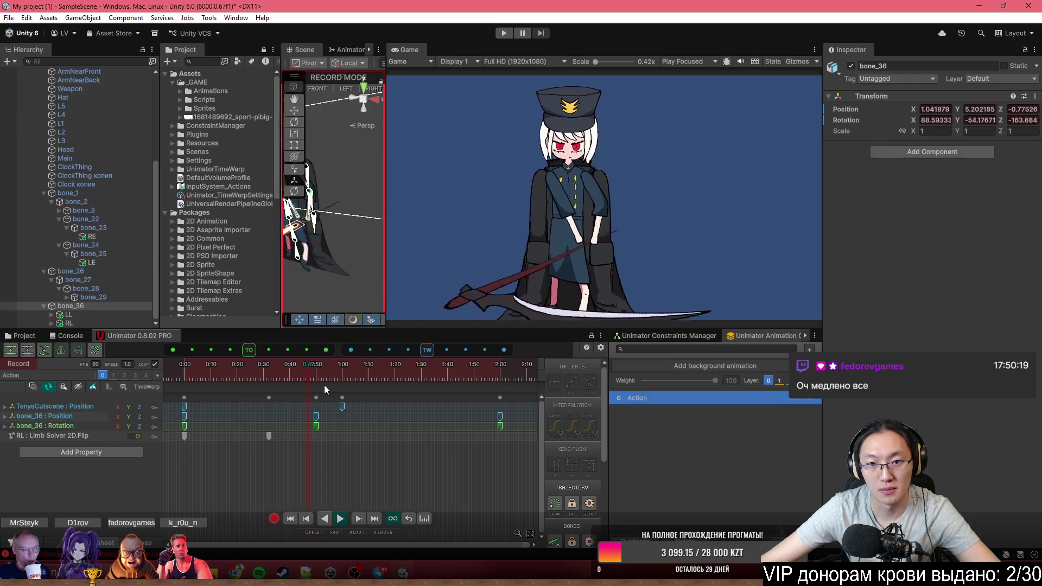
Compress all keys in the Action clip to end at 1:07 and play to check timing
mouse_move(507, 485)
left_mouse_down()
mouse_move(244, 373)
mouse_move(170, 374)
left_mouse_up()
left_click_drag(509, 421, 369, 417)
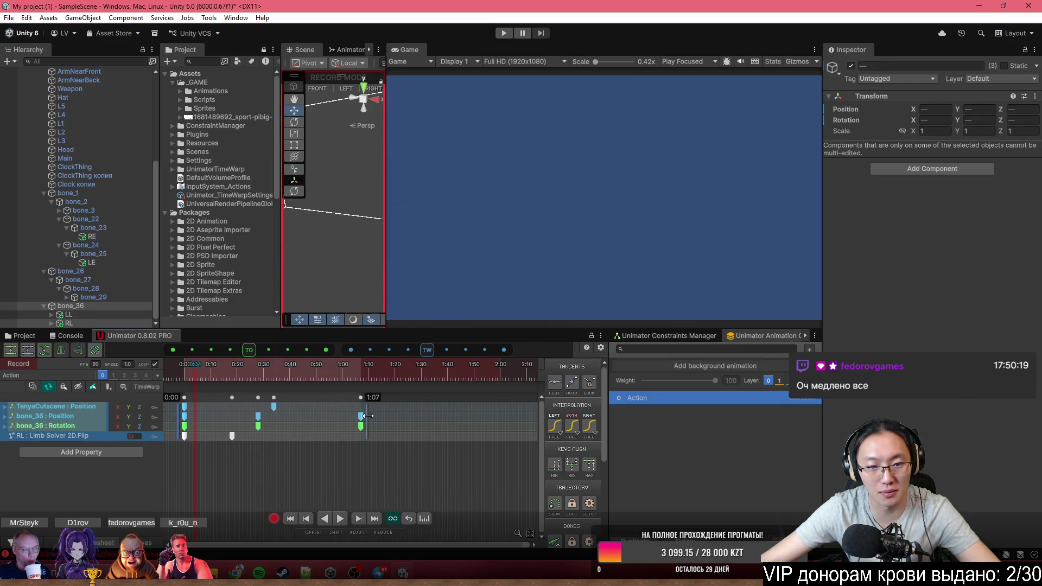
left_click(373, 457)
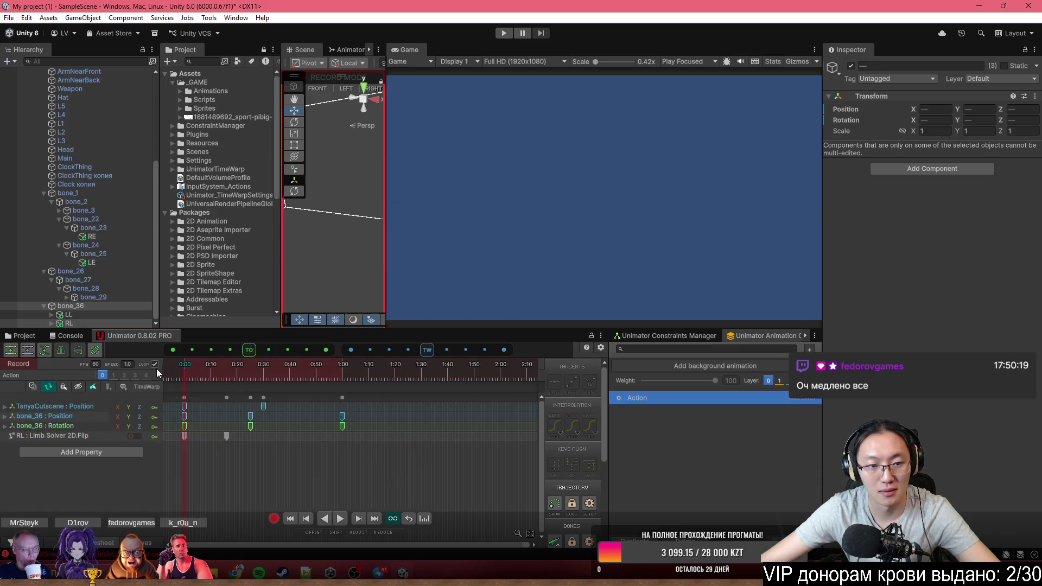
key("space")
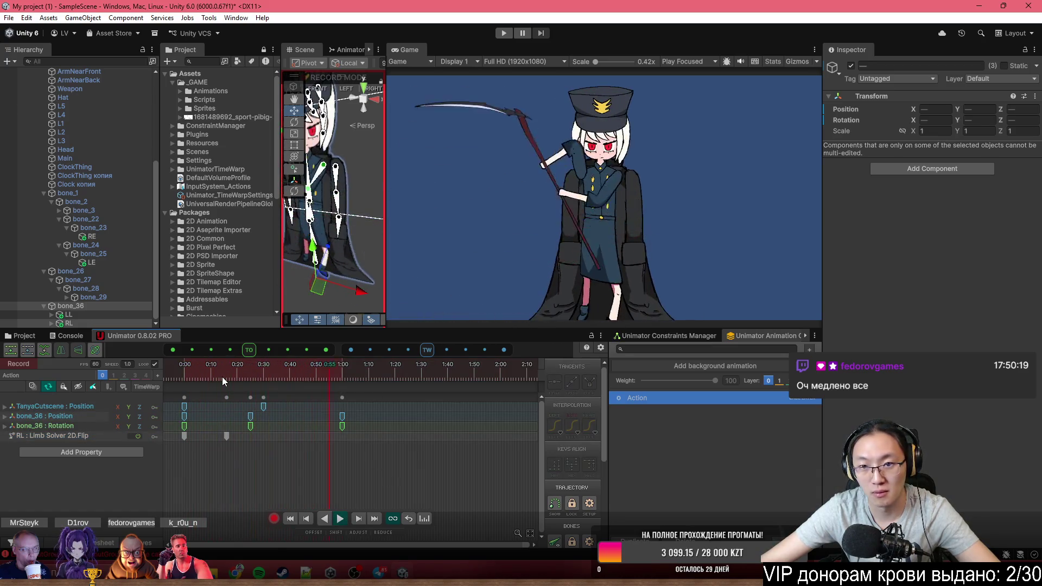
left_click(223, 376)
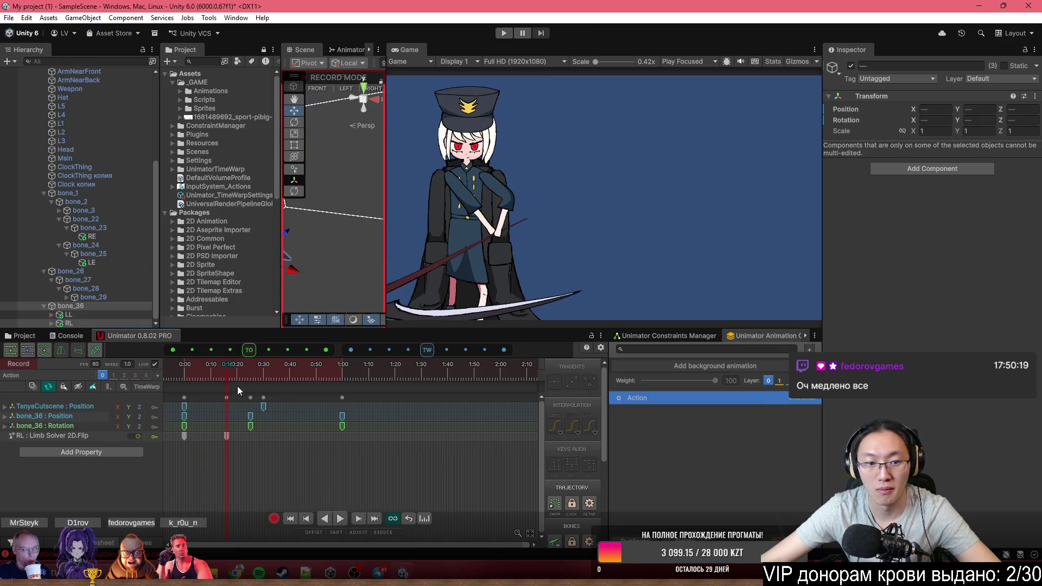
left_click(165, 374)
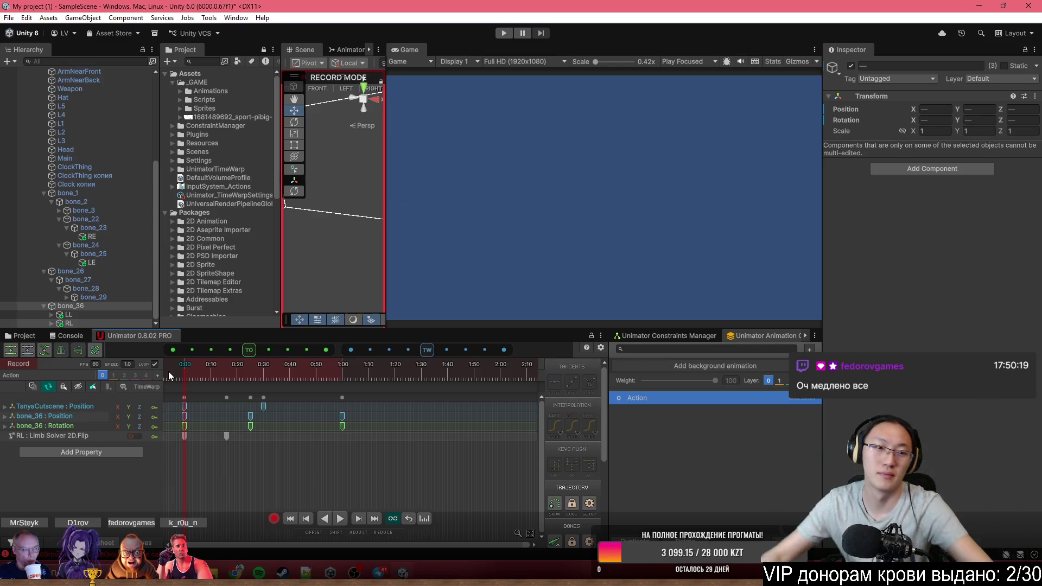
Edit the TanyaCutscene Position curve's starting X key to ease Tanya's slide-in
left_click(184, 407)
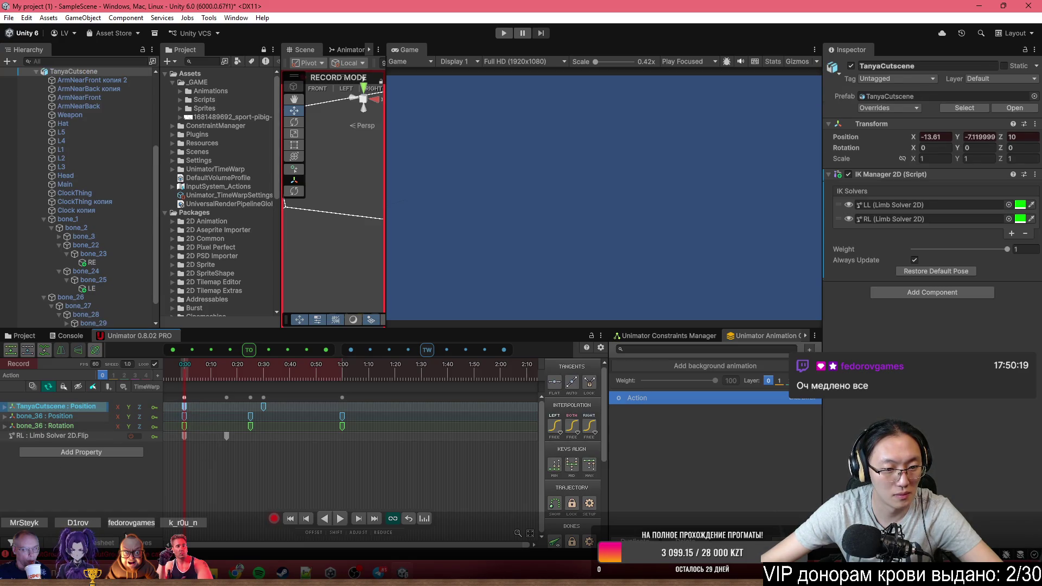
key("Tab")
key("f")
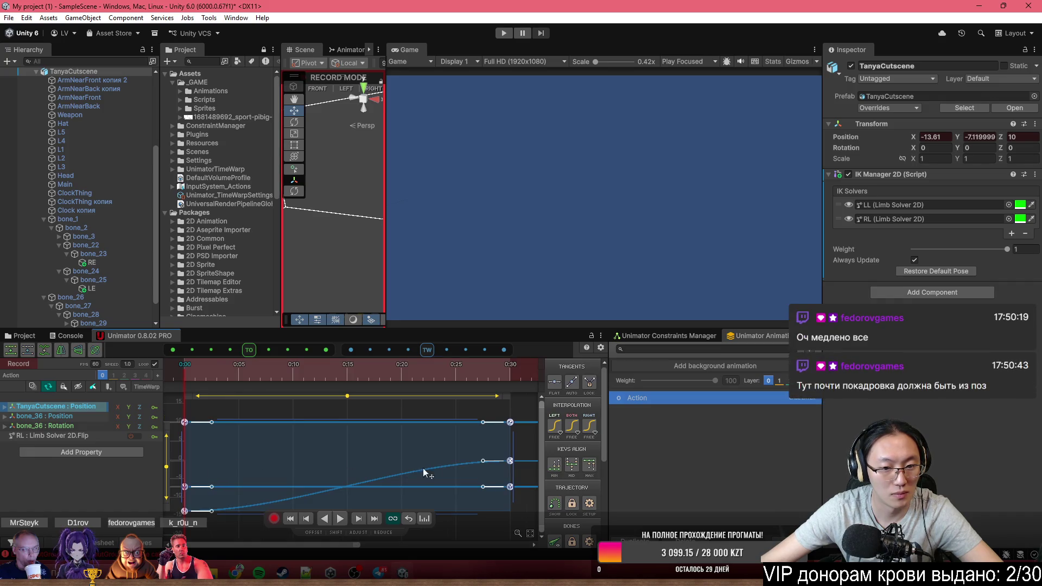
left_click(184, 511)
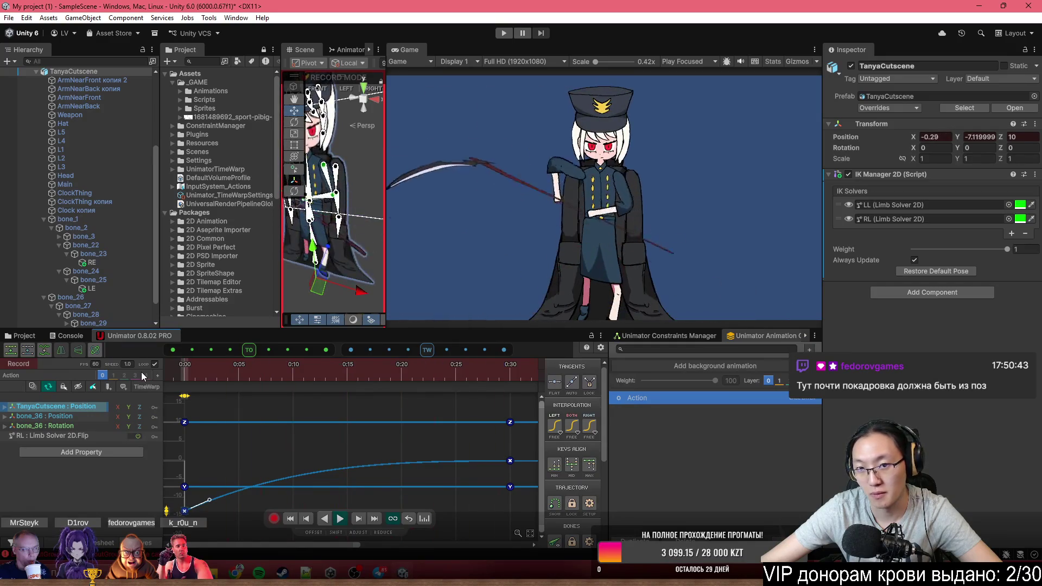
scroll(271, 448, "down", 5)
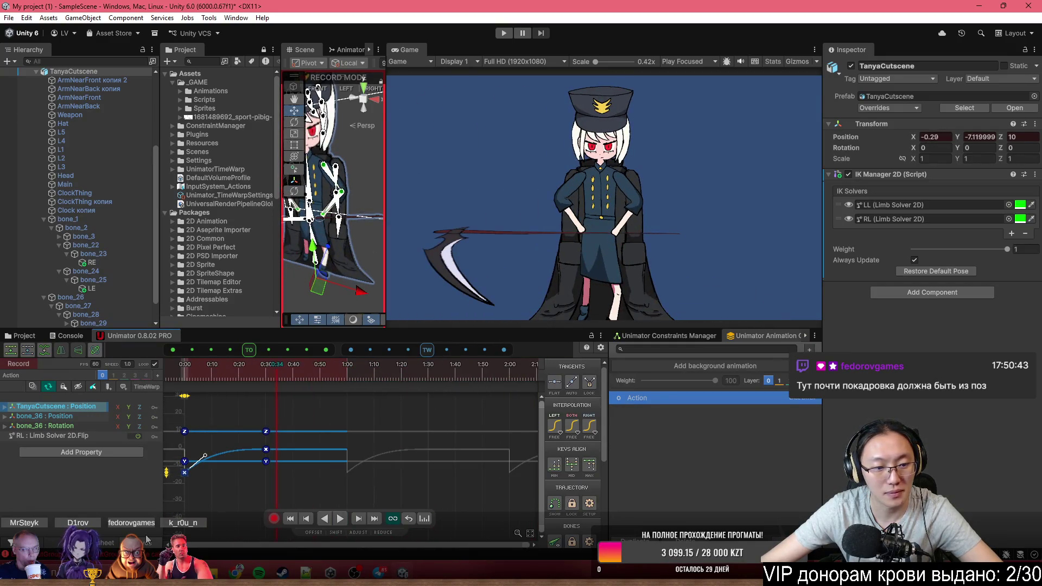
left_click(105, 543)
scroll(356, 476, "down", 2)
Stretch all keys so the clip ends near 1:31, then turn recording off
left_click_drag(340, 479, 187, 386)
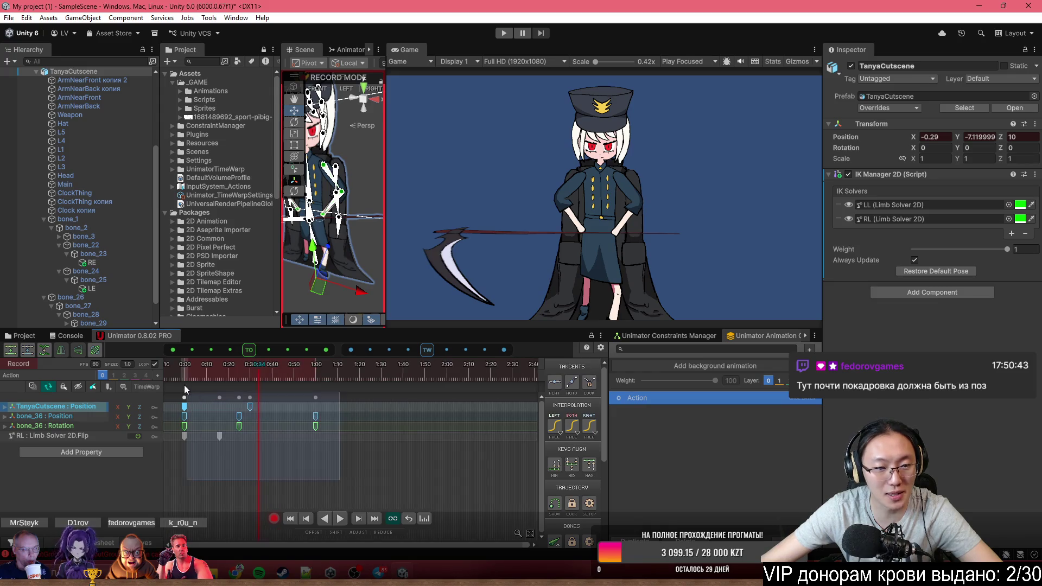
mouse_move(347, 414)
left_mouse_down()
mouse_move(402, 411)
mouse_move(388, 409)
left_mouse_up()
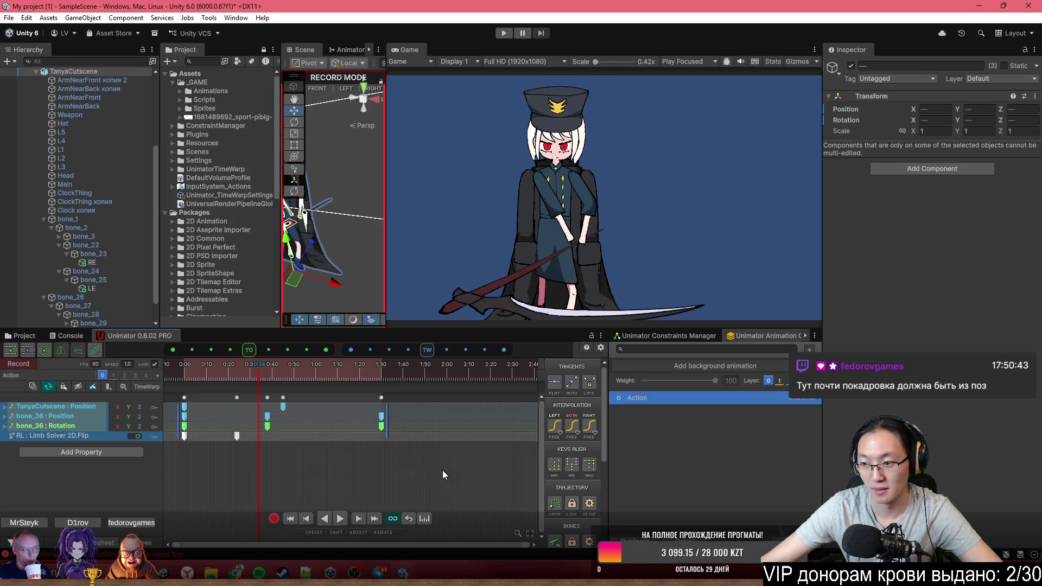
left_click(467, 483)
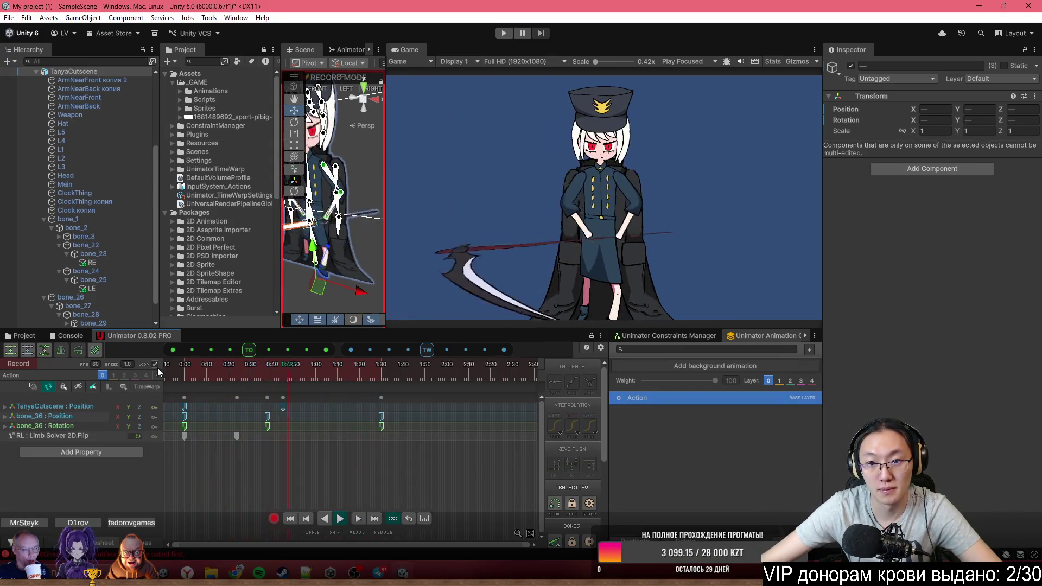
left_click(274, 519)
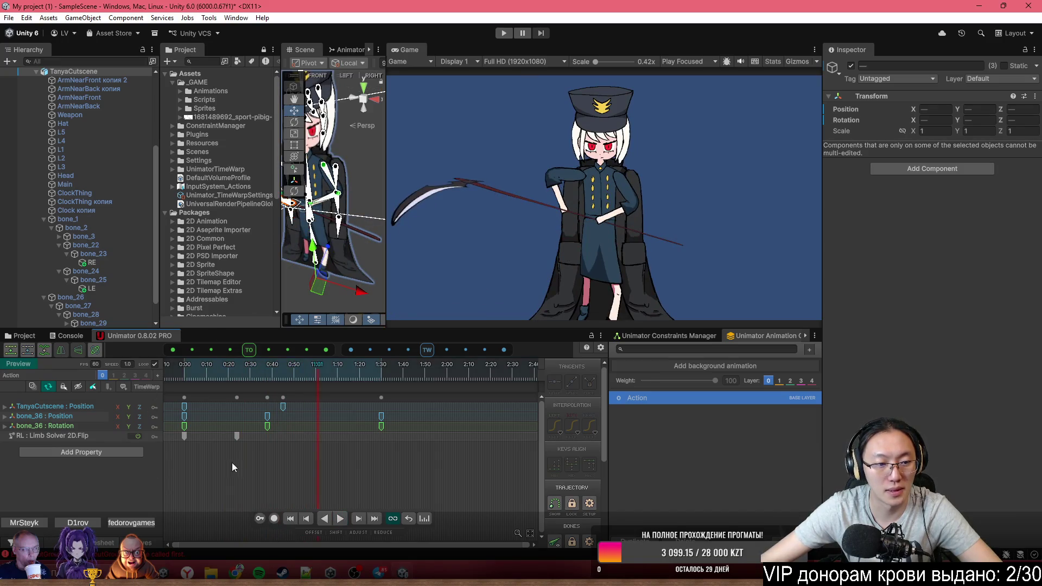
Leave preview mode, widen the Scene view and frame Tanya's head
left_click(28, 365)
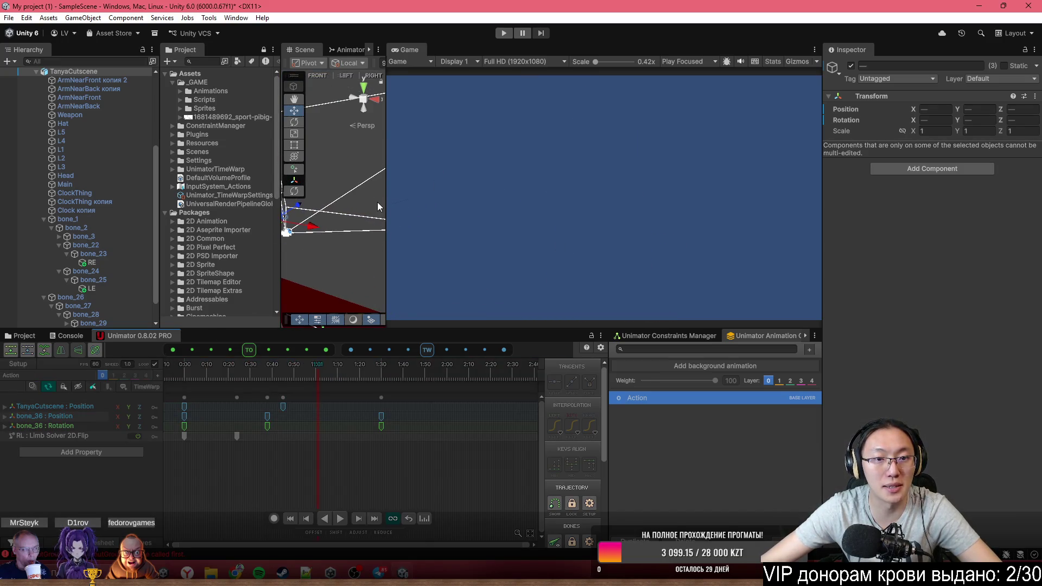
left_click_drag(386, 194, 659, 195)
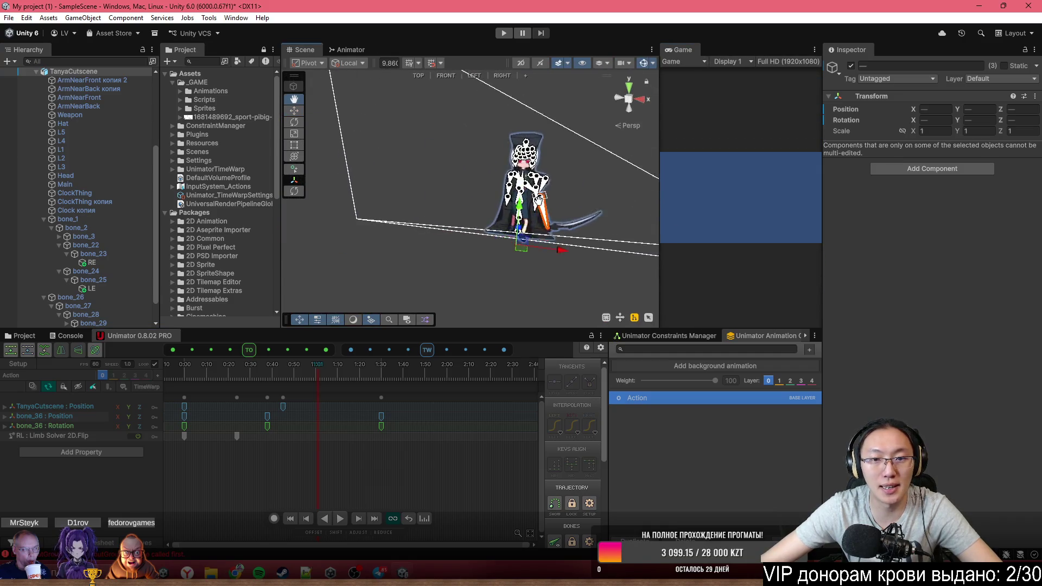
key("f")
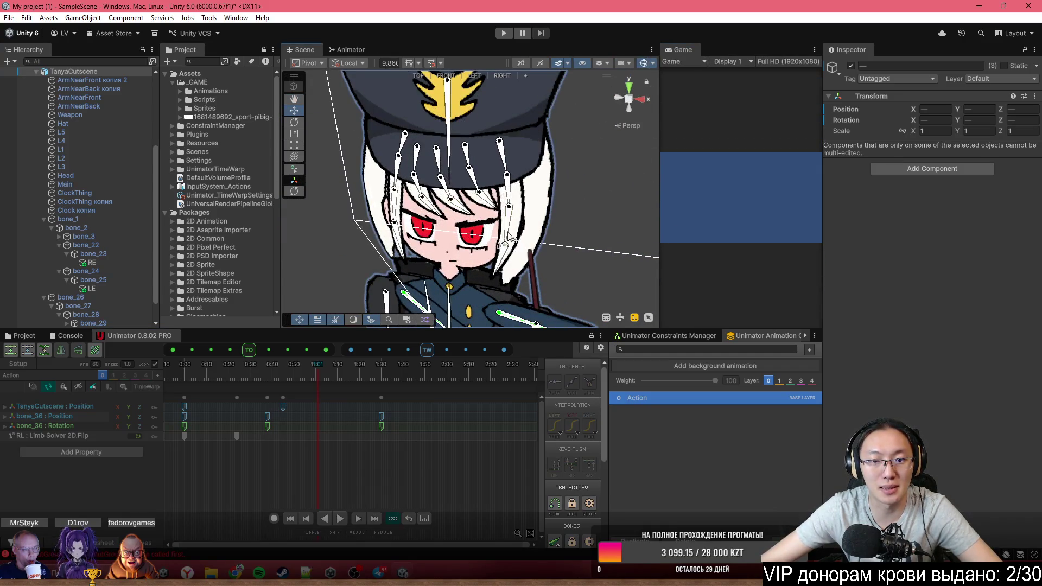
Select all hair-strand bones from bone_20 onward, excluding the Hat, and open the Constraints Manager
left_click(508, 232)
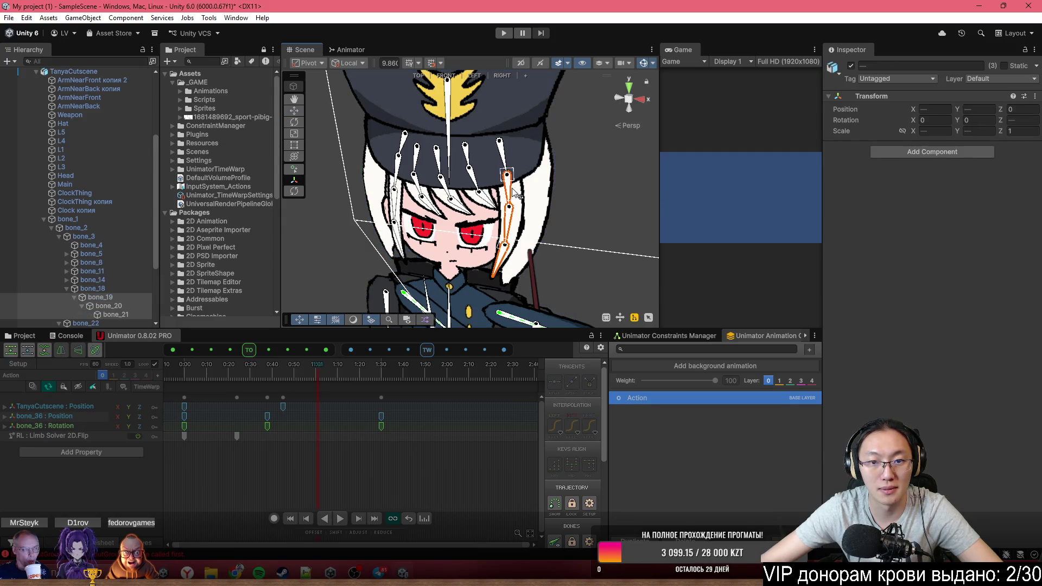
left_click(480, 188, "shift")
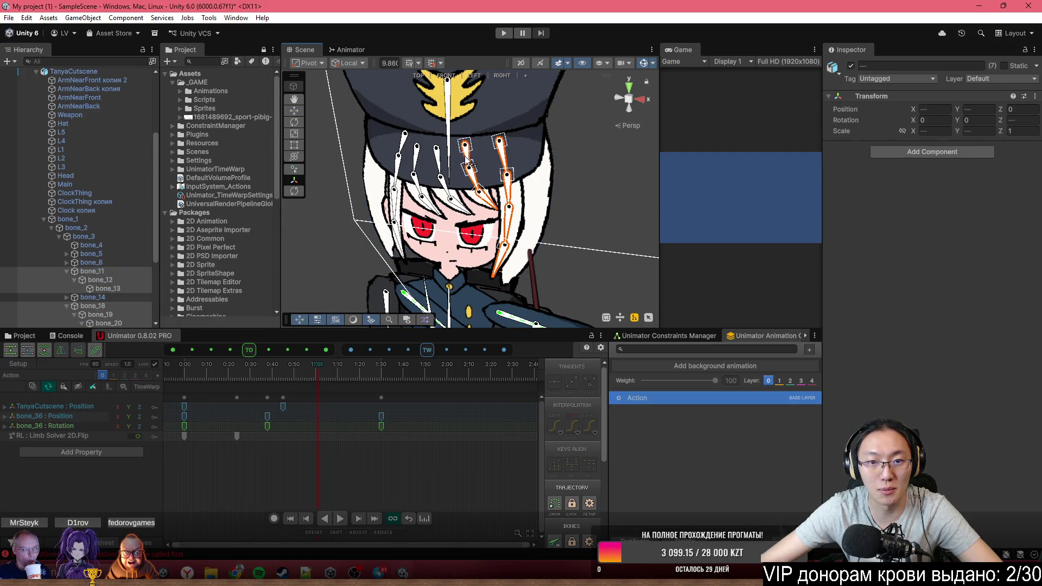
left_click(443, 187, "shift")
left_click(426, 198, "shift")
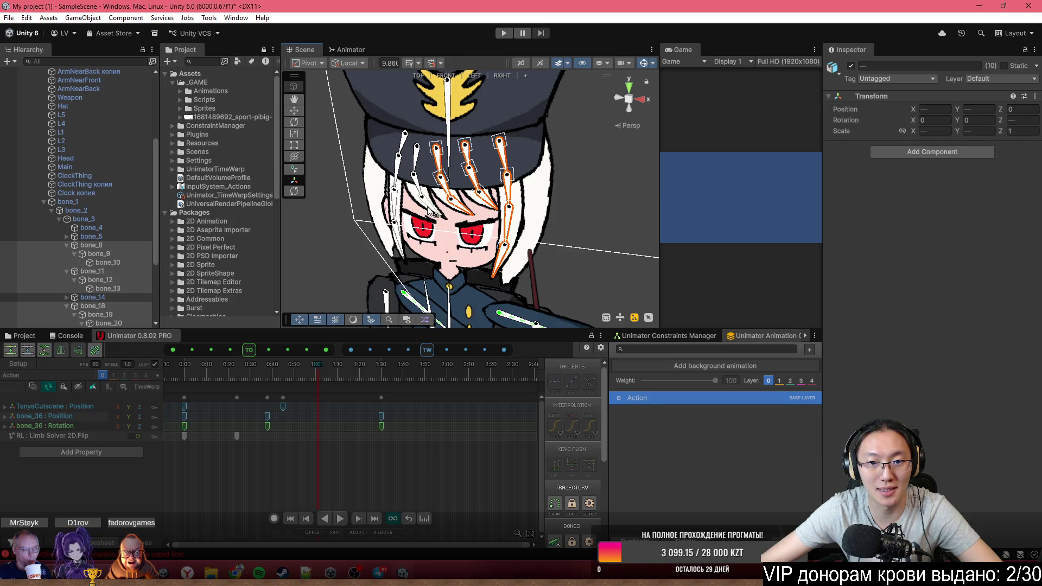
left_click(415, 190, "shift")
left_click(402, 148, "shift")
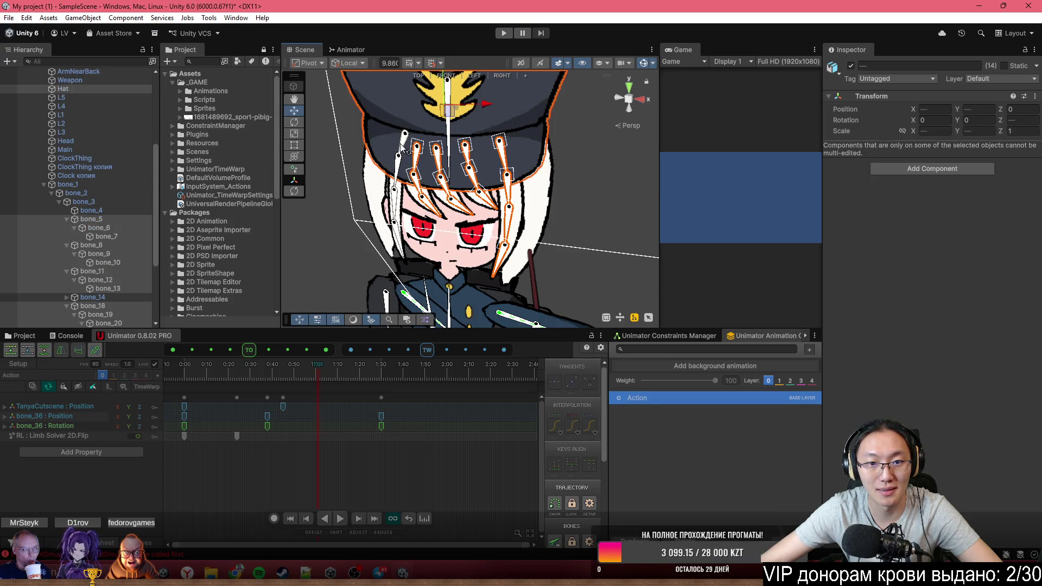
left_click(404, 146, "shift")
left_click(401, 175, "shift")
left_click(395, 222, "shift")
left_click(402, 247, "shift")
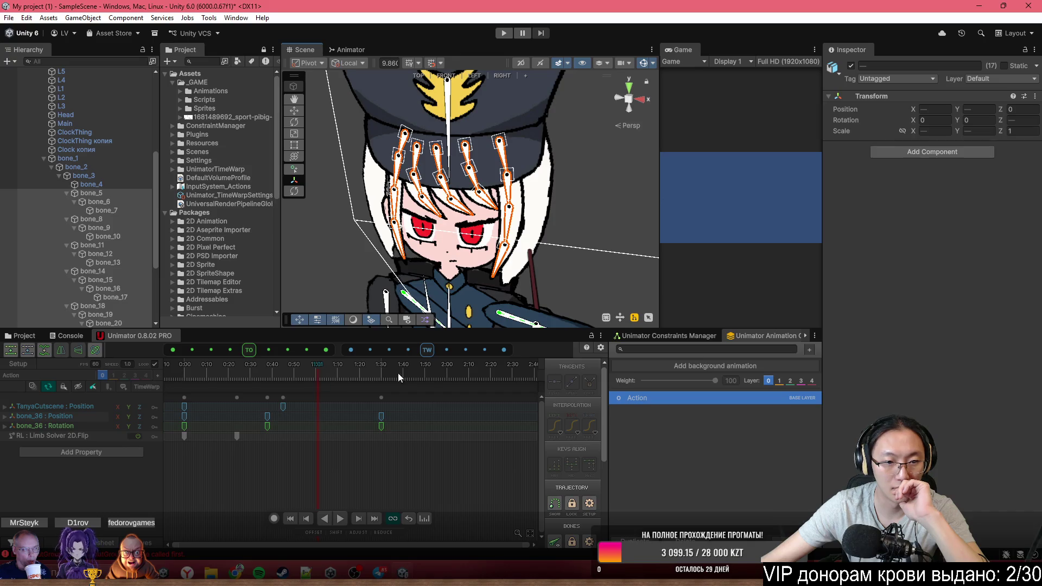
left_click(692, 337)
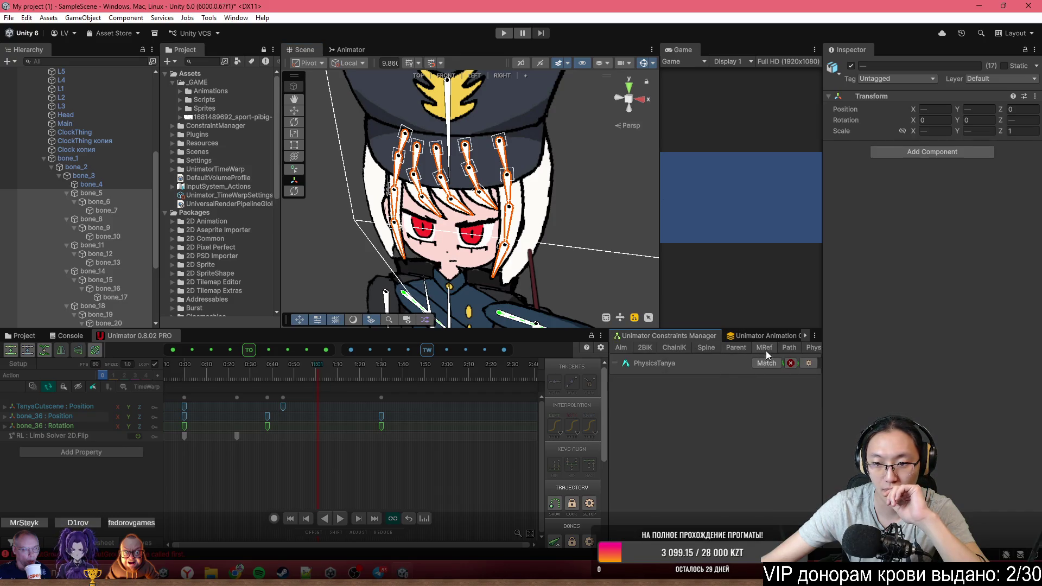
Create a new physics rig named PhysicsCut, dismissing the Path naming popup
left_click(789, 348)
left_click(812, 348)
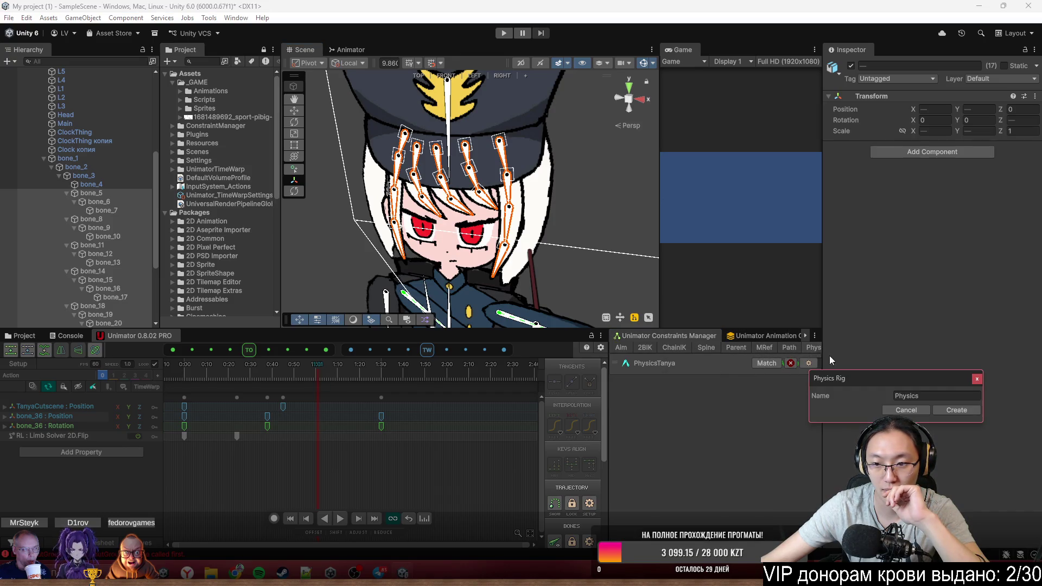
left_click(932, 397)
left_click(940, 398)
type("Cut")
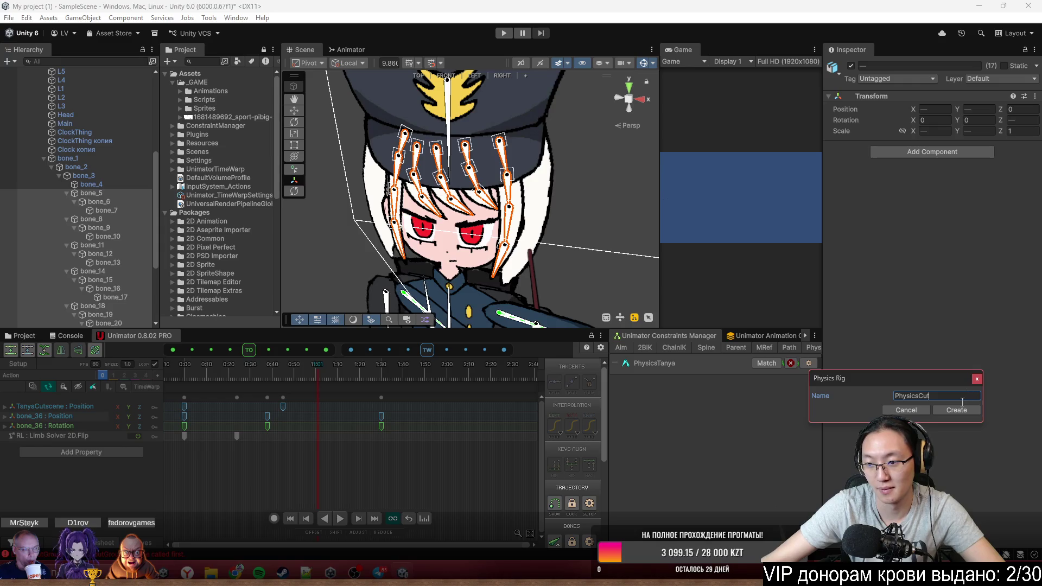
left_click(955, 410)
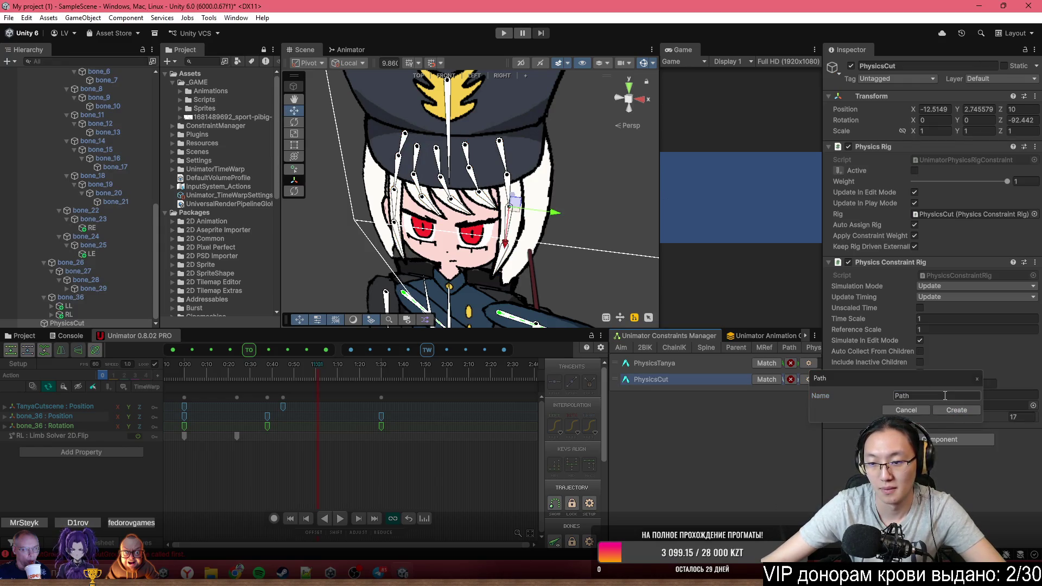
left_click(864, 390)
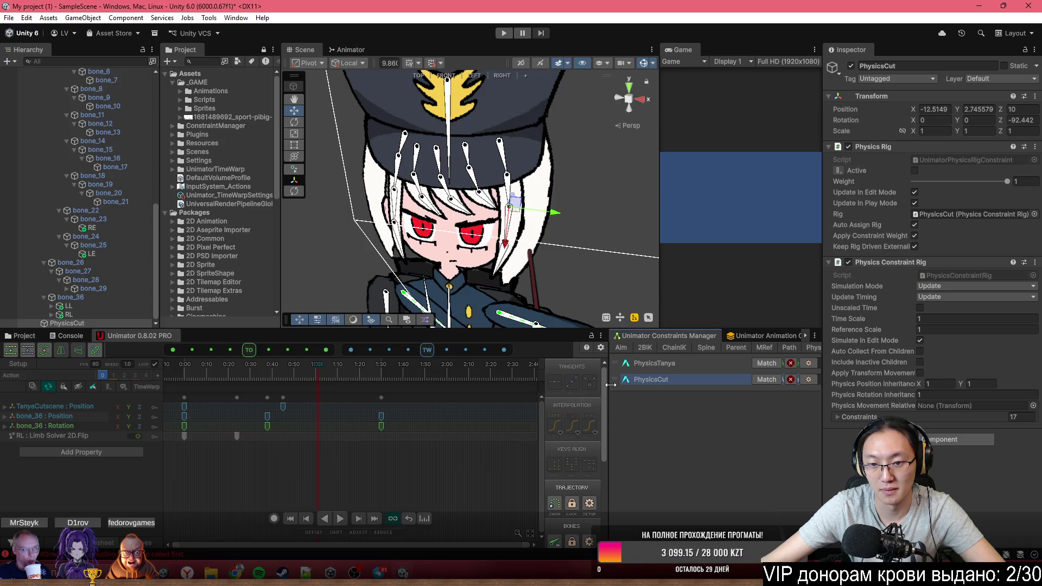
Match PhysicsCut to the character, then preview the animation at 0:40 and 0:25
left_click_drag(611, 385, 488, 384)
left_click(767, 380)
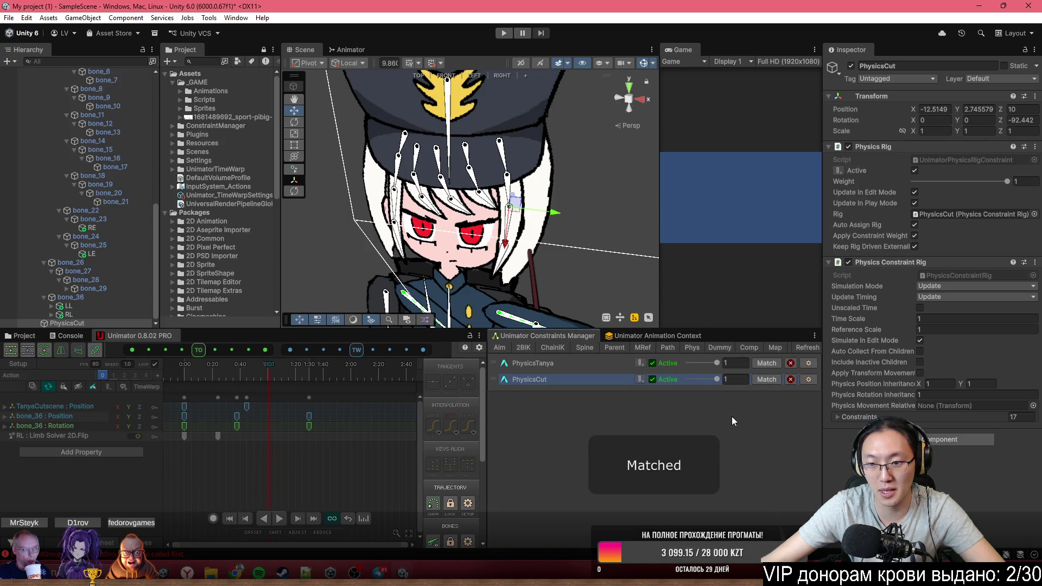
left_click_drag(488, 434, 695, 443)
scroll(470, 206, "down", 3)
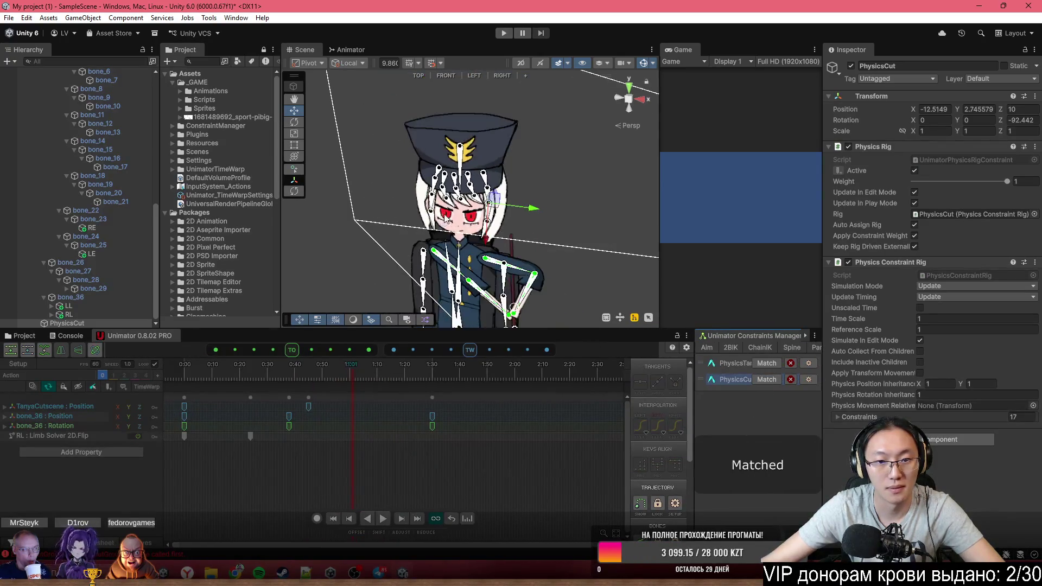
left_click(303, 367)
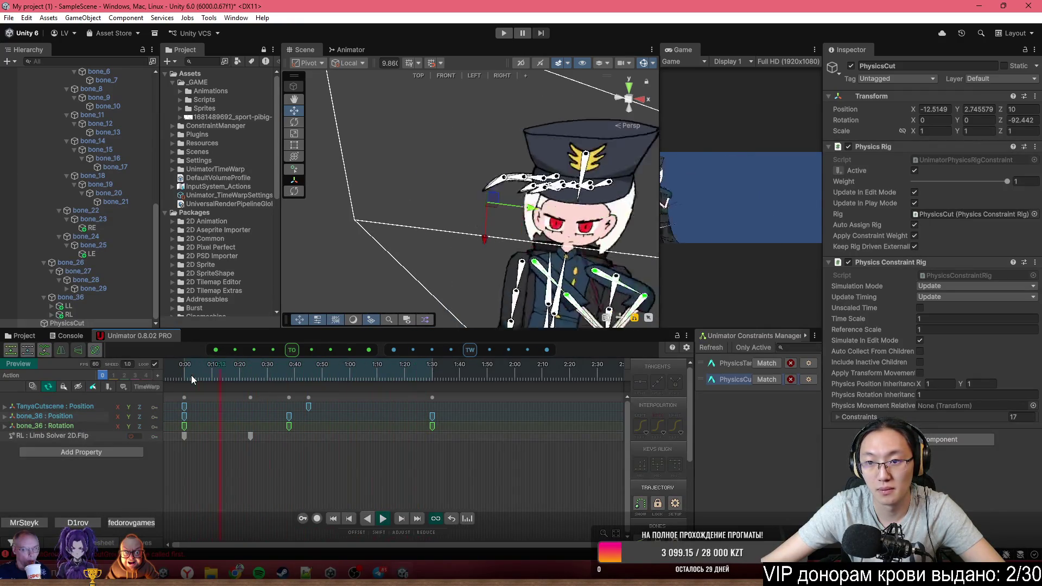
left_click(253, 376)
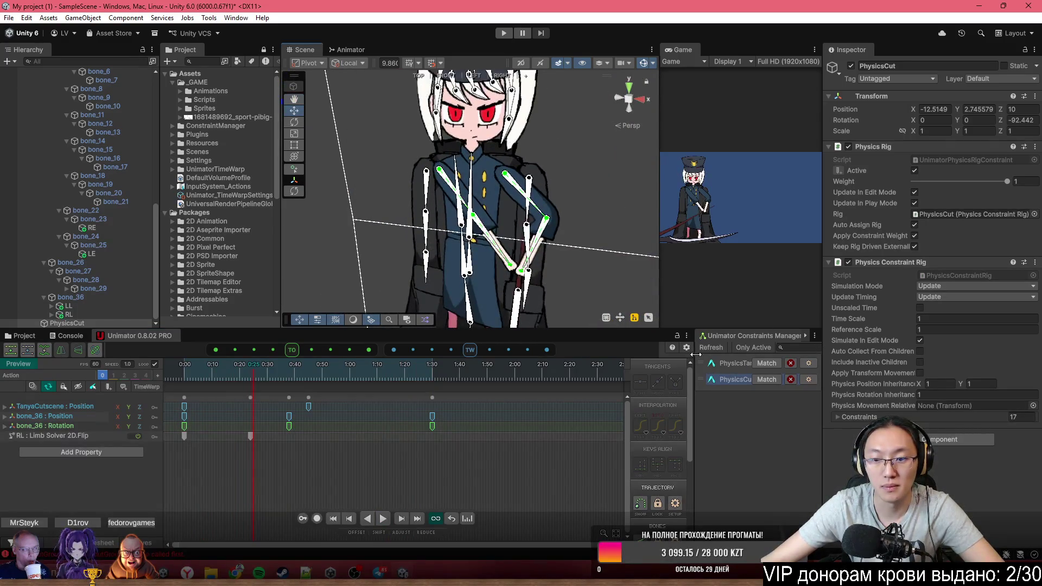
left_click(711, 380)
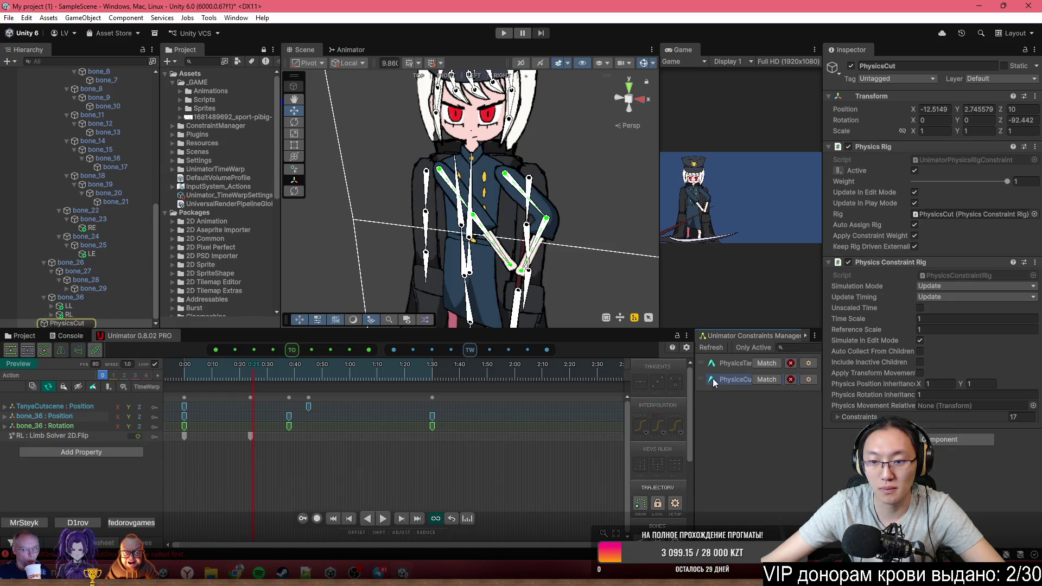
Set PhysicsCut's Inertia to 0.5 and apply it to all 17 constraints
left_click_drag(695, 389, 502, 388)
left_click(543, 379)
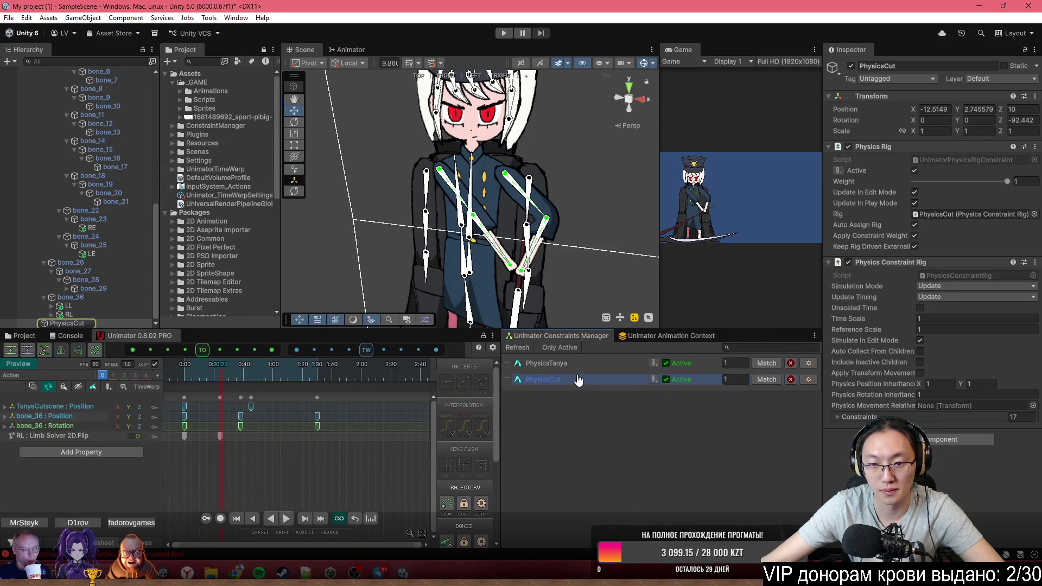
scroll(660, 427, "down", 10)
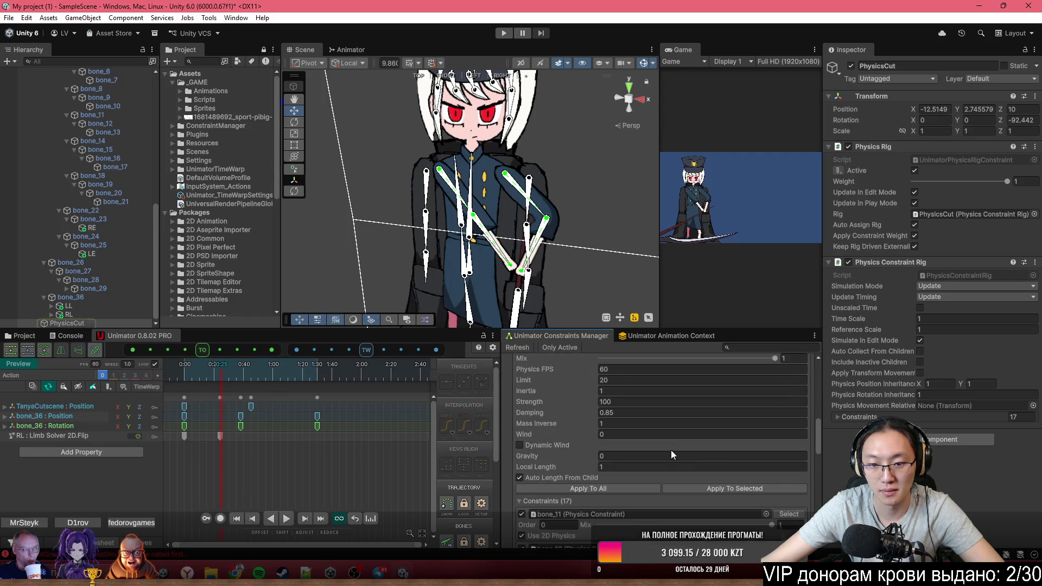
type(".5")
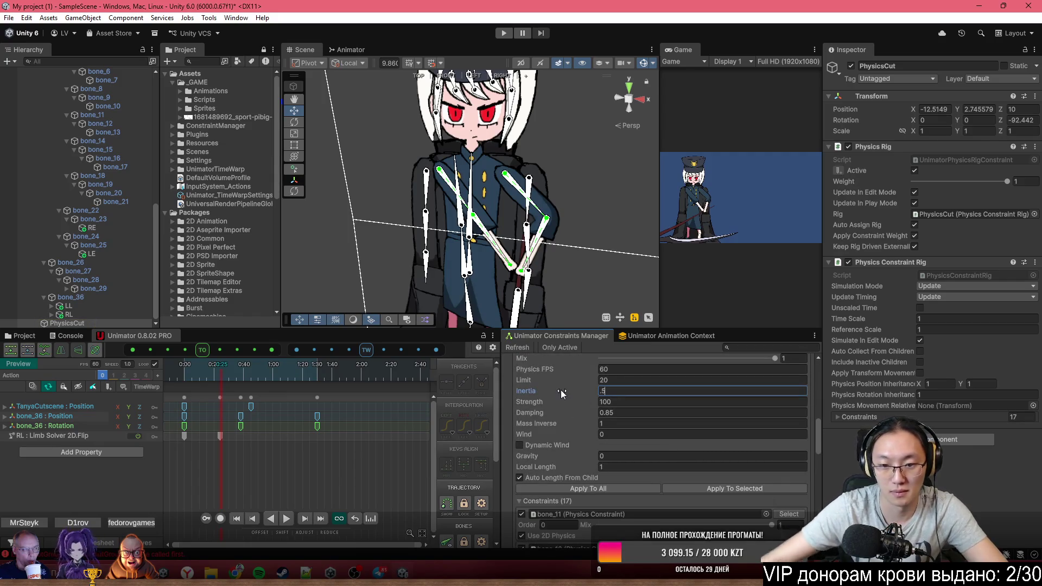
scroll(605, 398, "up", 1)
scroll(608, 383, "up", 1)
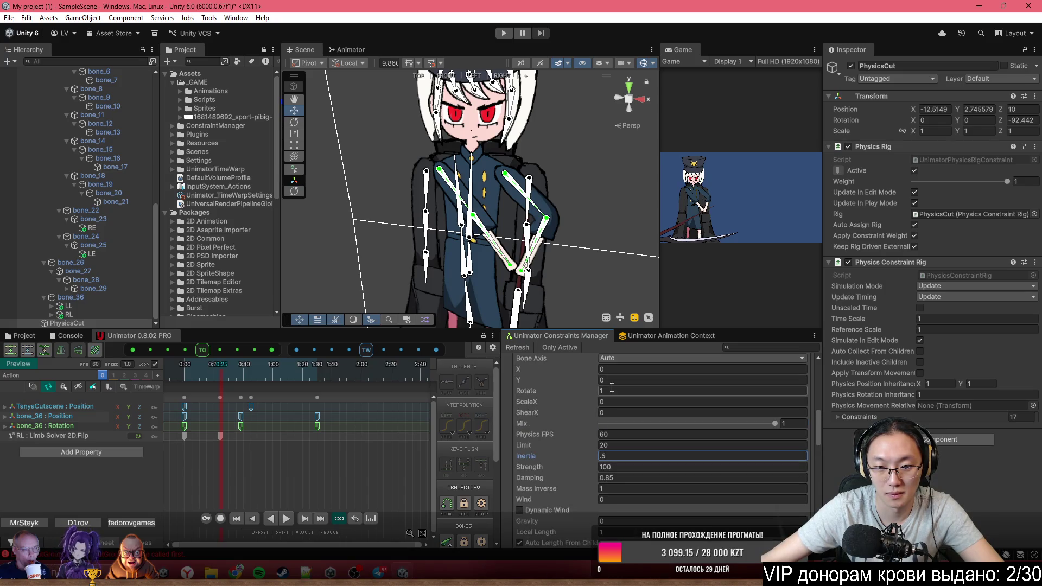
scroll(663, 451, "down", 4)
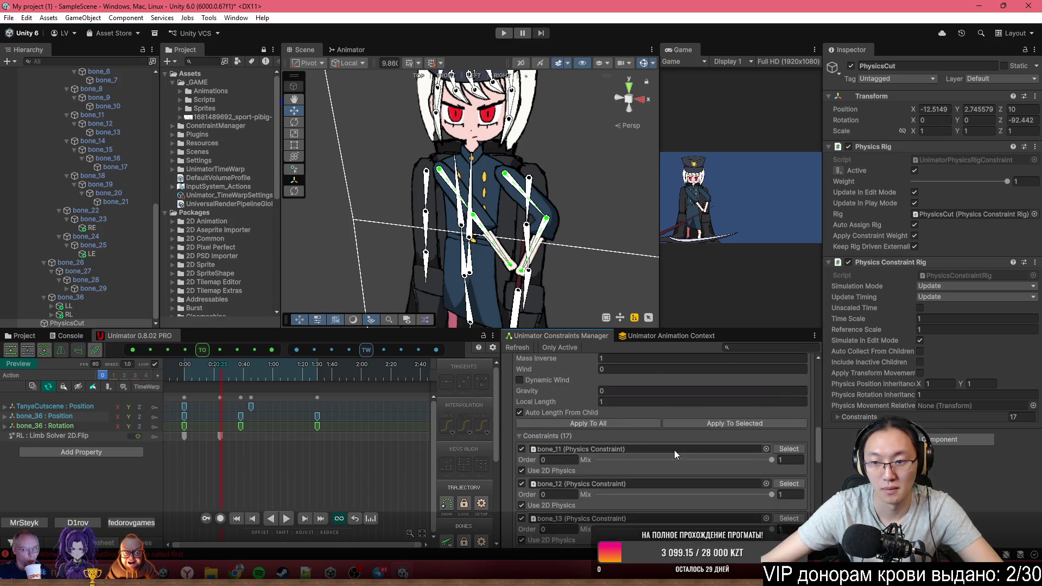
left_click(641, 423)
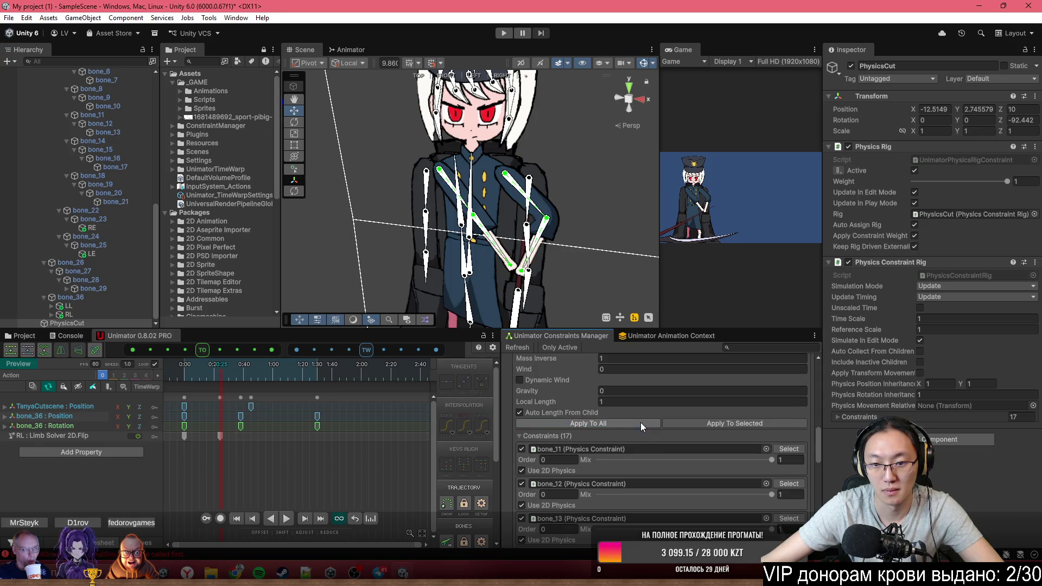
left_click(190, 376)
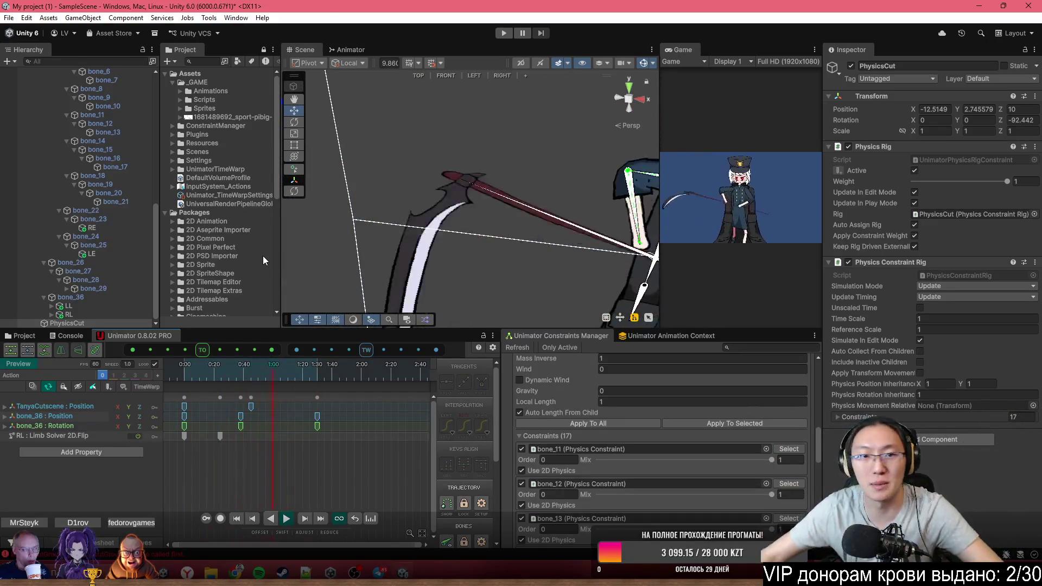
Frame the whole character in the Scene view and replay the cutscene from 0:00
left_click_drag(483, 117, 440, 97)
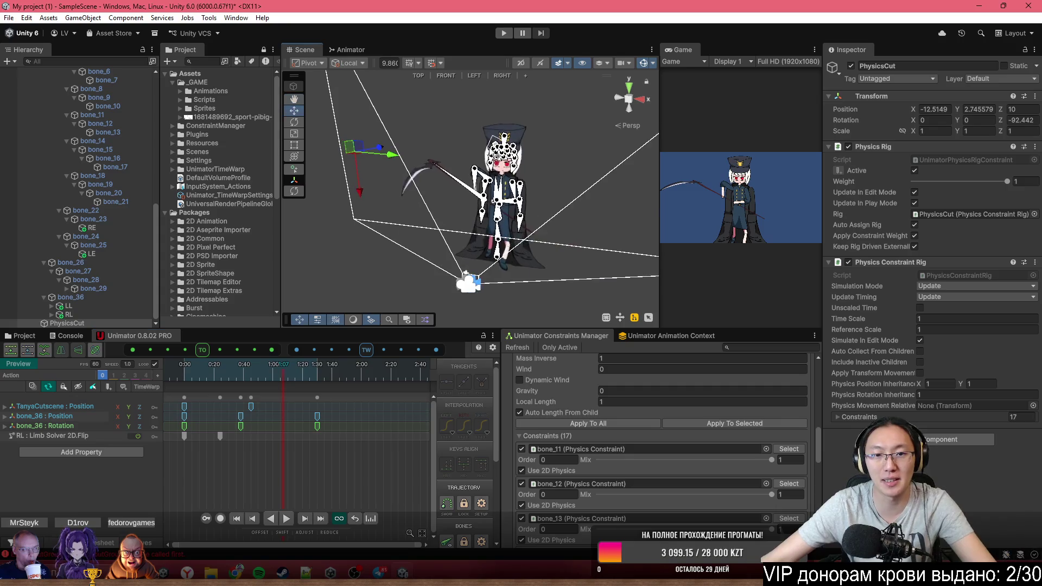
scroll(519, 173, "down", 3)
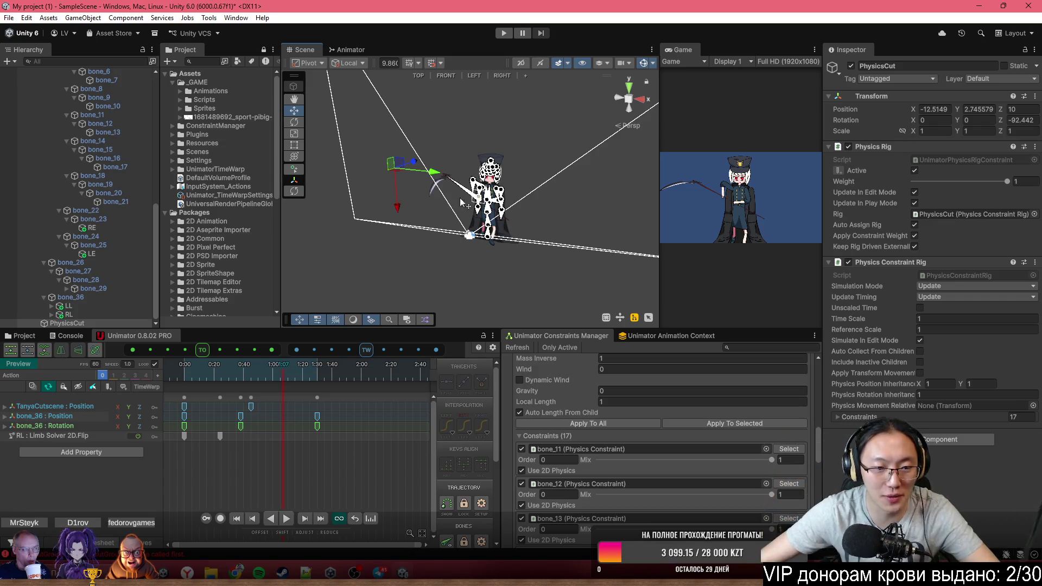
left_click(181, 370)
key("space")
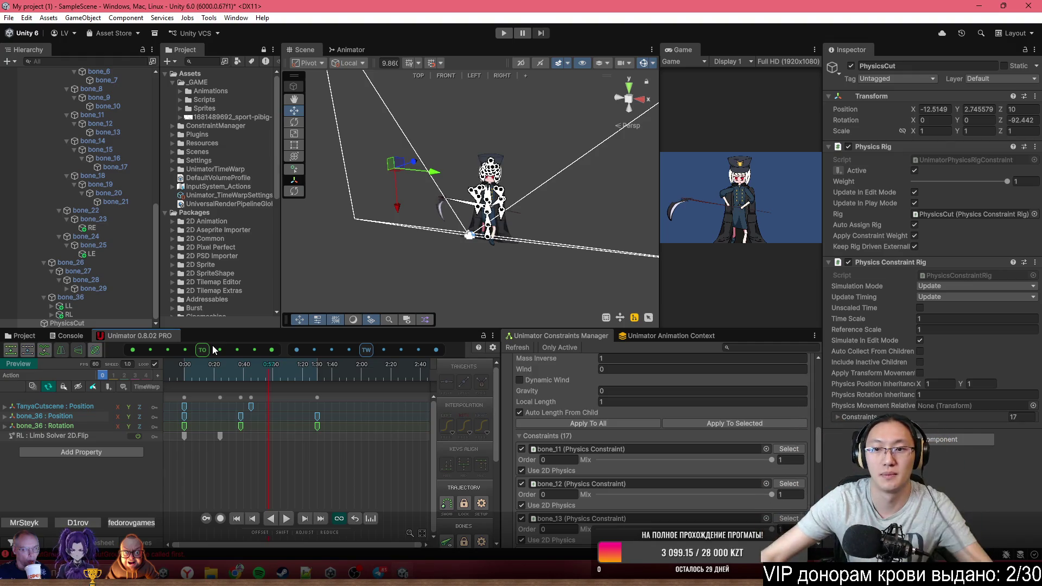
Replay from about 0:47, then remove the TanyaCutscene Position track, keeping the bone_36 keys
mouse_move(481, 228)
left_mouse_down()
mouse_move(512, 236)
mouse_move(524, 219)
mouse_move(535, 243)
left_mouse_up()
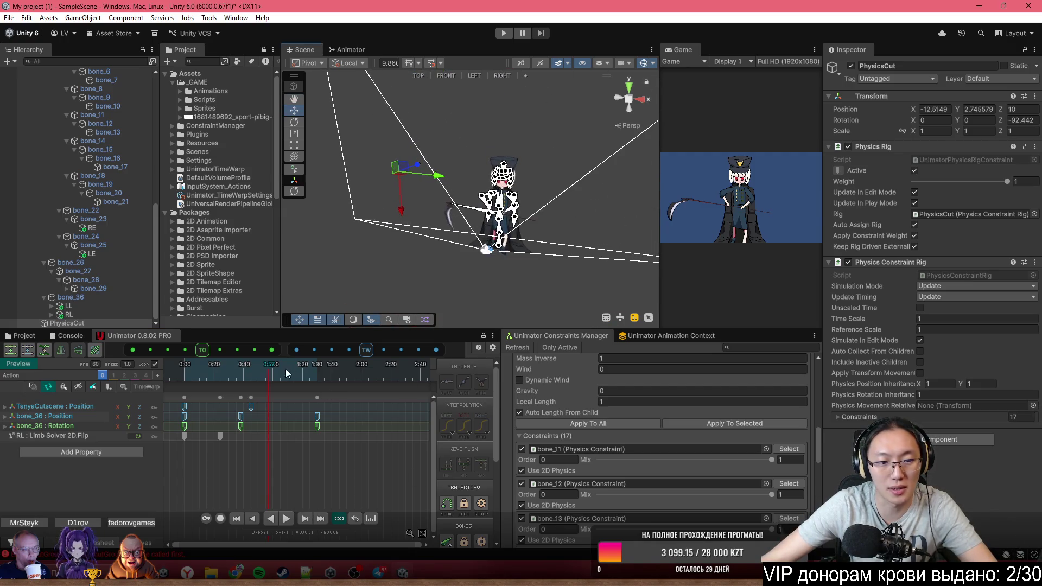
mouse_move(181, 374)
left_mouse_down()
mouse_move(253, 372)
mouse_move(200, 363)
left_mouse_up()
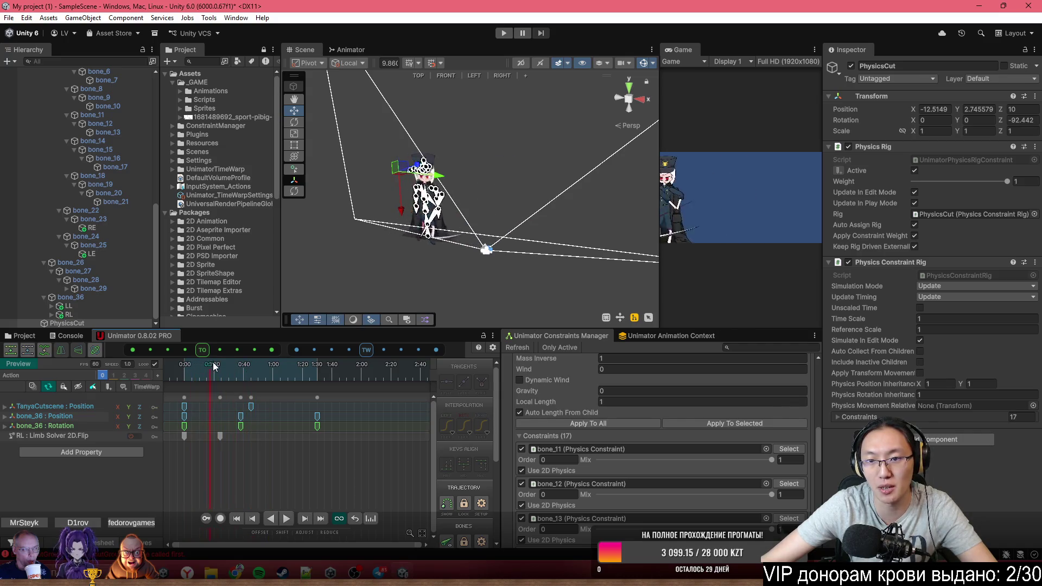
key("space")
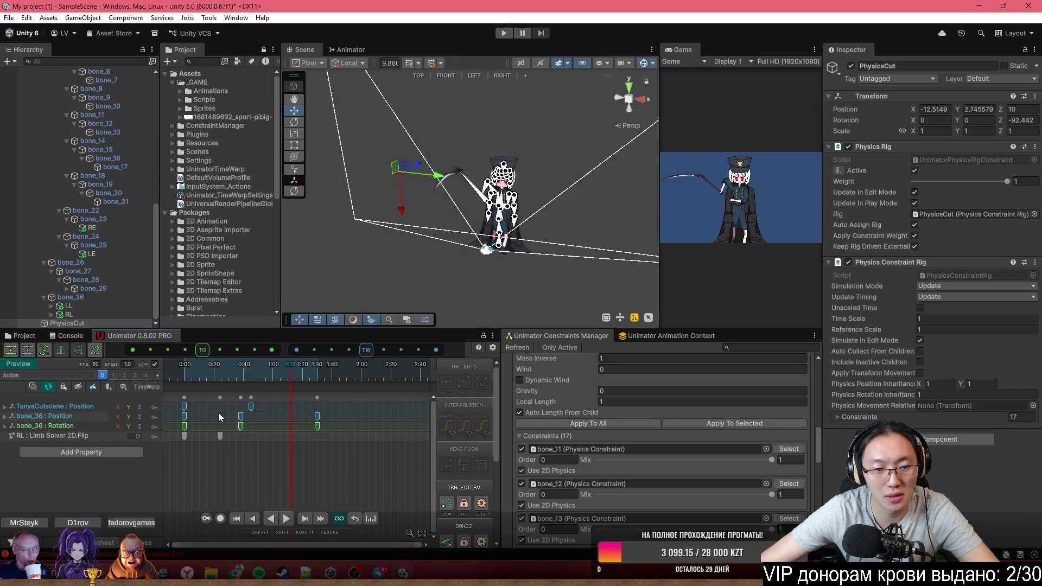
mouse_move(350, 416)
left_mouse_down()
mouse_move(210, 410)
mouse_move(190, 427)
mouse_move(177, 414)
left_mouse_up()
left_click(366, 415)
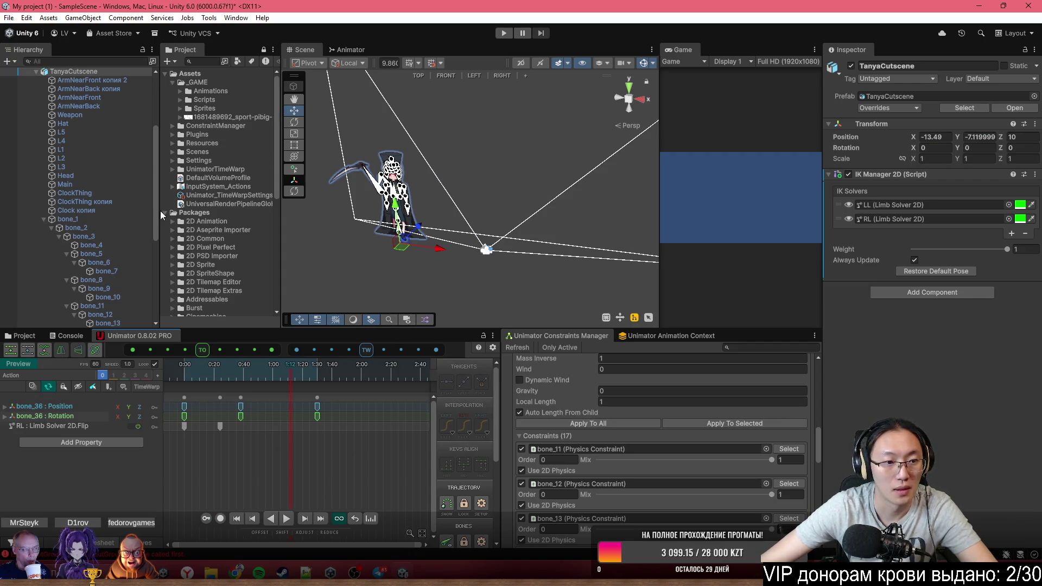
In Setup mode, move Tanya right to X -0.55 and play the preview
left_click(22, 365)
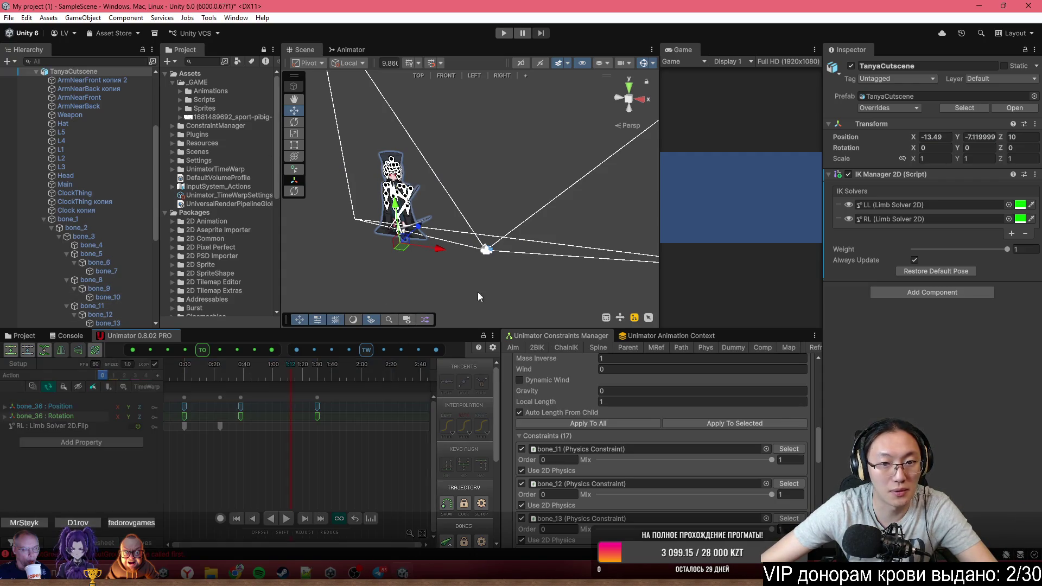
left_click_drag(441, 249, 542, 270)
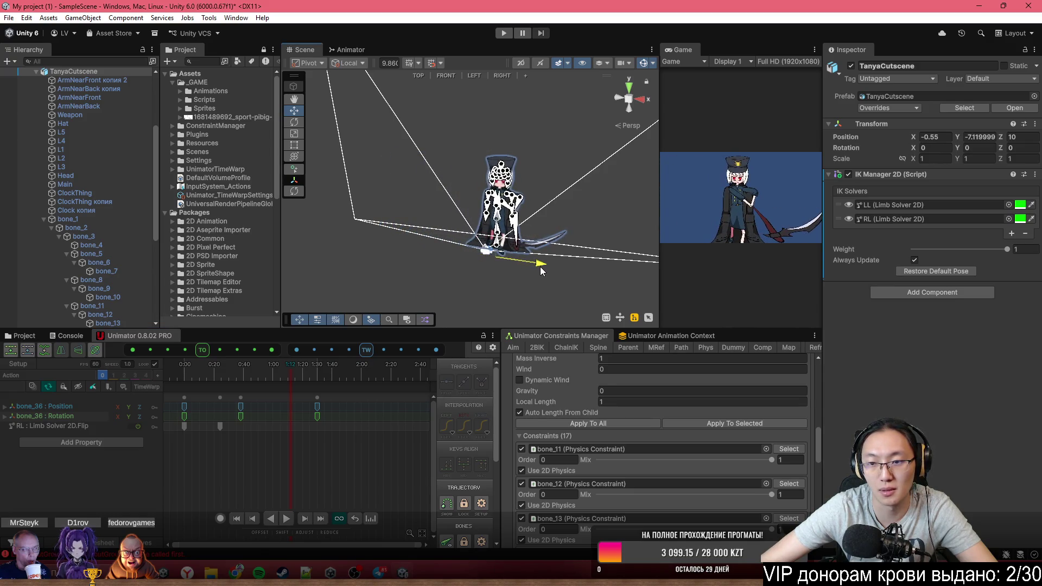
scroll(539, 222, "up", 3)
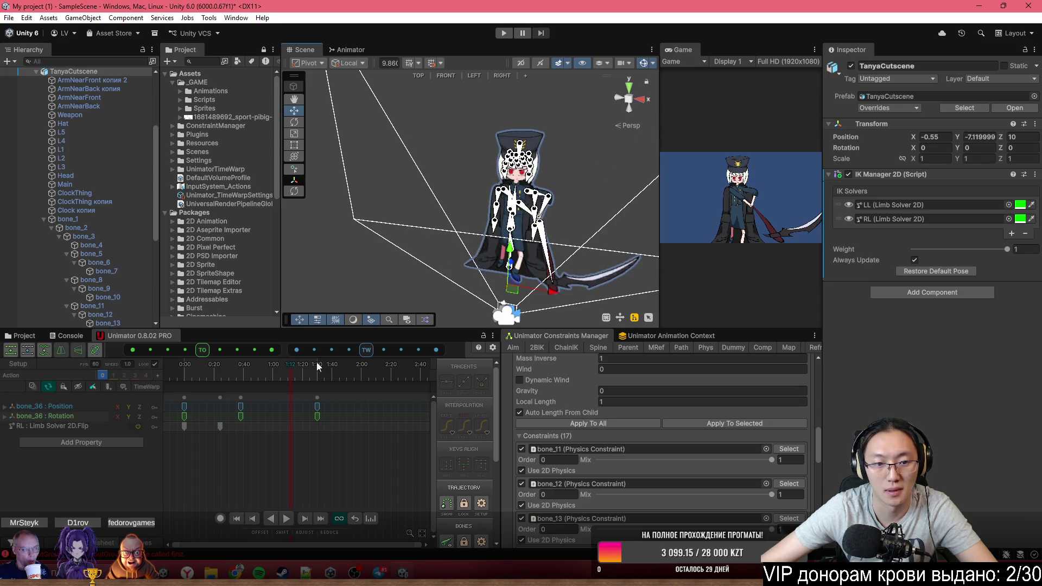
key("space")
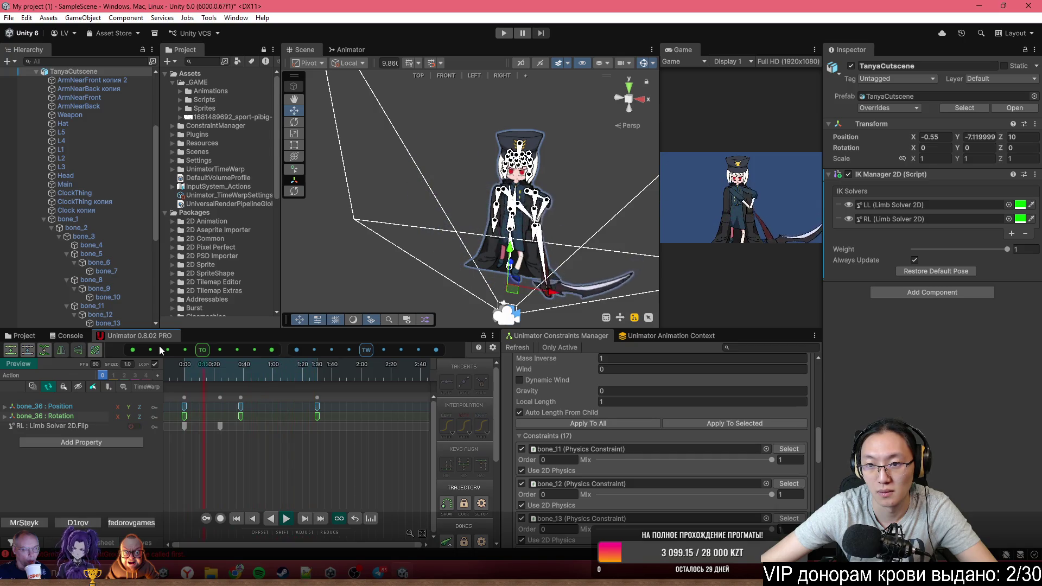
scroll(568, 182, "up", 5)
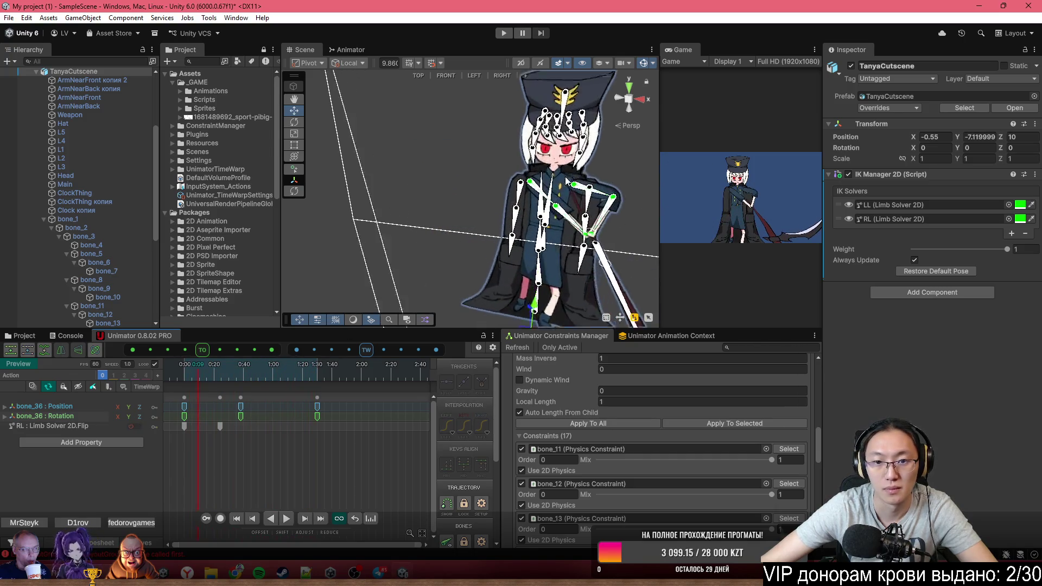
scroll(567, 182, "up", 3)
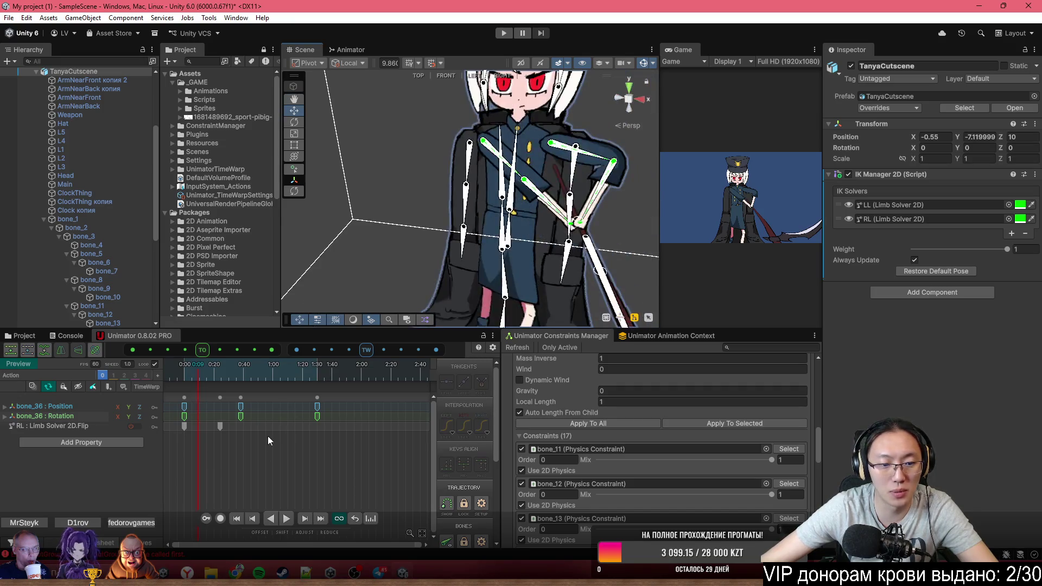
Record a trial bone_2 rotation at 0:00, undo it, stop recording, and show the Sprites folder
left_click(218, 519)
left_click_drag(196, 381, 184, 381)
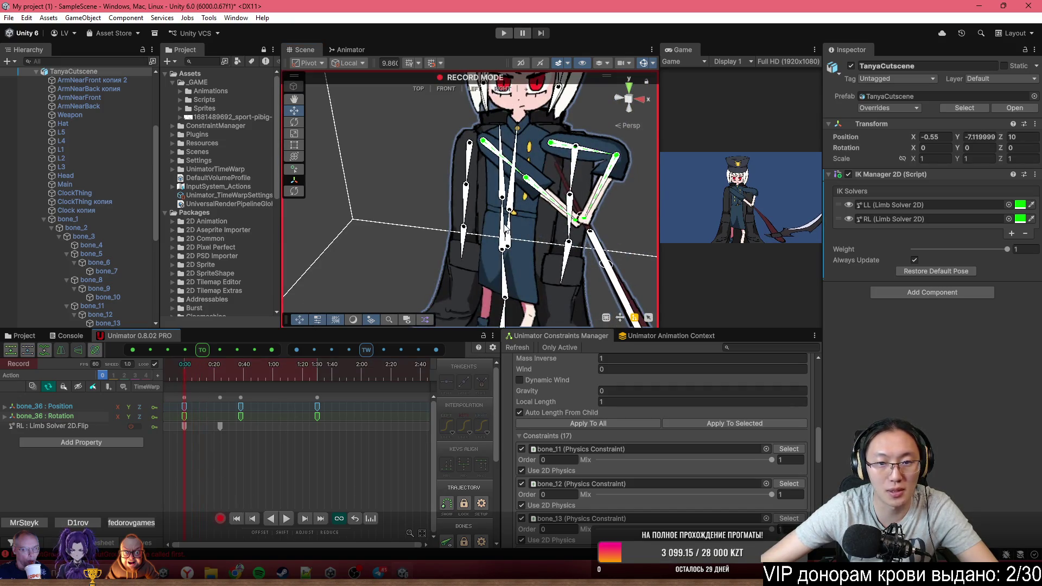
scroll(537, 187, "up", 3)
mouse_move(531, 130)
left_mouse_down()
mouse_move(546, 127)
mouse_move(555, 99)
left_mouse_up()
key("ctrl+z")
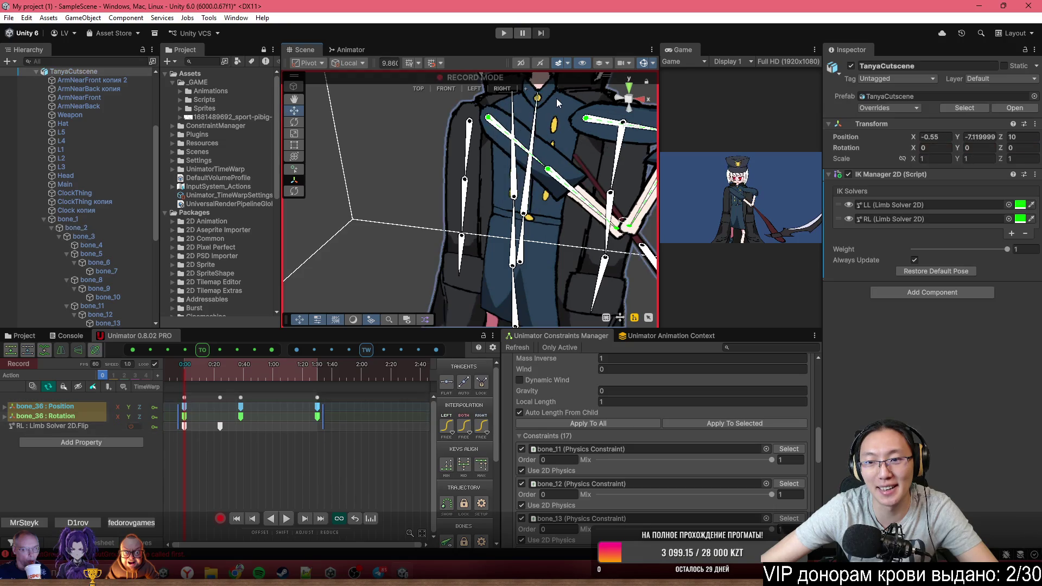
left_click(219, 518)
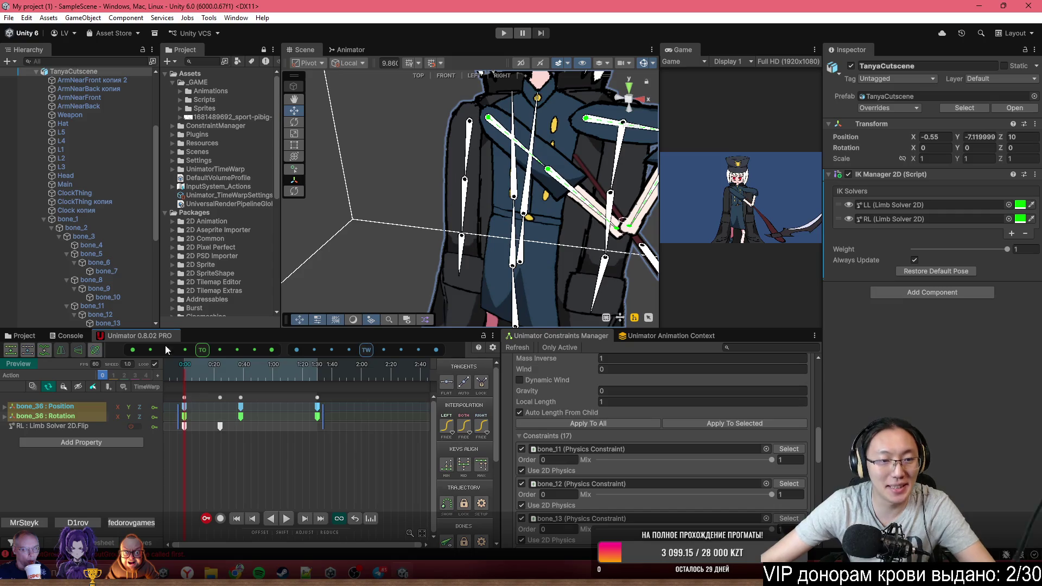
left_click(39, 337)
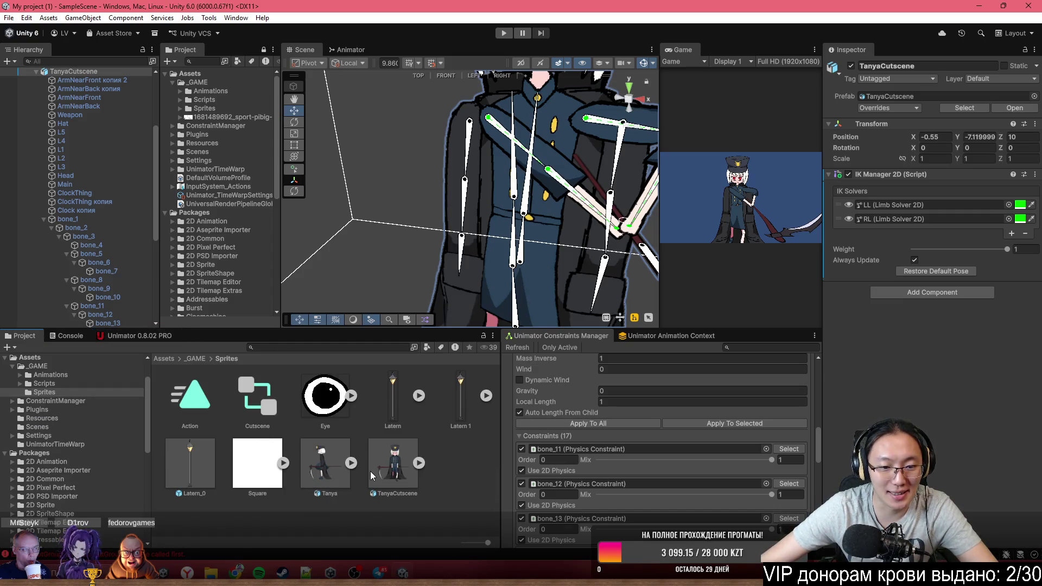
Open TanyaCutscene.psb in the Sprite Editor's Skinning Editor mode
left_click(397, 459)
left_click(995, 224)
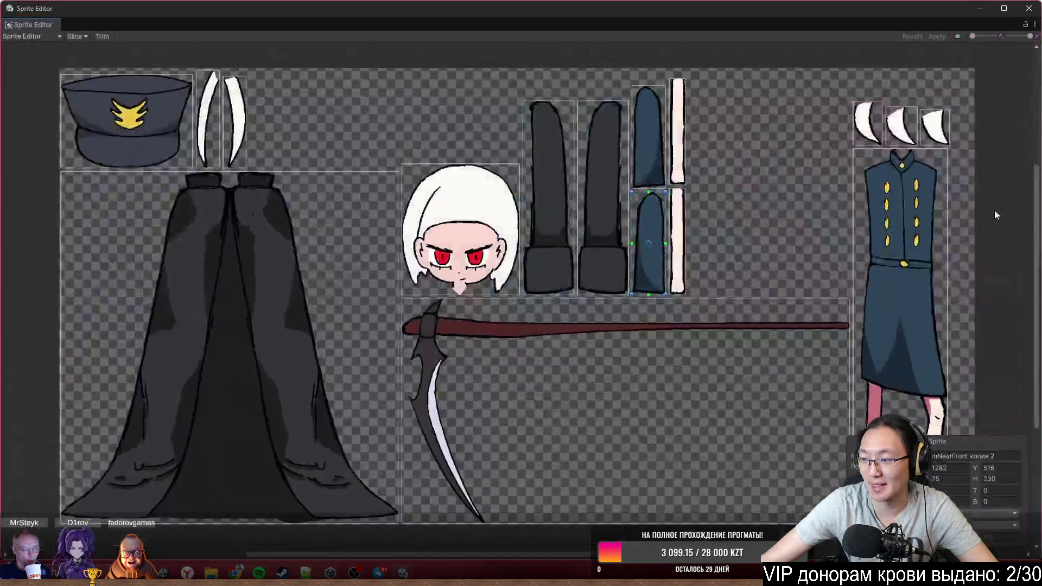
left_click(32, 36)
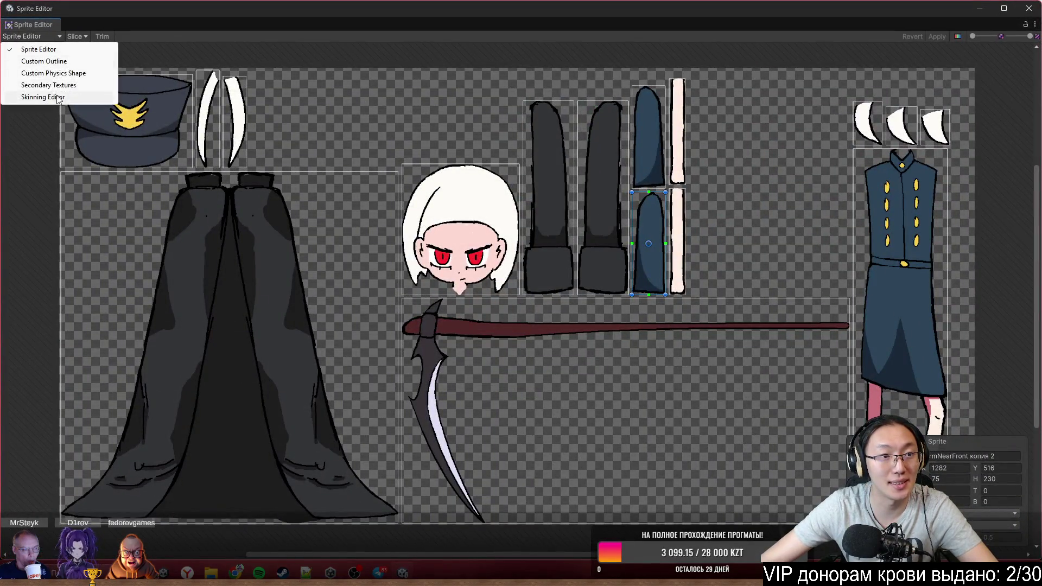
left_click(33, 97)
scroll(593, 147, "up", 5)
scroll(668, 274, "up", 3)
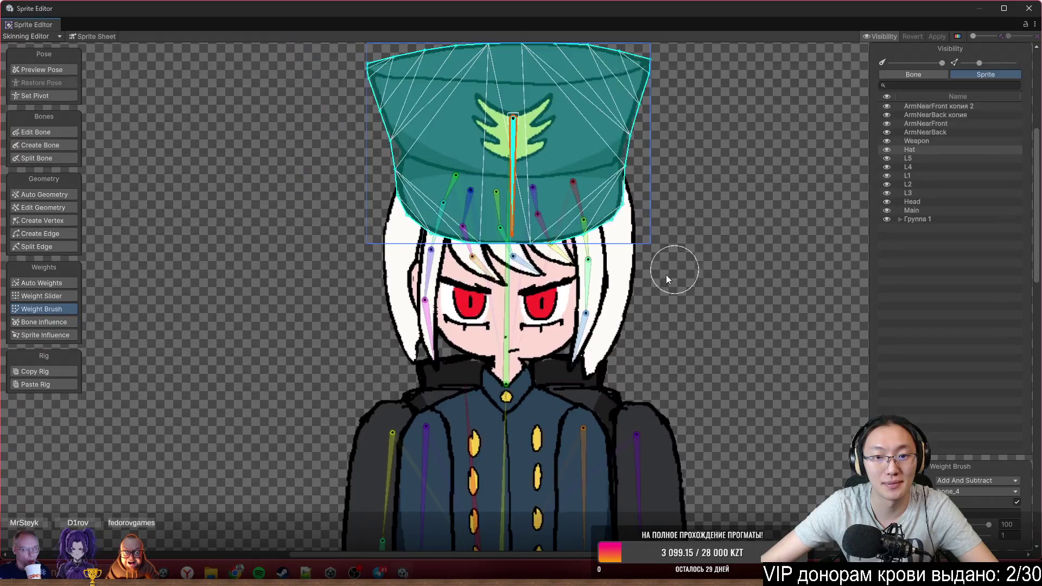
Paint the Head sprite fully to bone_3 with the weight brush, apply, and close the editor
left_click(546, 319)
scroll(542, 315, "down", 3)
left_click(497, 325)
mouse_move(524, 419)
left_mouse_down()
mouse_move(413, 162)
mouse_move(586, 163)
mouse_move(591, 175)
mouse_move(592, 93)
mouse_move(400, 354)
left_mouse_up()
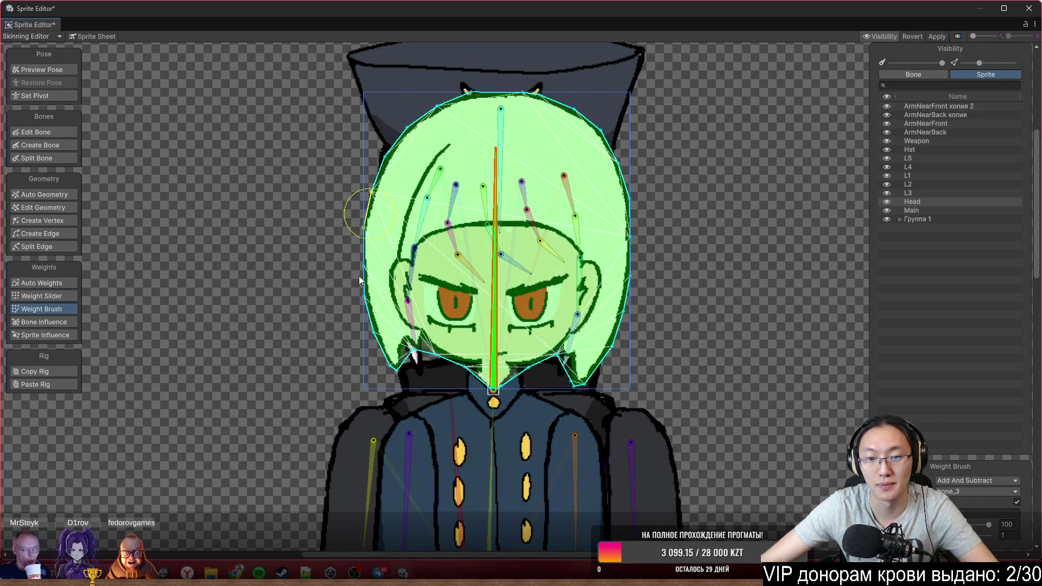
left_click(943, 37)
left_click(1026, 11)
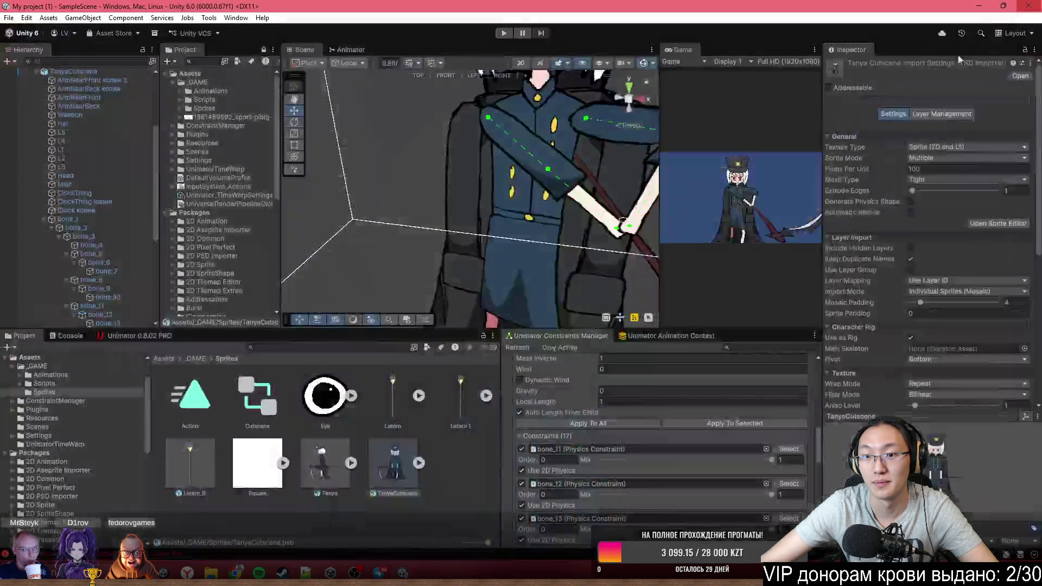
mouse_move(475, 105)
left_mouse_down()
mouse_move(475, 170)
mouse_move(513, 145)
left_mouse_up()
scroll(513, 145, "down", 3)
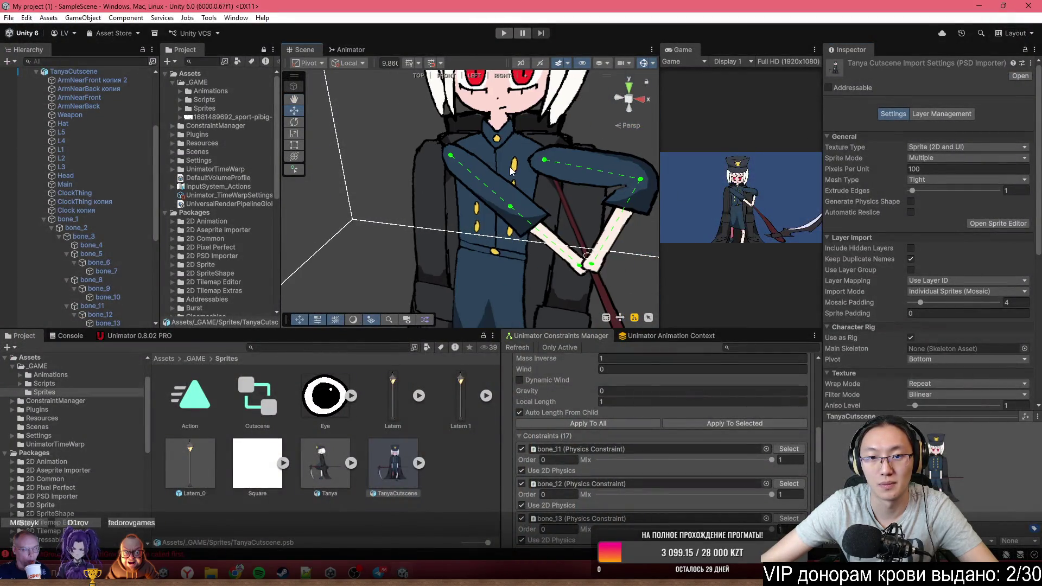
With recording on, key bone_2 and bone_3 starting rotations at 0:00
key("w")
left_click(483, 228)
left_click(111, 337)
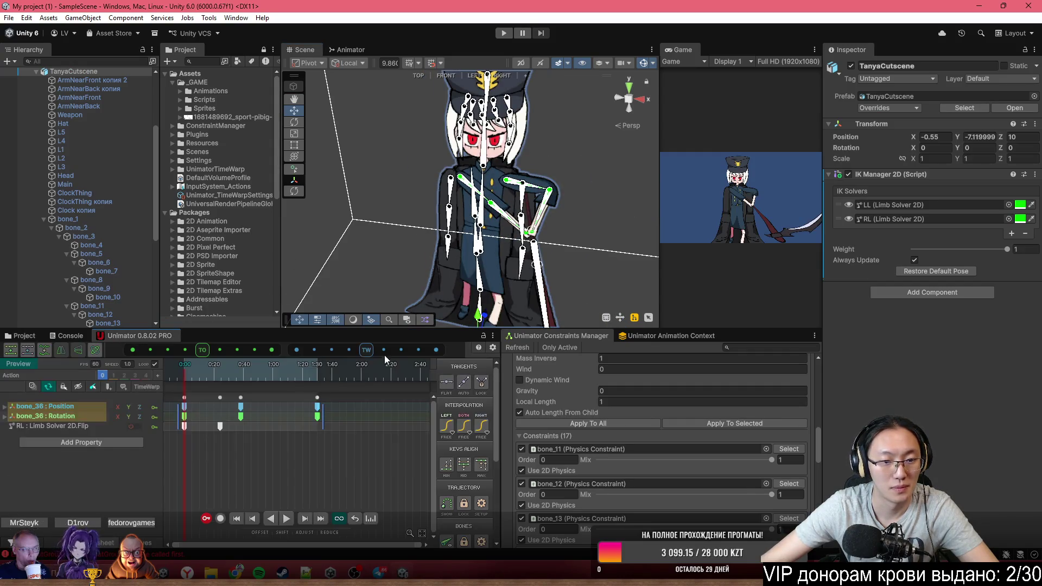
left_click(220, 519)
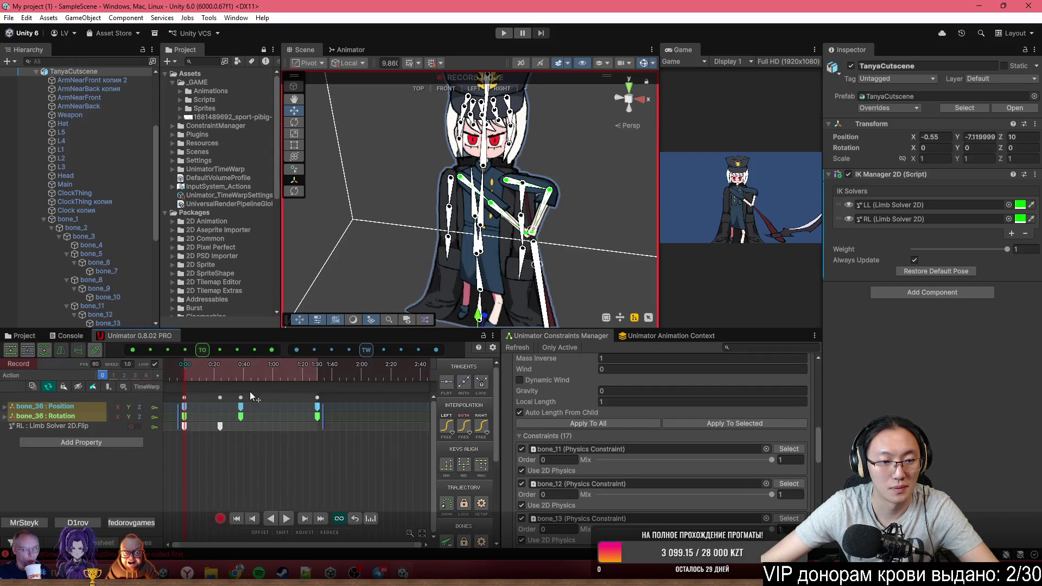
scroll(504, 101, "up", 3)
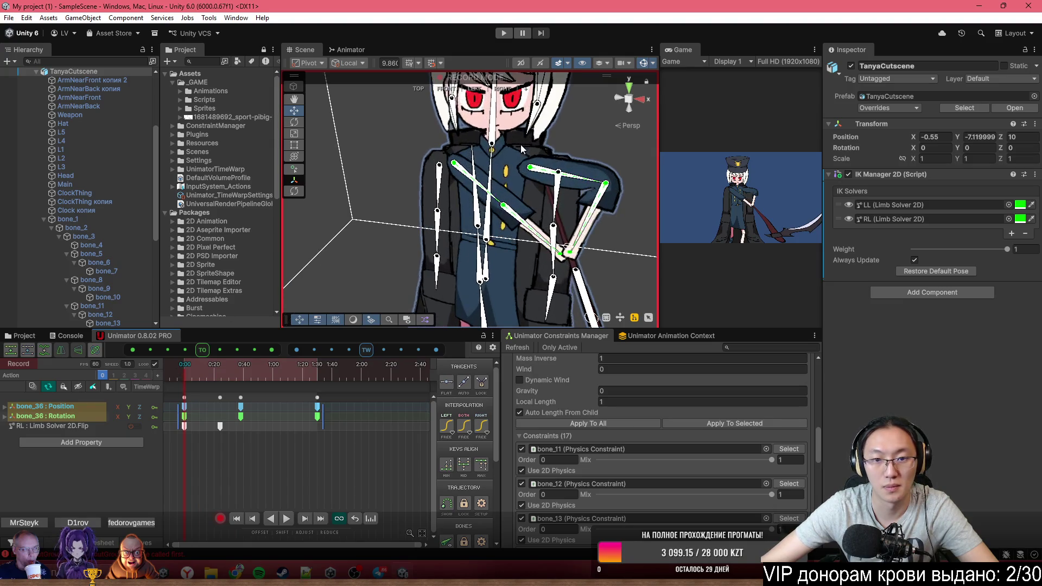
left_click_drag(503, 148, 503, 212)
left_click_drag(514, 170, 515, 168)
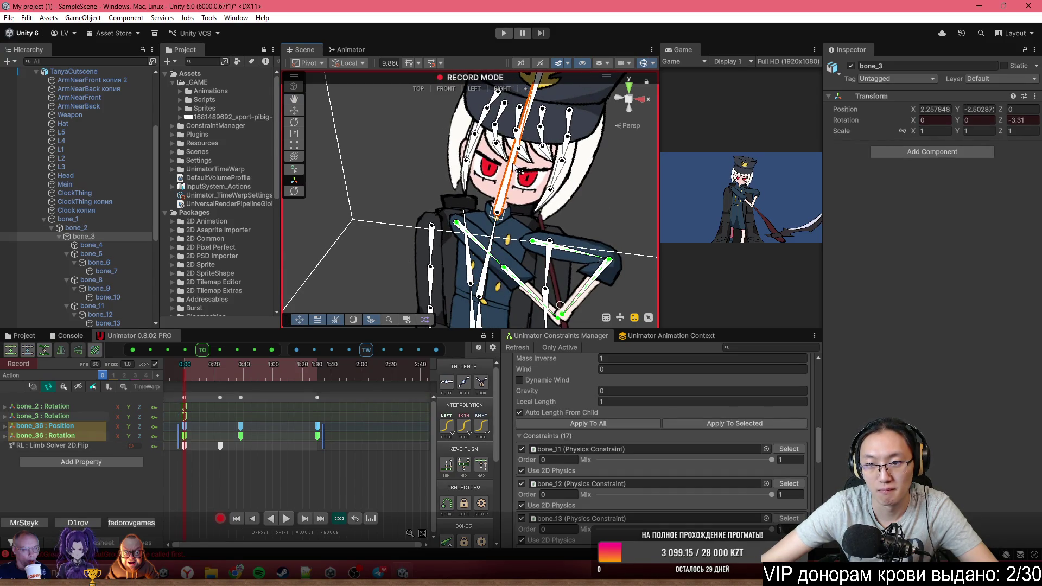
Key new bone_2 and bone_3 rotations at 1:30, then stop recording
left_click_drag(225, 374, 318, 378)
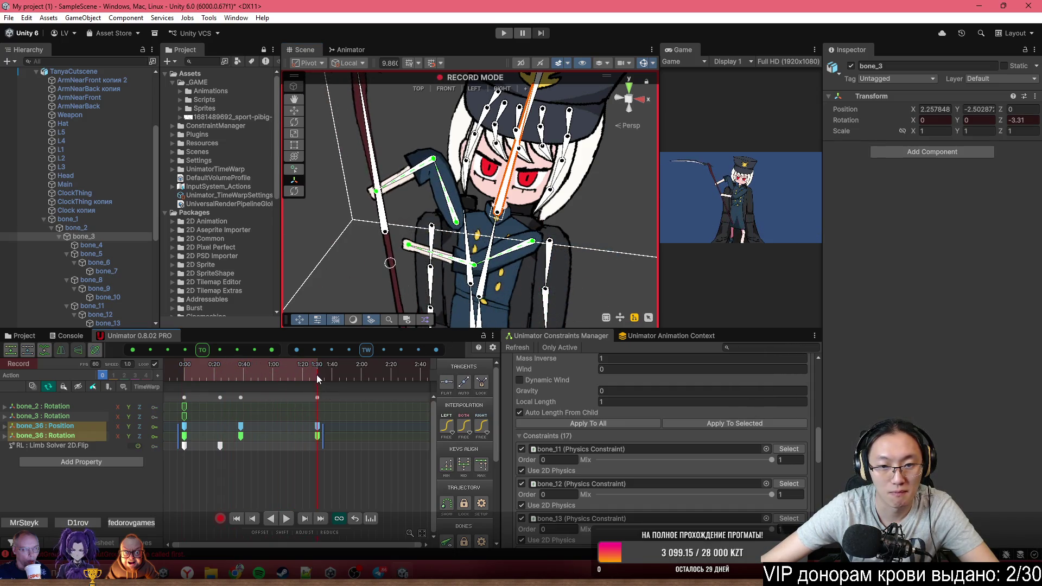
left_click_drag(490, 255, 473, 233)
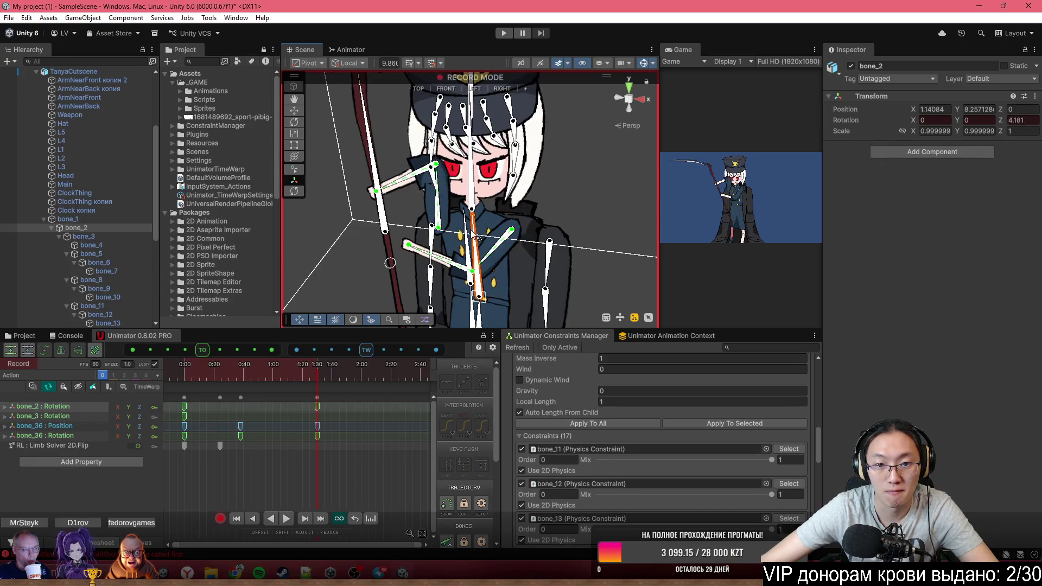
left_click_drag(471, 179, 468, 179)
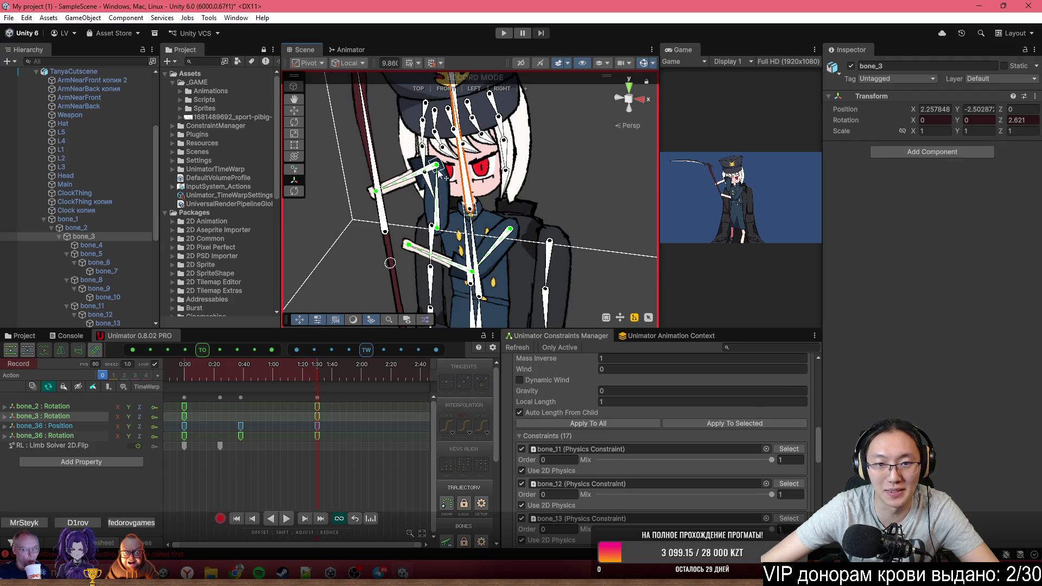
left_click(220, 518)
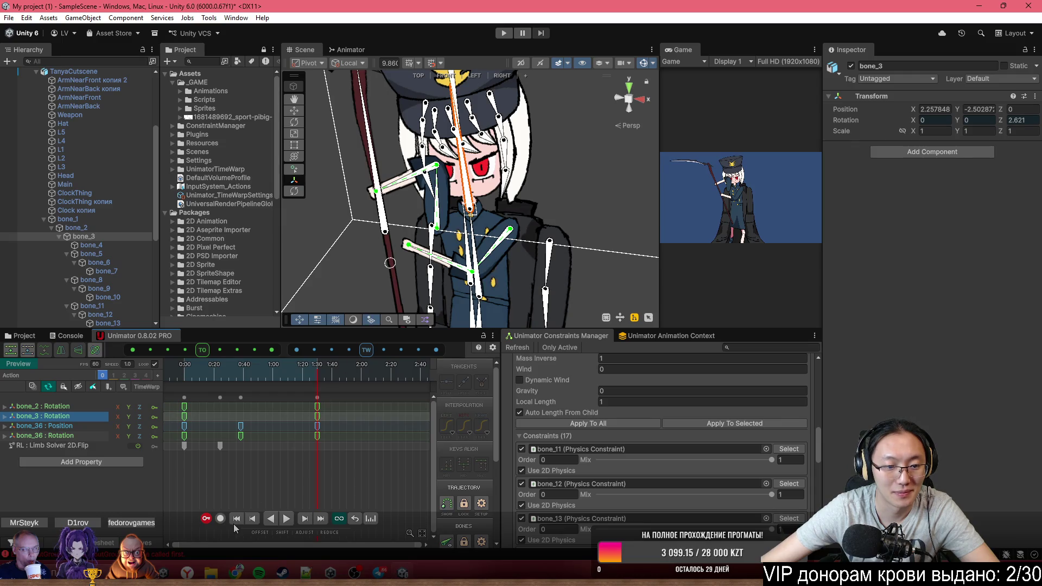
scroll(461, 204, "up", 5)
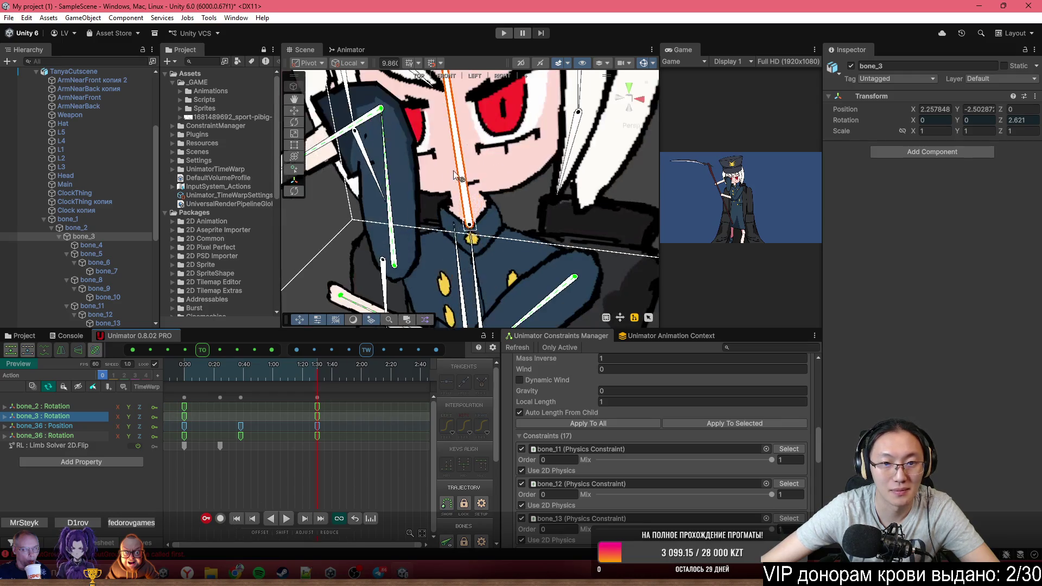
Lower ArmNearFront копия 2's order in layer from 17 to 11
left_click(405, 182)
mouse_move(406, 183)
left_mouse_down()
mouse_move(517, 207)
mouse_move(438, 176)
left_mouse_up()
left_click_drag(862, 269, 850, 267)
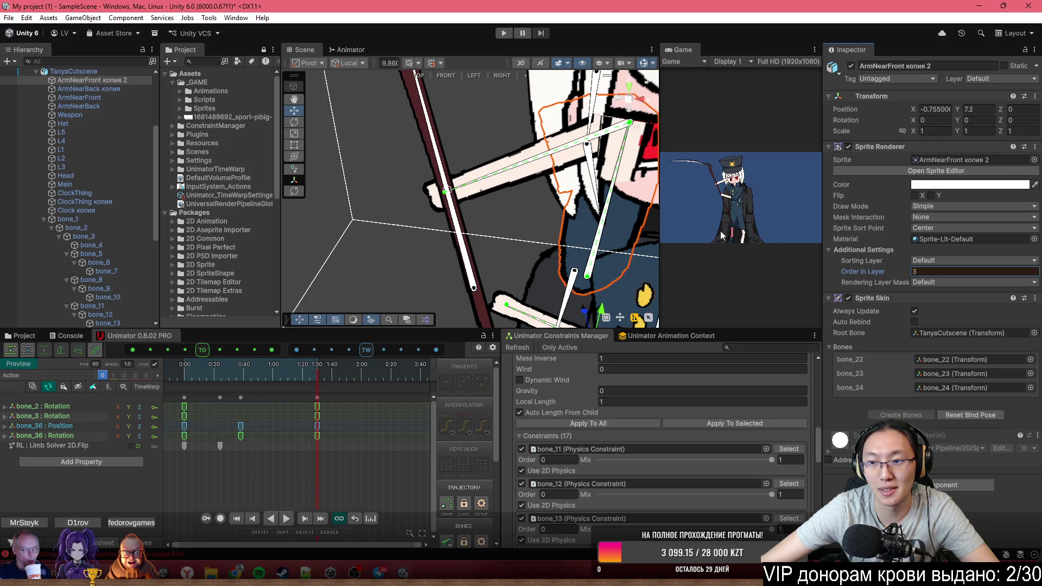
In Setup mode, give ArmNearBack копия order 16 and ArmNearFront копия 2 order 17
left_click_drag(601, 268, 520, 247)
left_click(48, 350)
type("17")
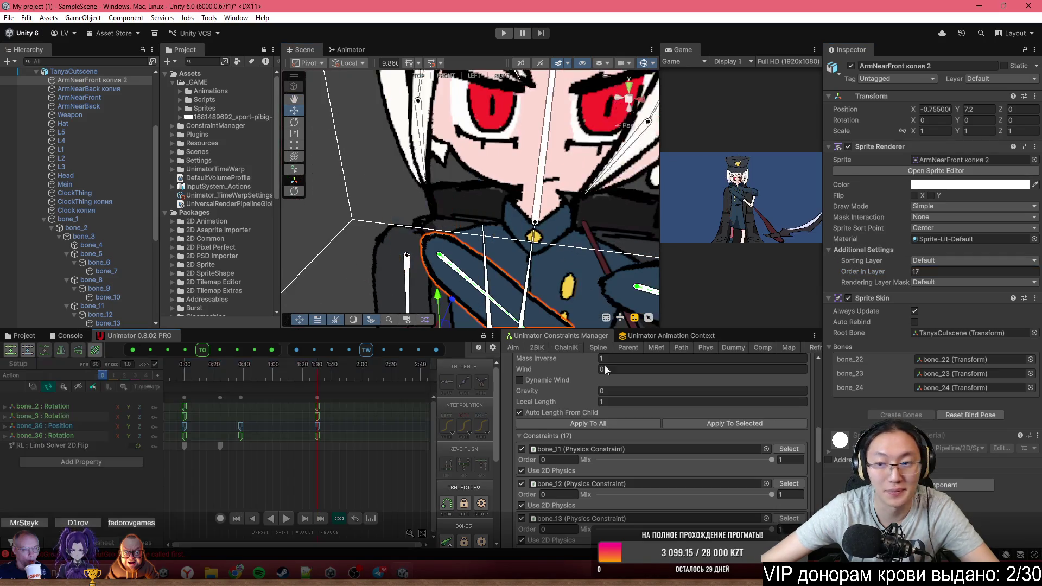
left_click(949, 276)
type("3")
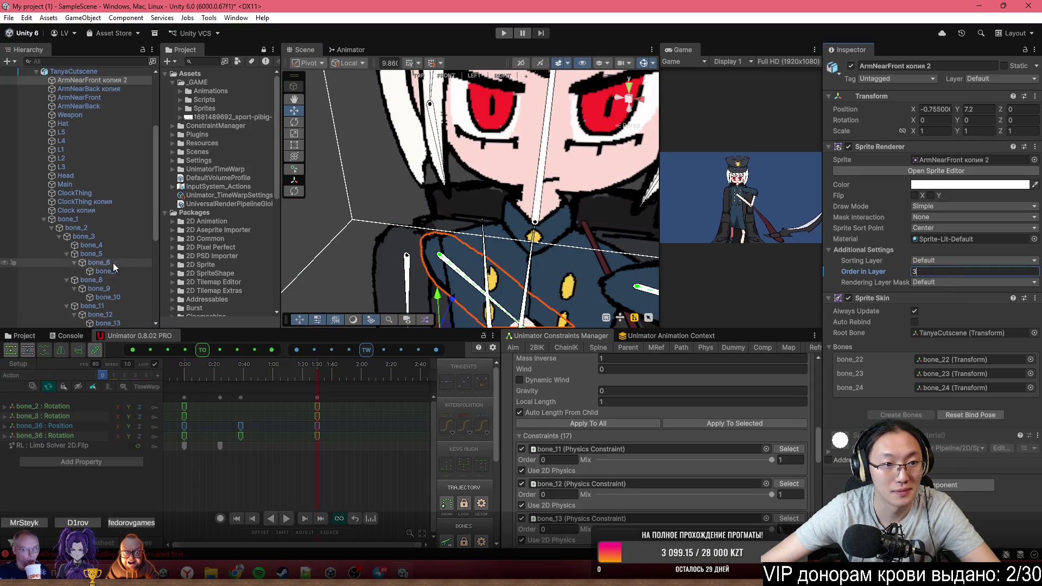
left_click(104, 88)
key("f")
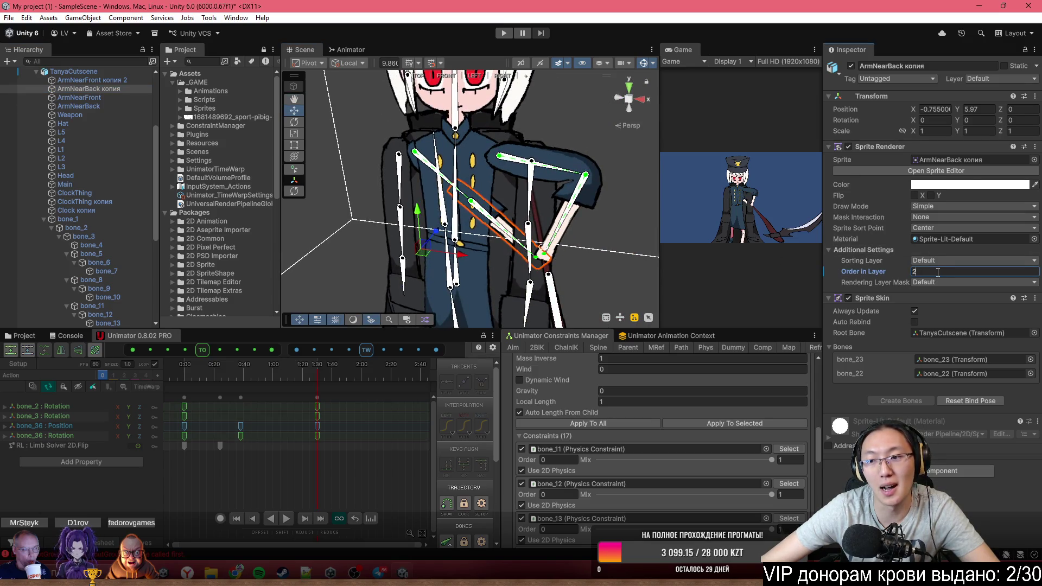
type("16")
key("Up")
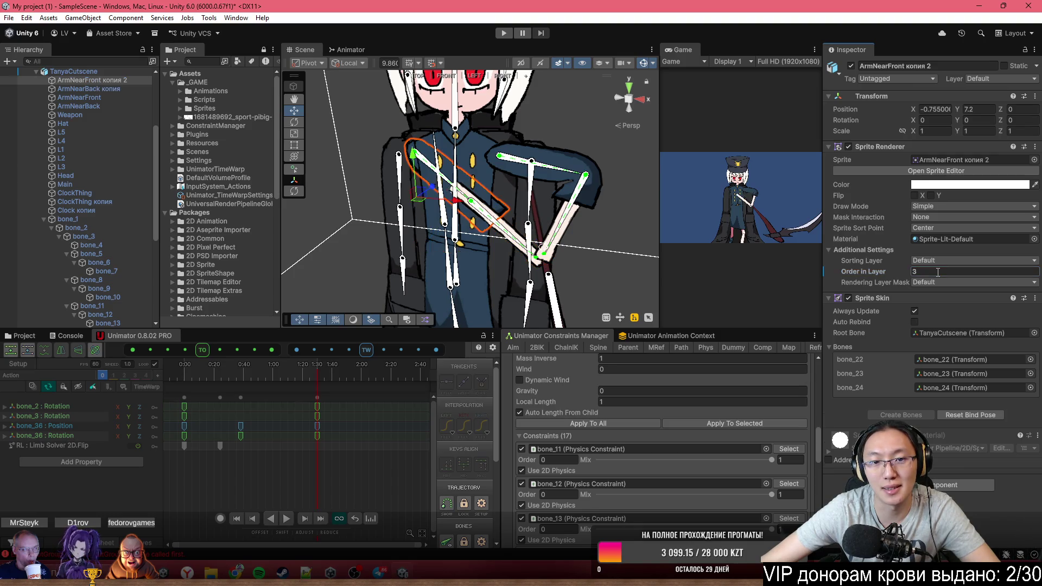
type("17")
key("Return")
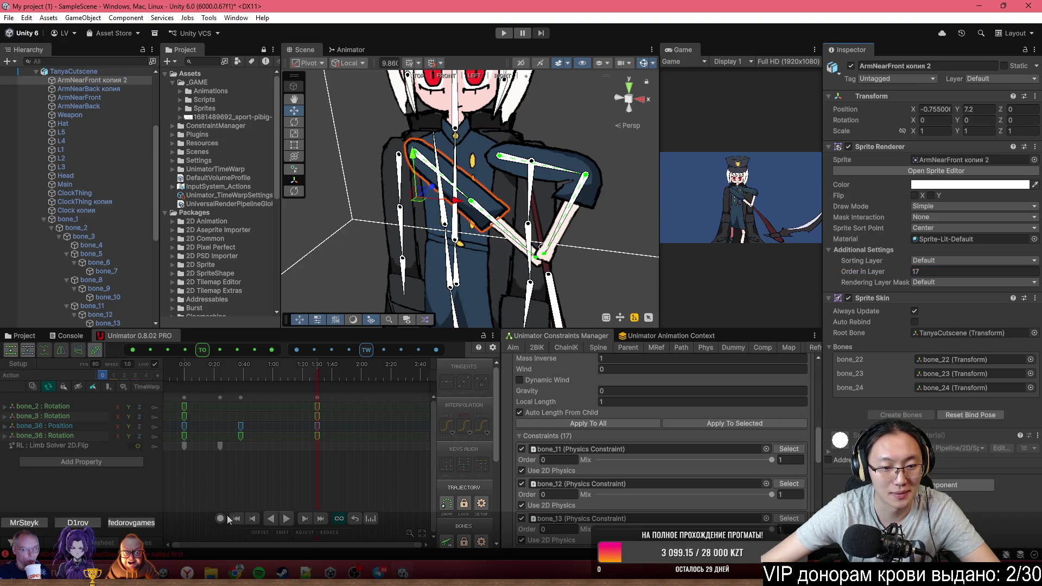
Record layer orders 3 and 2 for the arms, shift both keys to 0:54, and play
left_click(220, 518)
left_click_drag(190, 367, 266, 363)
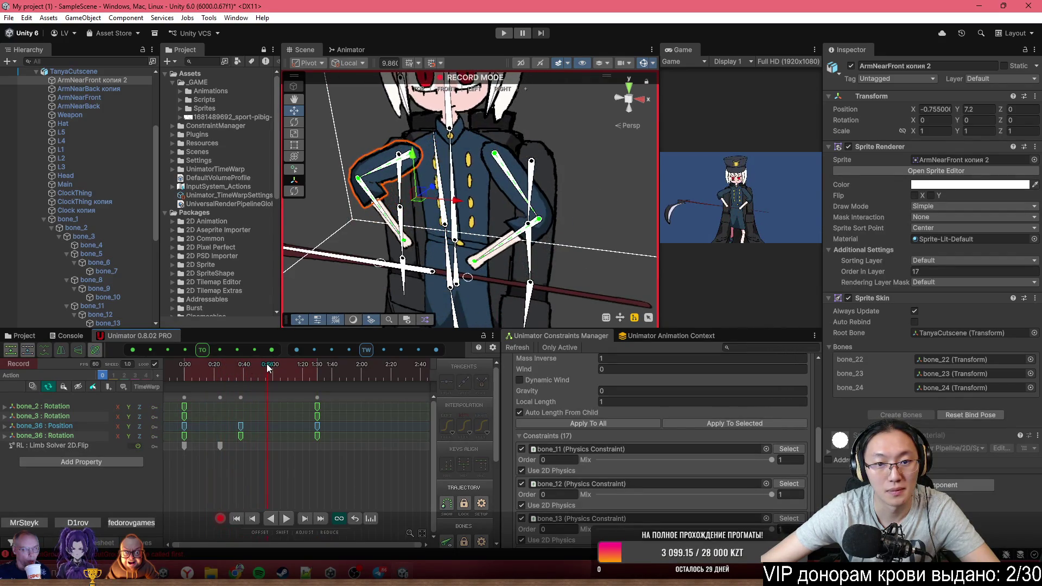
left_click_drag(470, 202, 492, 208)
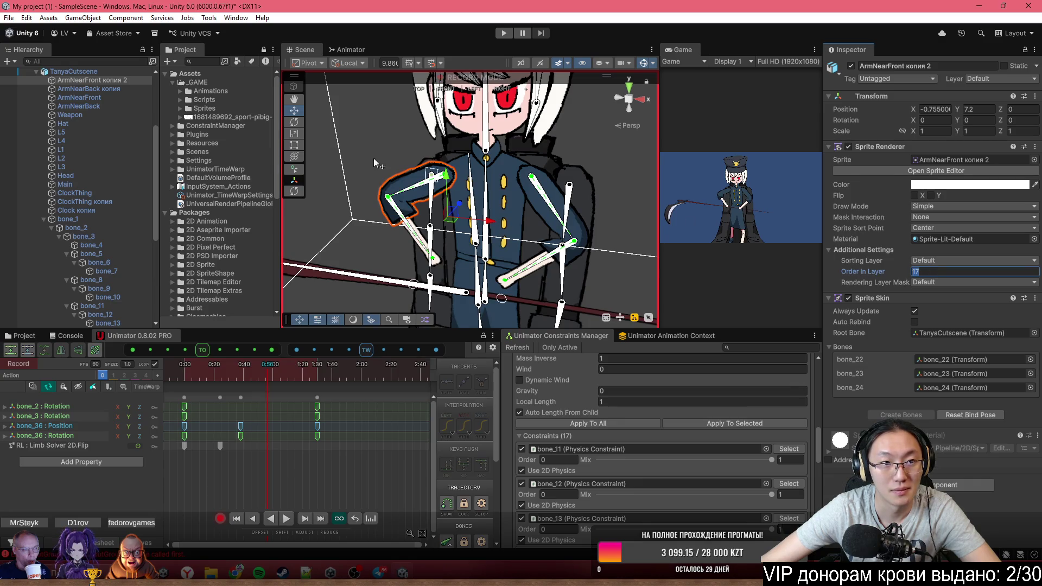
left_click(122, 89)
left_click(940, 271)
type("2")
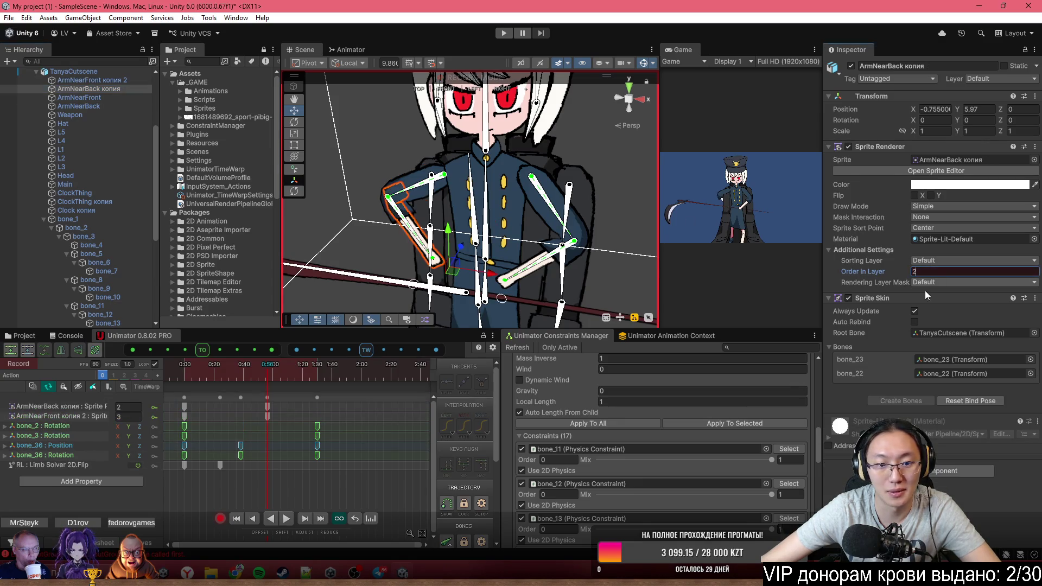
left_click_drag(184, 418, 265, 419)
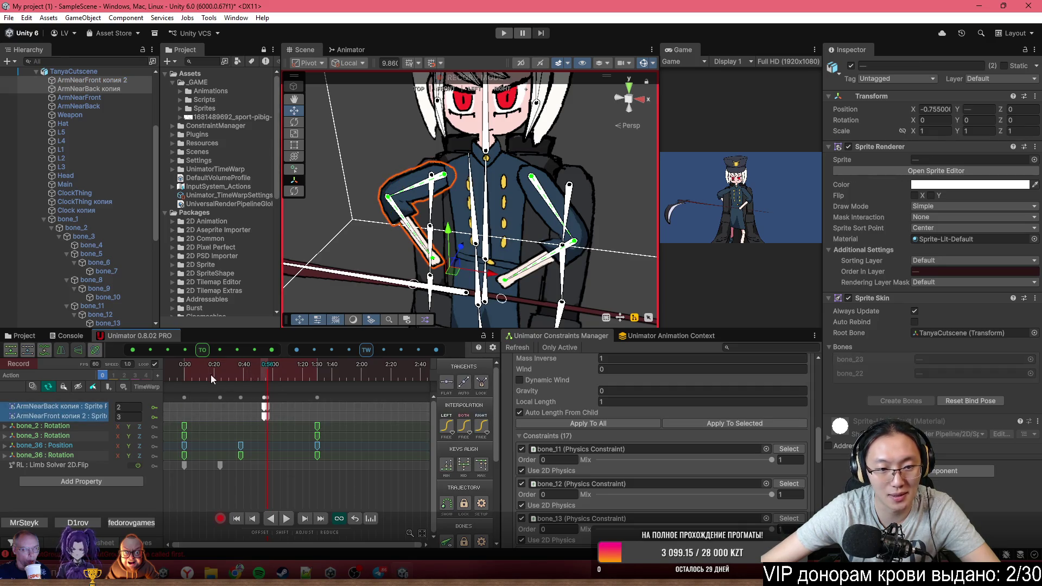
key("space")
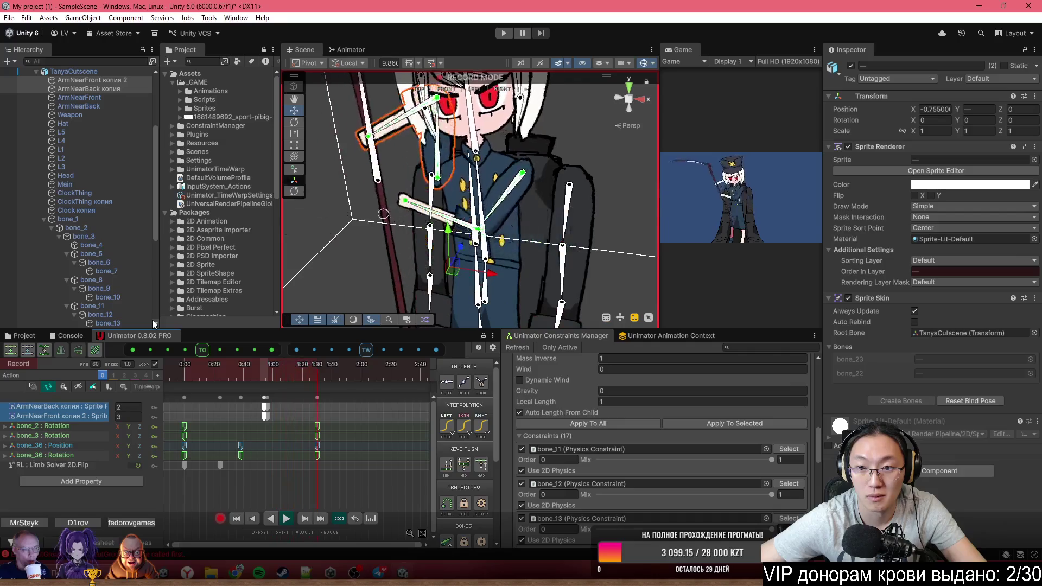
Widen the Game view to watch playback, then zoom in on the face and select bone_14
left_click_drag(657, 154, 398, 180)
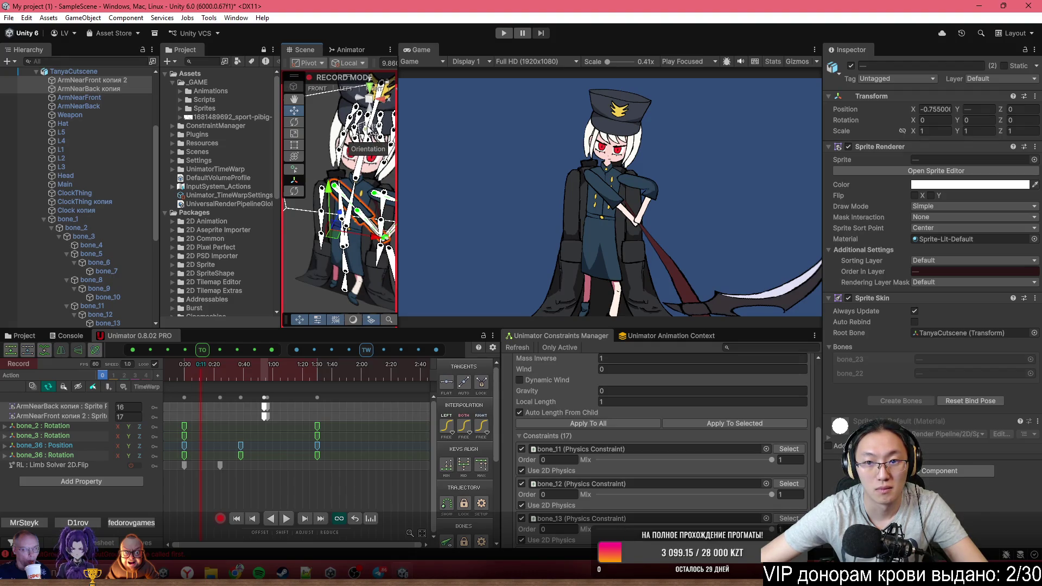
scroll(368, 134, "up", 3)
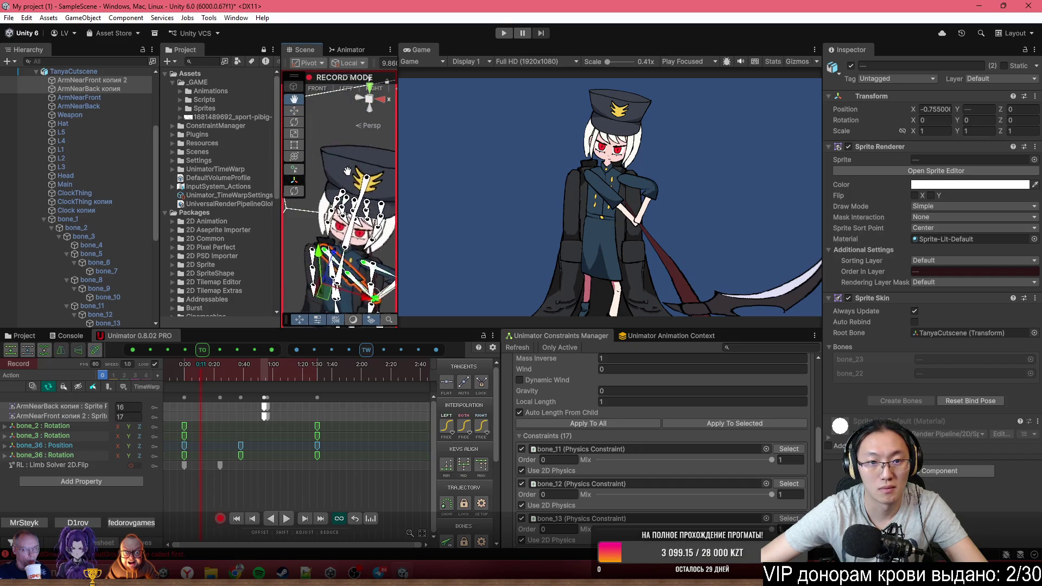
scroll(352, 161, "up", 3)
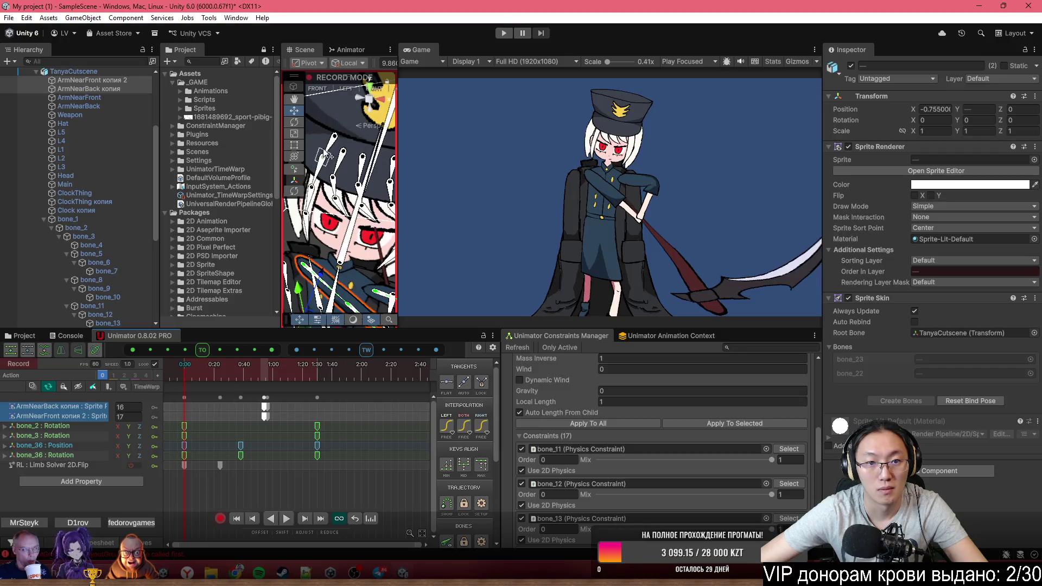
left_click(330, 148)
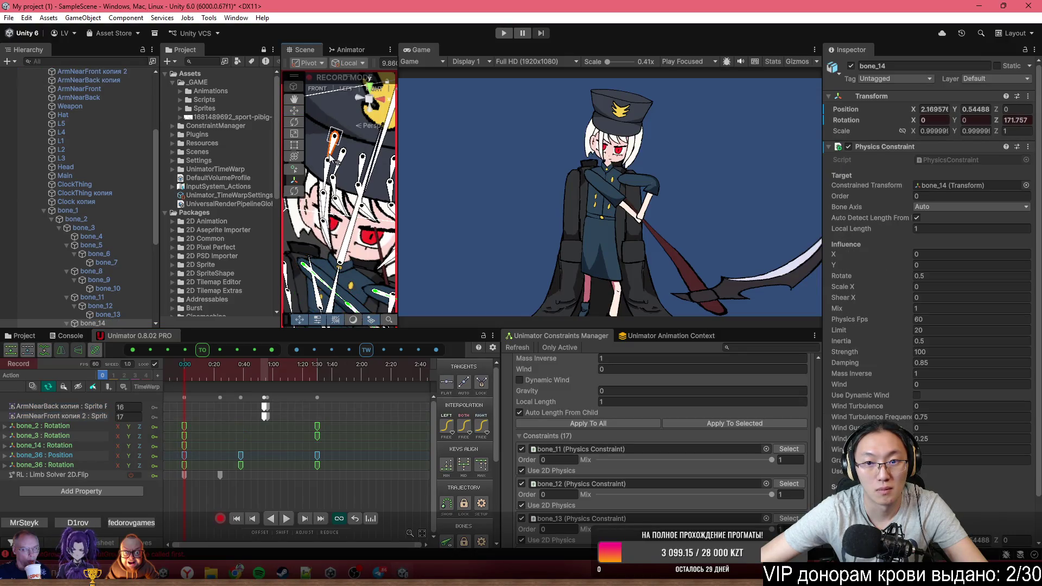
Key bone_14 and bone_18 rotations at 1:30, then stop recording and return Unimator to Setup
left_click_drag(361, 201, 342, 192)
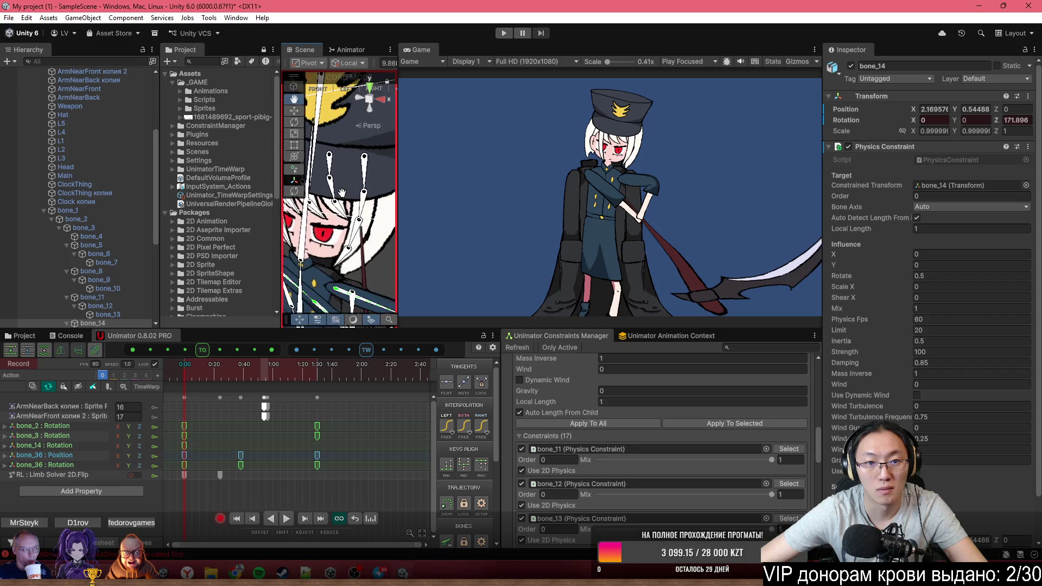
left_click(367, 185)
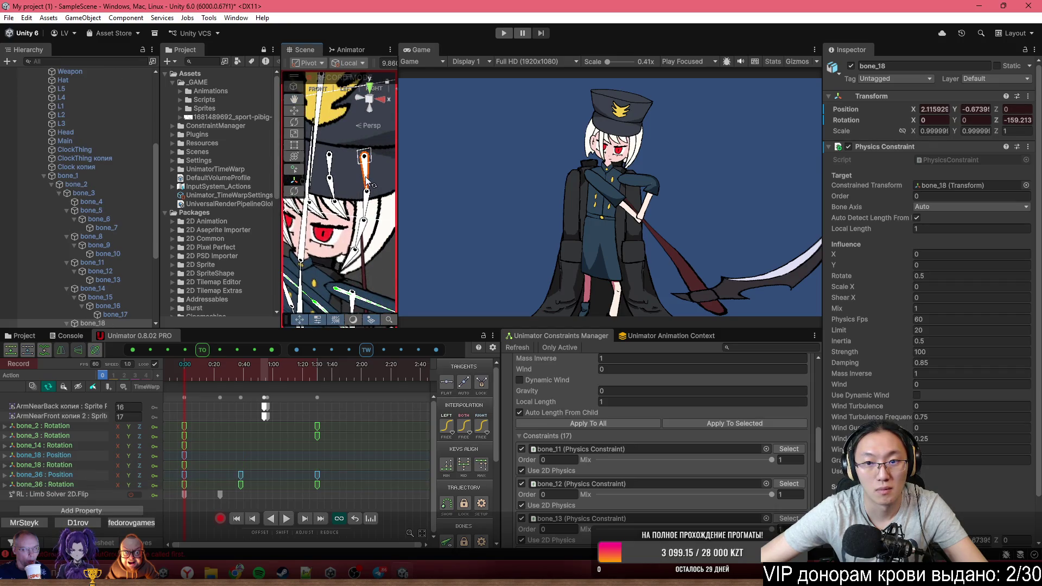
left_click_drag(242, 370, 317, 367)
scroll(371, 187, "up", 5)
scroll(348, 206, "down", 3)
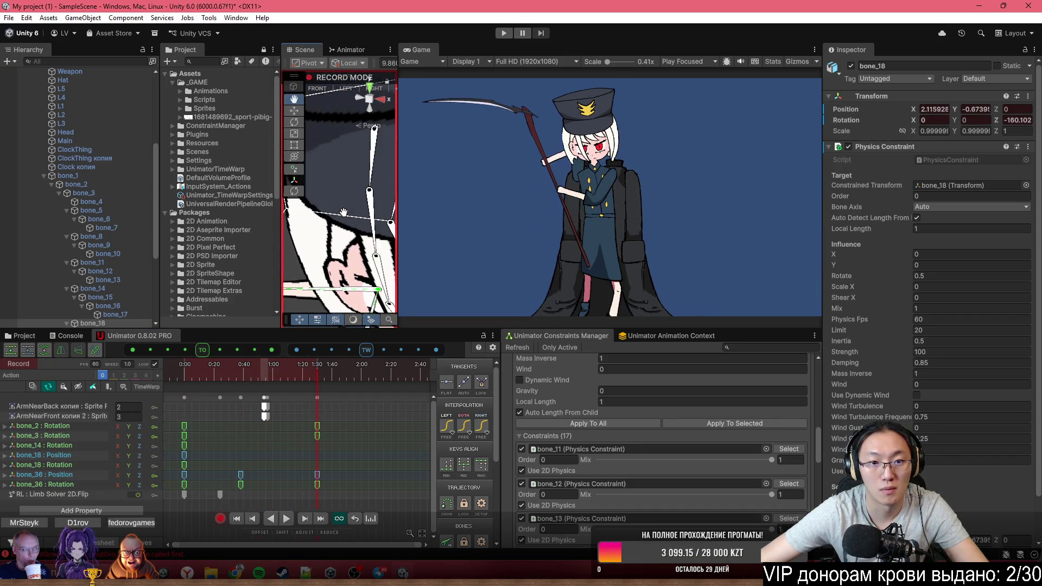
scroll(348, 206, "down", 3)
left_click_drag(361, 189, 353, 187)
scroll(361, 194, "up", 3)
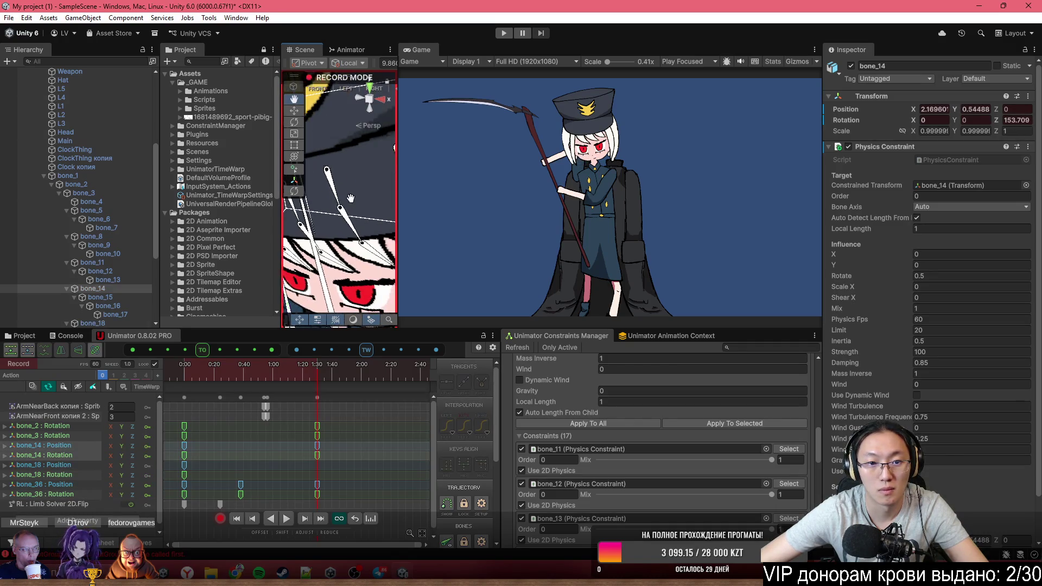
left_click_drag(345, 205, 339, 216)
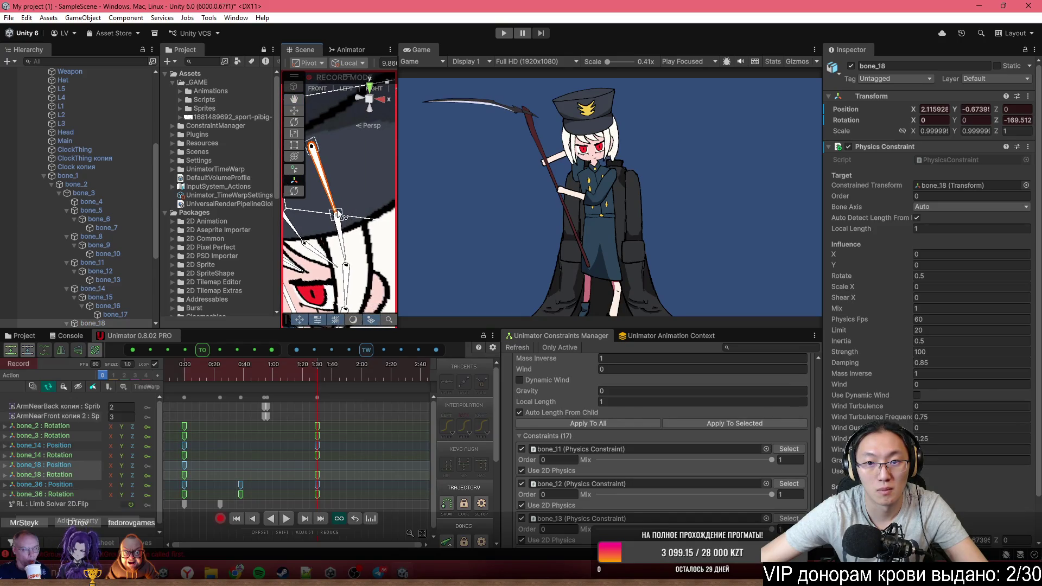
left_click(222, 518)
left_click(20, 366)
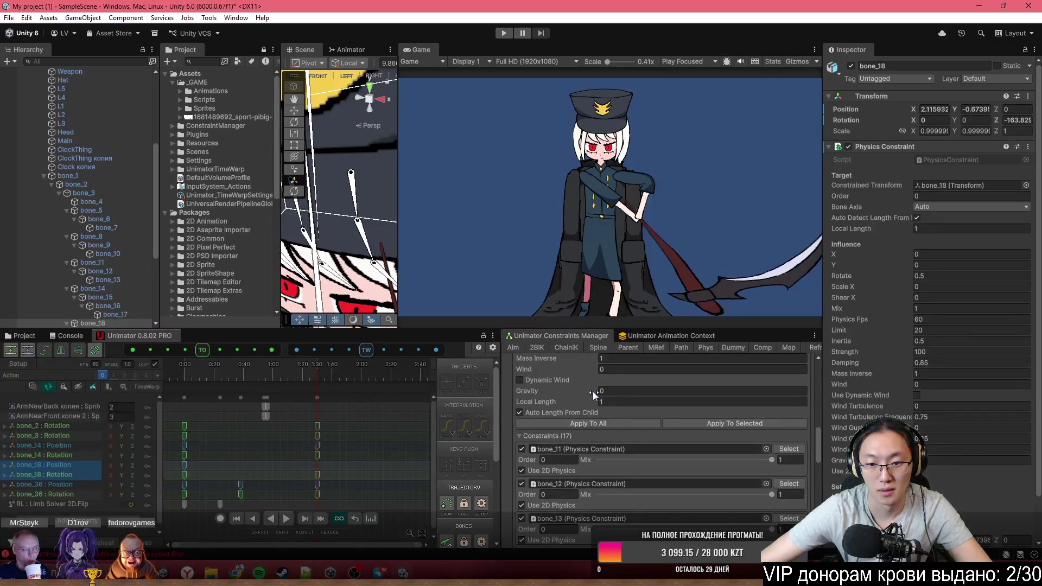
Raise bone_18's physics Inertia to 0.7 and switch the Unimator Action clip into preview mode
scroll(593, 392, "up", 2)
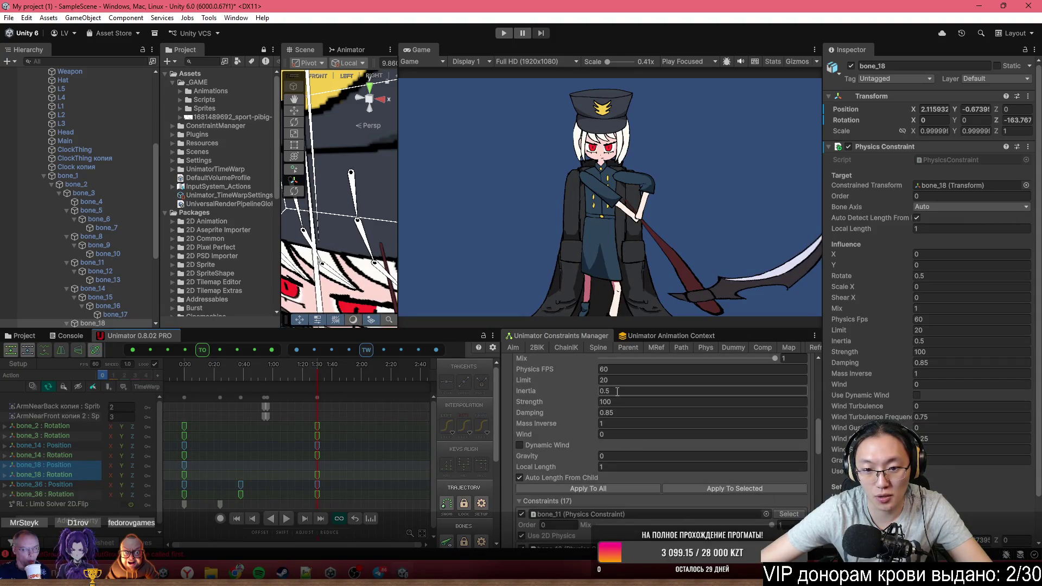
key("BackSpace")
type("7")
scroll(671, 406, "up", 2)
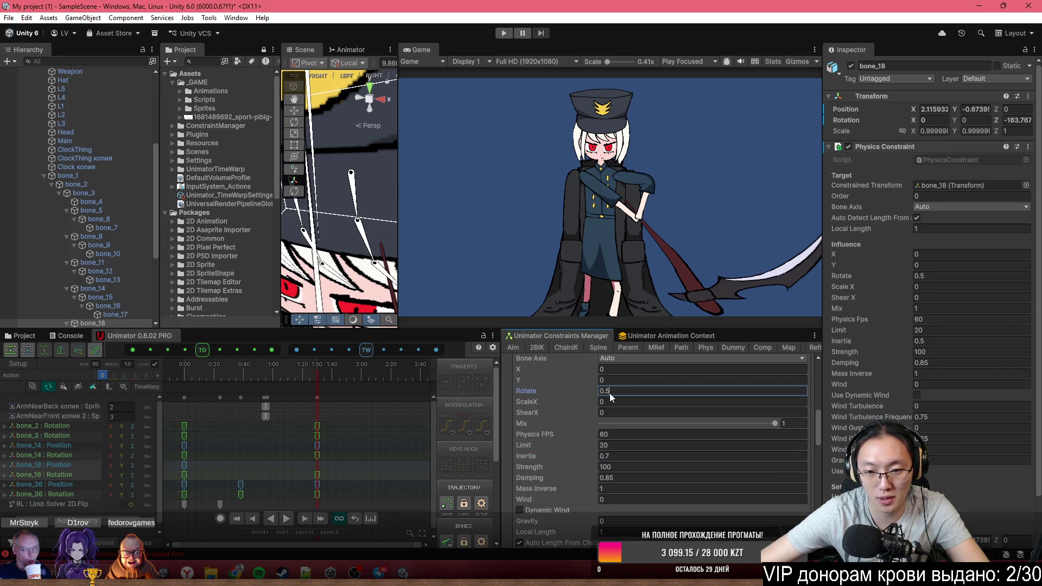
scroll(651, 434, "down", 3)
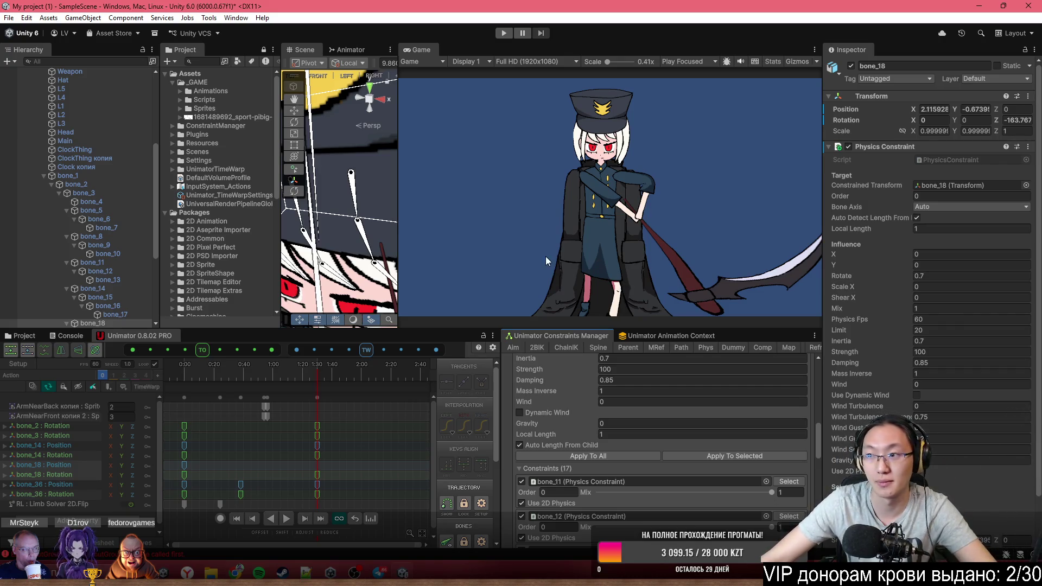
left_click(208, 362)
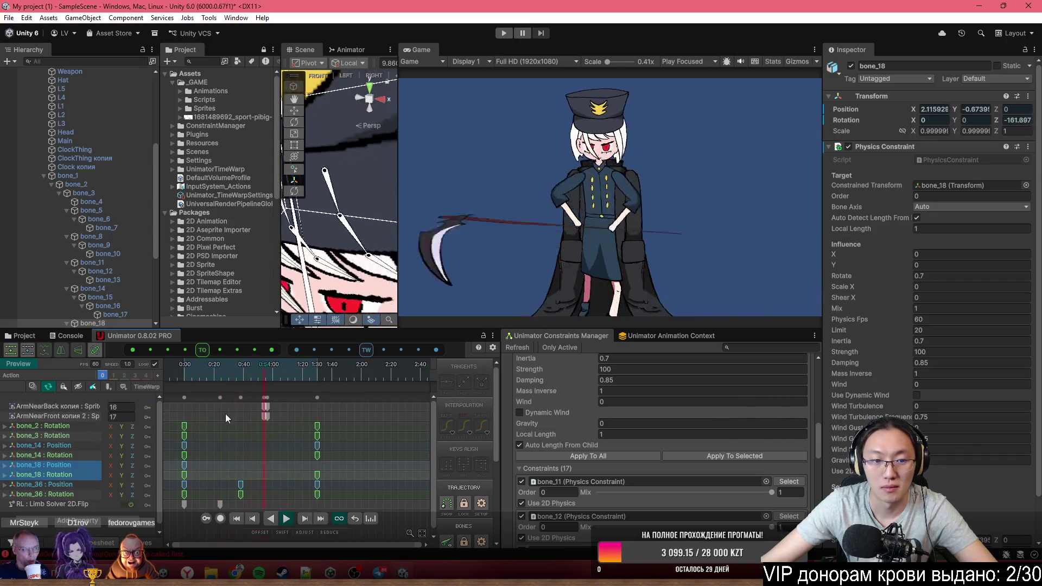
left_click_drag(165, 374, 314, 392)
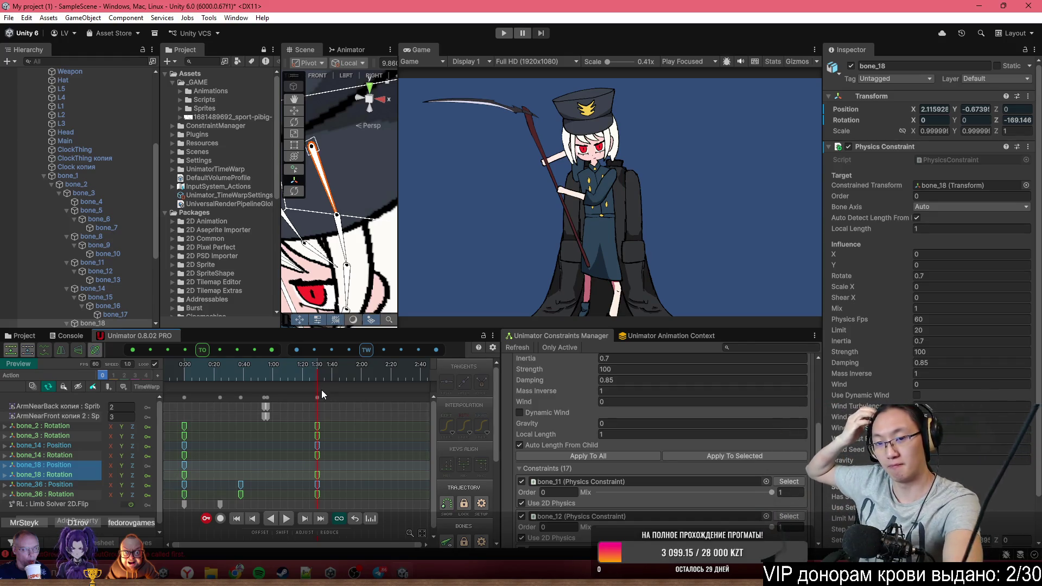
mouse_move(205, 363)
left_mouse_down()
mouse_move(181, 376)
mouse_move(268, 393)
mouse_move(372, 374)
mouse_move(188, 379)
mouse_move(360, 387)
left_mouse_up()
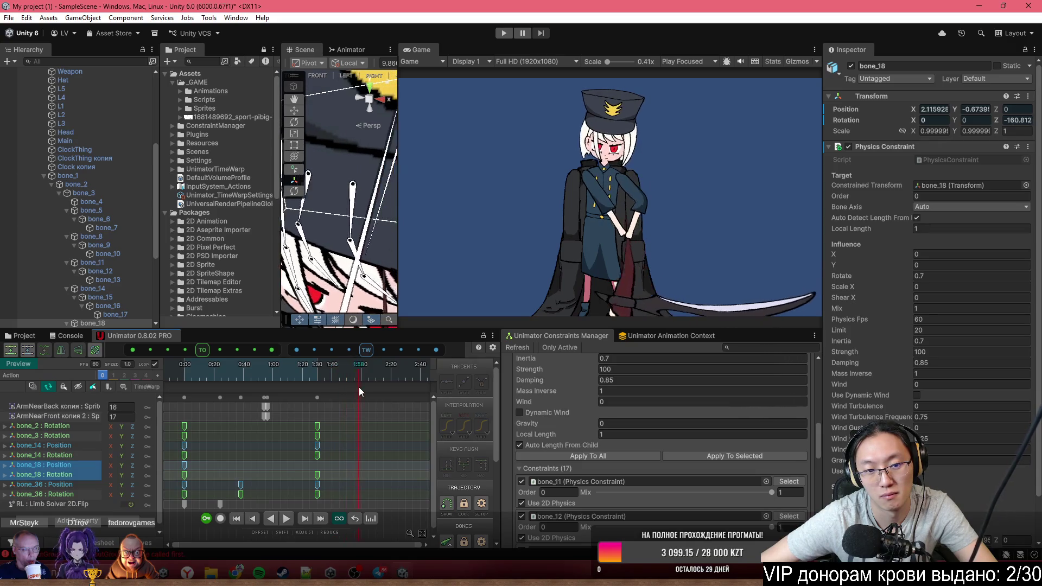
scroll(361, 428, "down", 3)
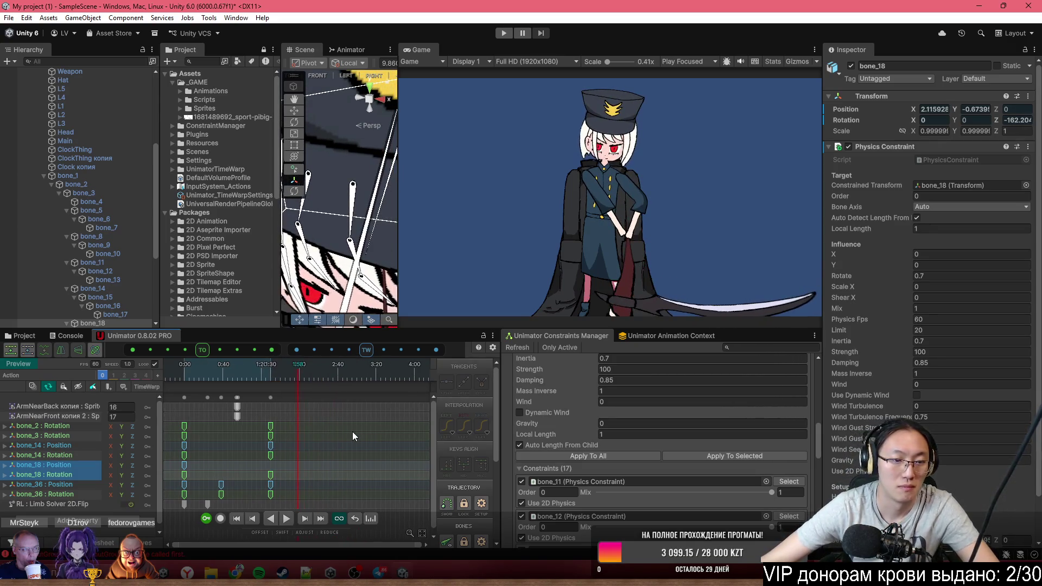
left_click(298, 381)
mouse_move(298, 381)
left_mouse_down()
mouse_move(155, 367)
mouse_move(187, 370)
left_mouse_up()
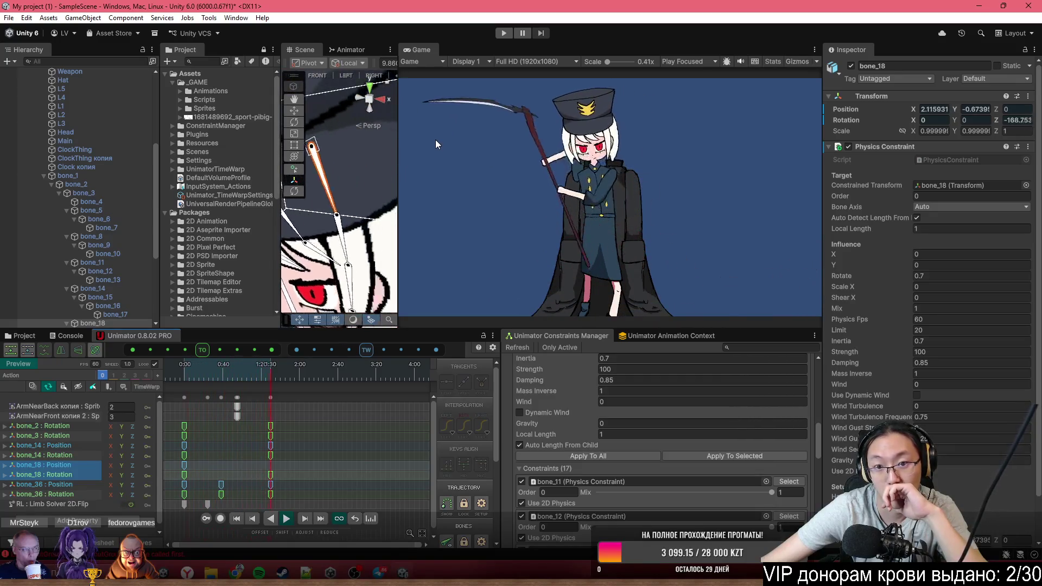
left_click(184, 374)
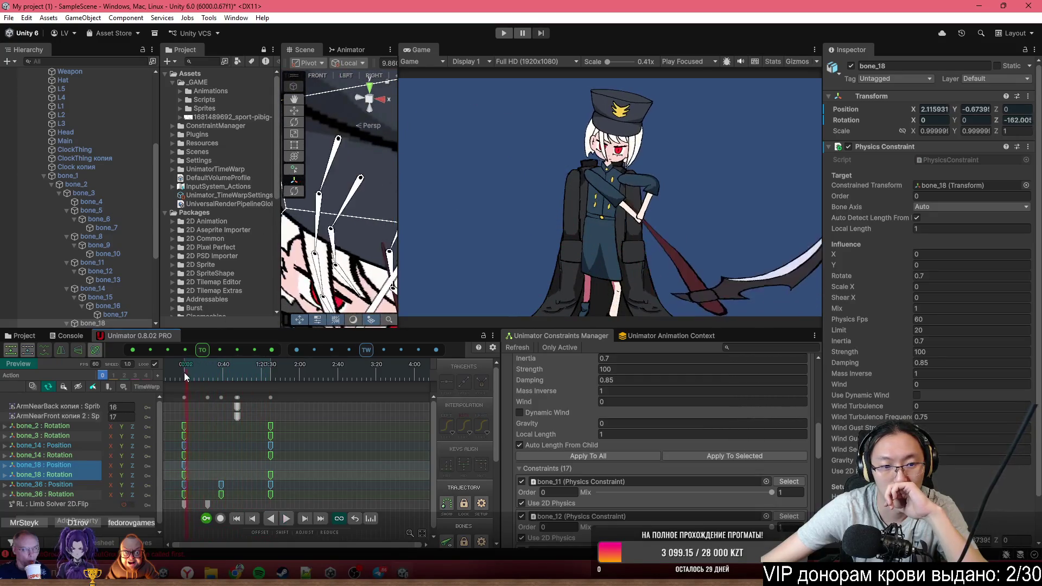
left_click_drag(186, 376, 275, 389)
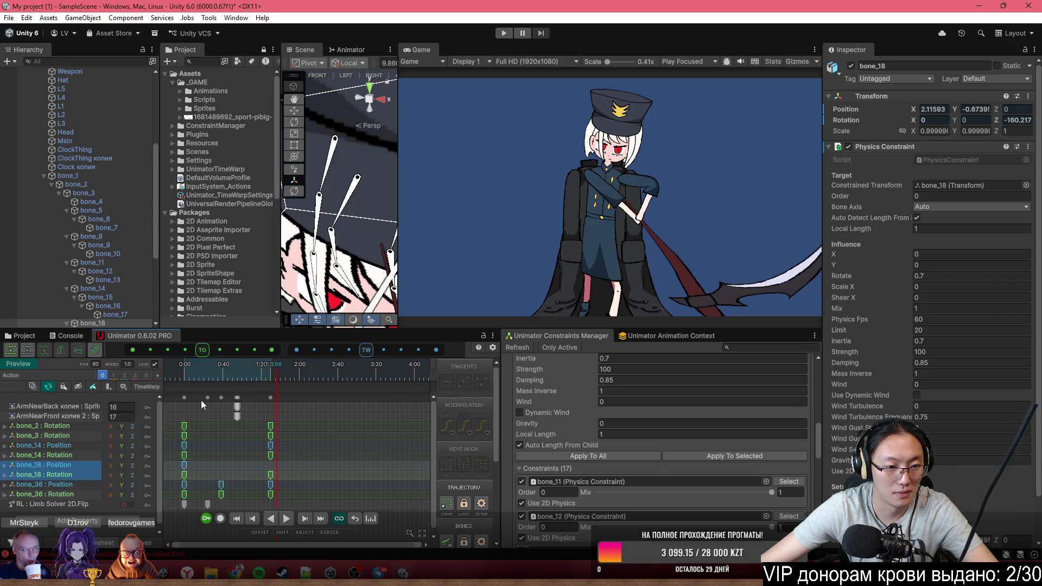
left_click(339, 437)
Key the ArmNear sprite rows at 0:00 and copy the opening key column
left_click(188, 366)
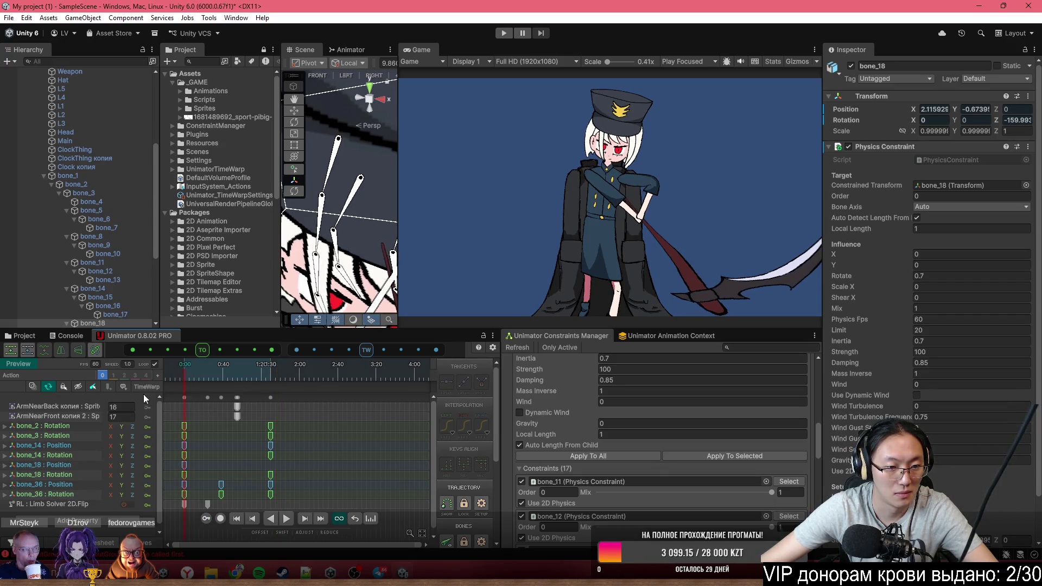
left_click(148, 416)
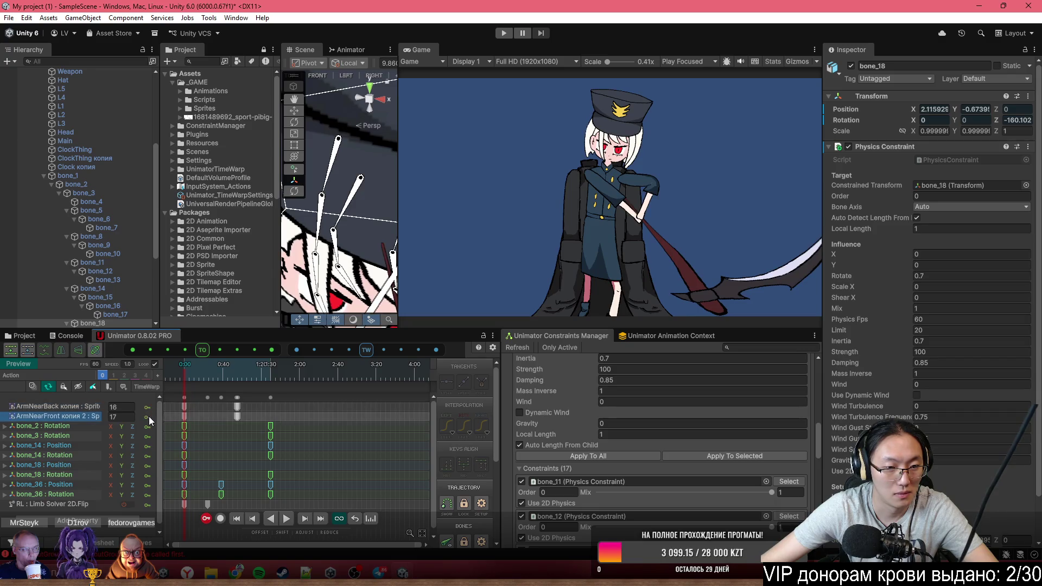
left_click(185, 398)
key("ctrl+c")
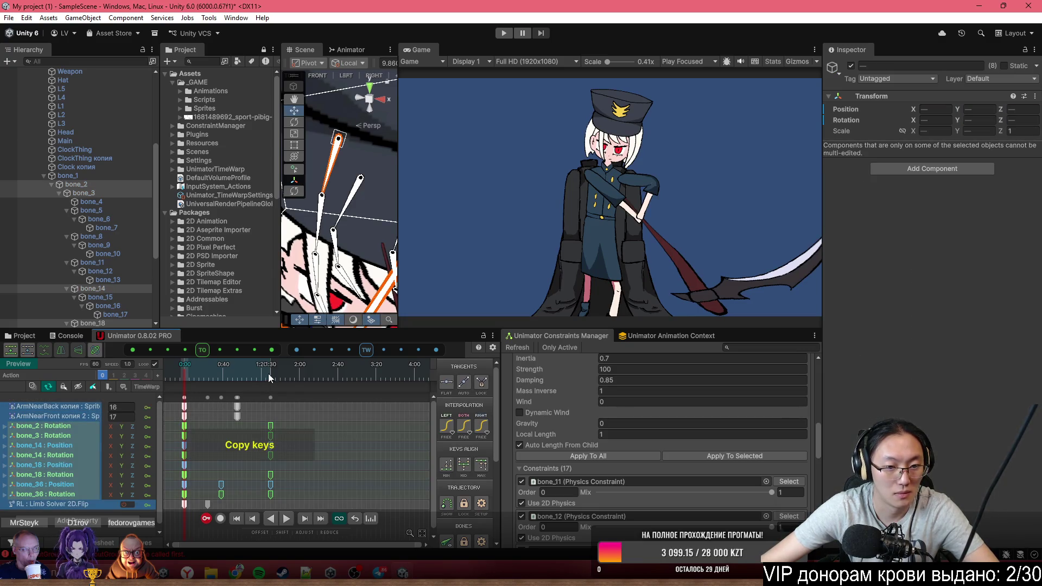
Try pasting the opening keys around 1:50, then undo that paste
left_click(291, 376)
left_click(278, 375)
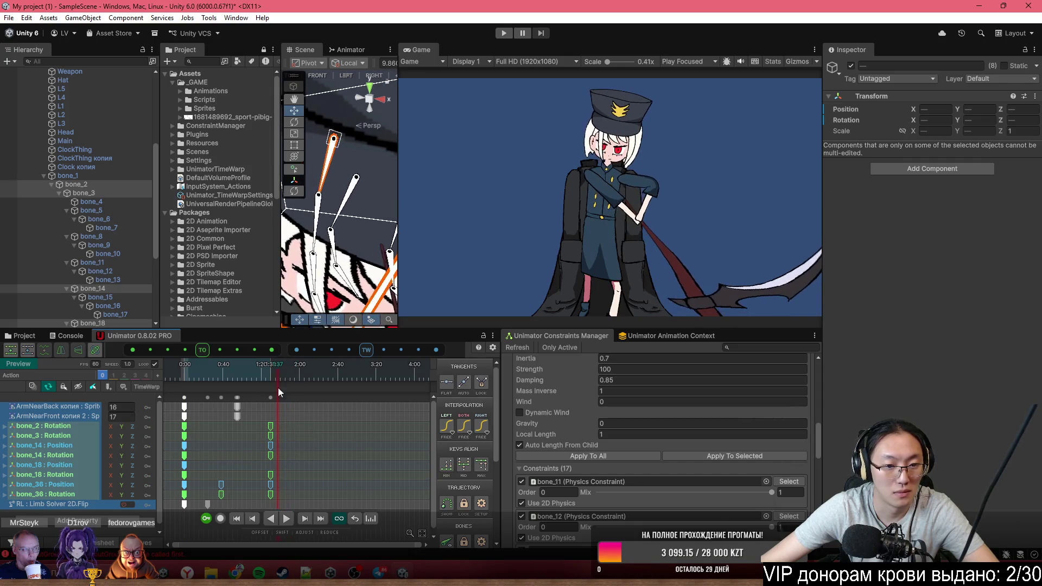
scroll(278, 388, "up", 2)
scroll(285, 427, "up", 2)
left_click_drag(257, 375, 296, 370)
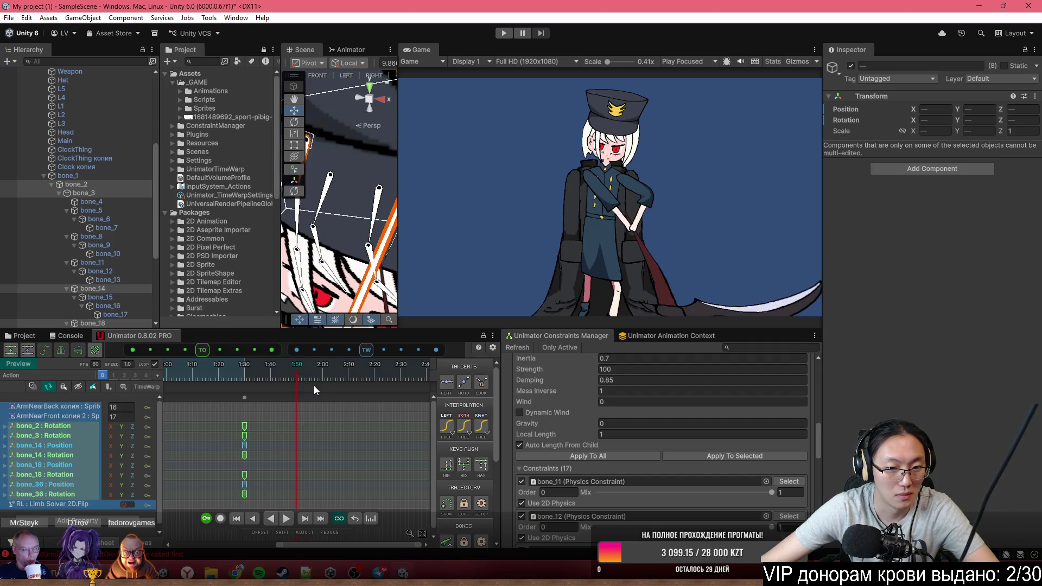
key("ctrl+v")
left_click(250, 373)
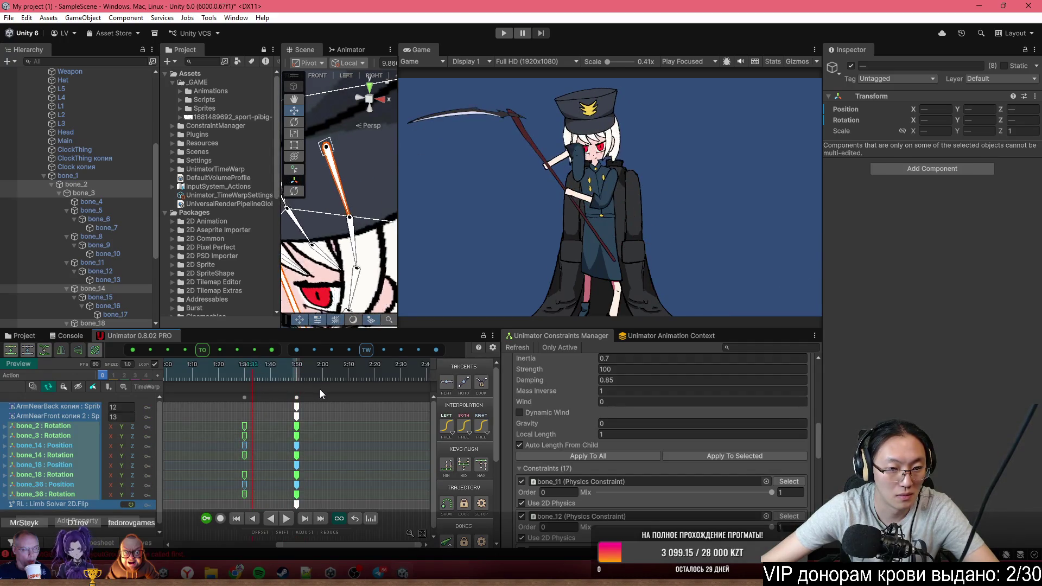
key("ctrl+z")
Add keys at 1:30 on the ArmNearBack, ArmNearFront, bone_18 Position and RL Limb Solver rows
left_click(244, 372)
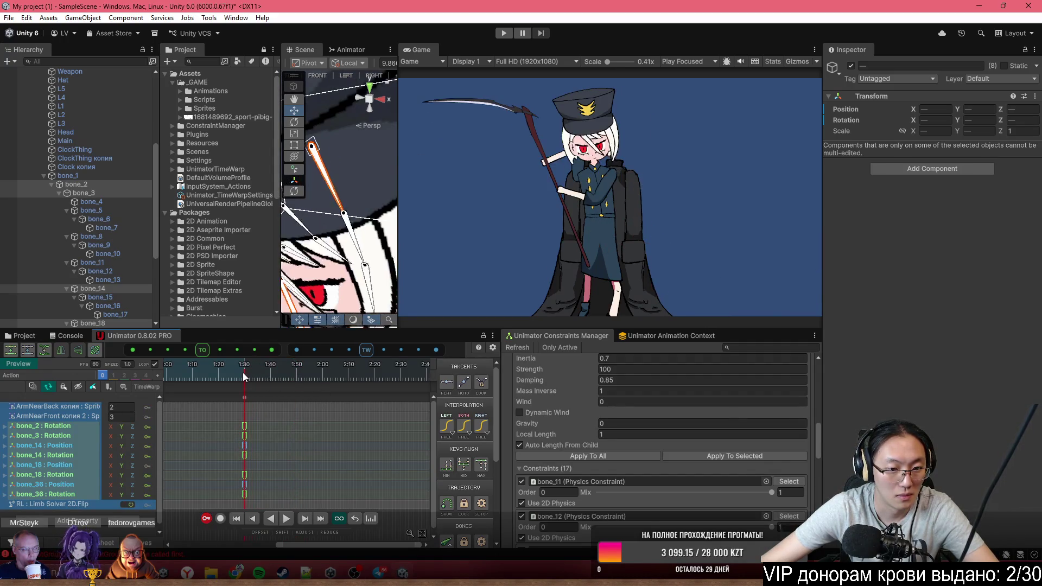
left_click(147, 407)
left_click(147, 417)
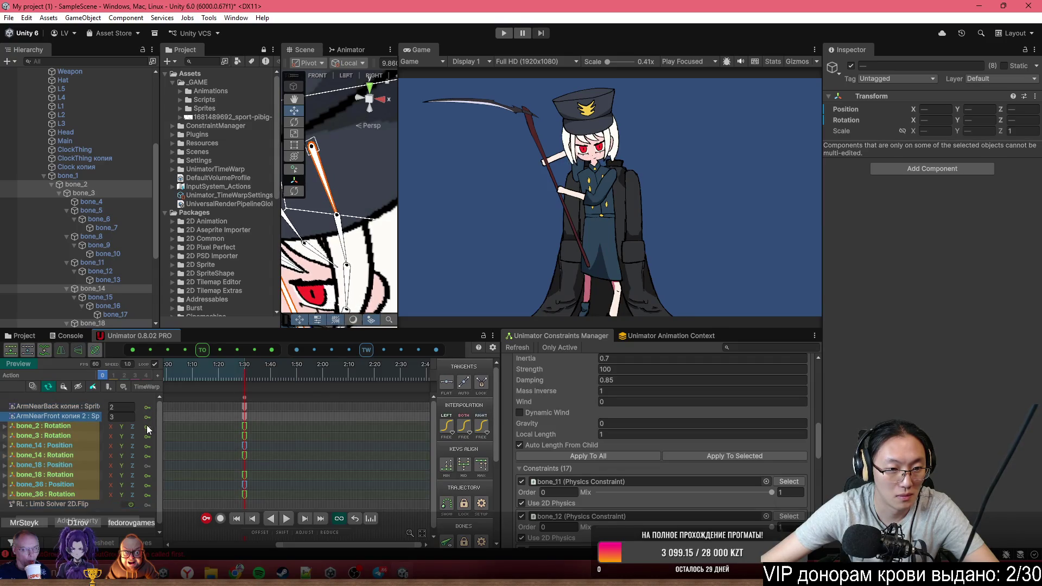
left_click(147, 466)
left_click(147, 505)
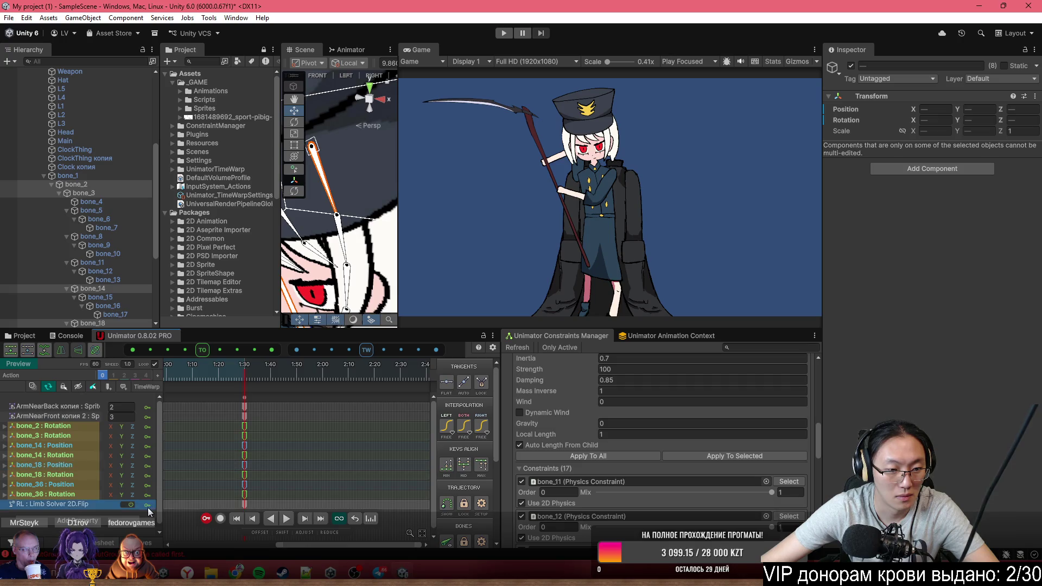
scroll(322, 429, "down", 5)
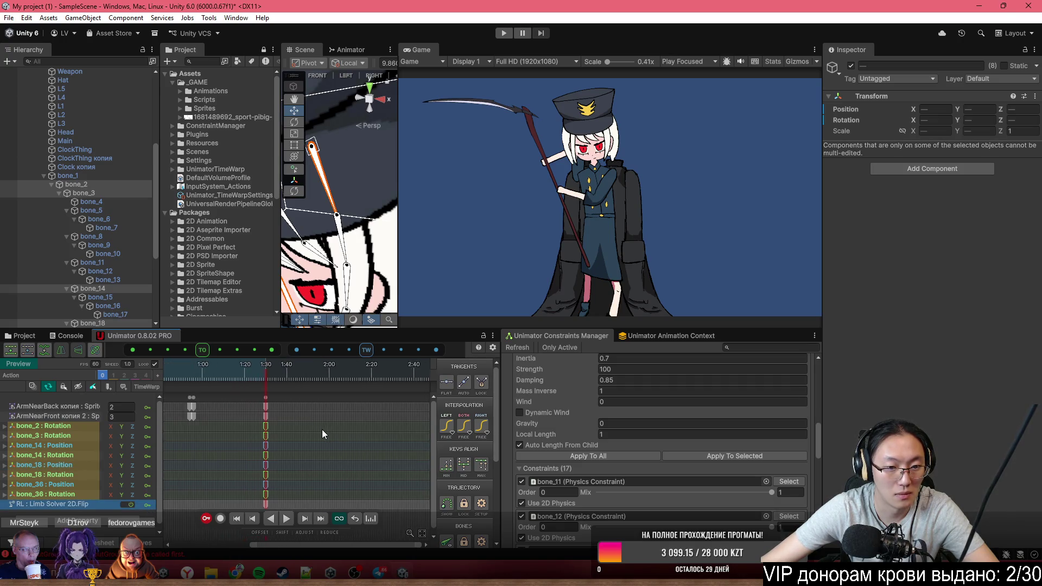
Copy the opening keys and paste them at about 1:33 and again at 2:06 to loop
left_click(185, 397)
key("ctrl+a")
key("ctrl+c")
left_click(361, 379)
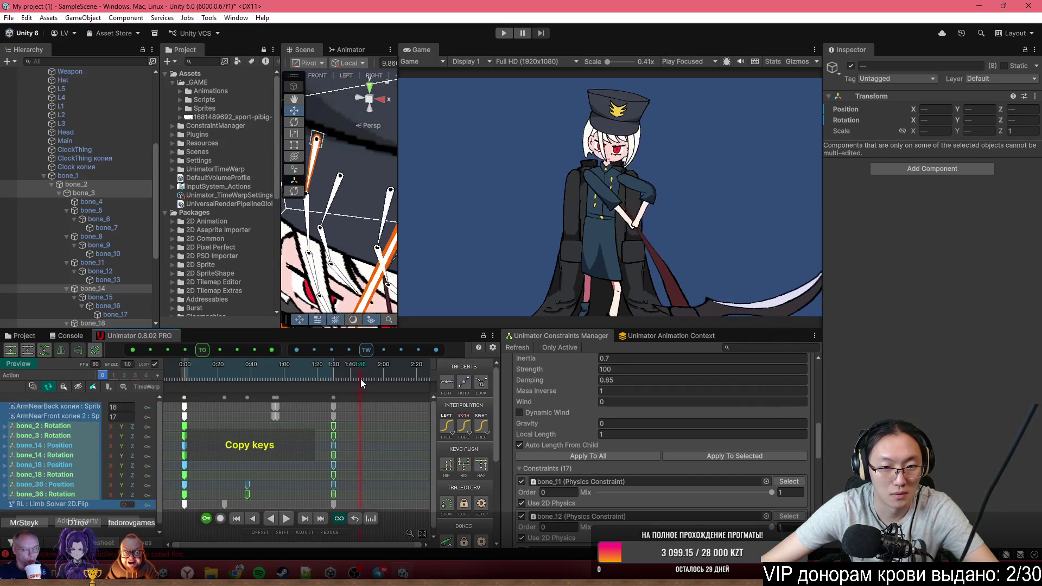
left_click(337, 375)
key("ctrl+v")
key("space")
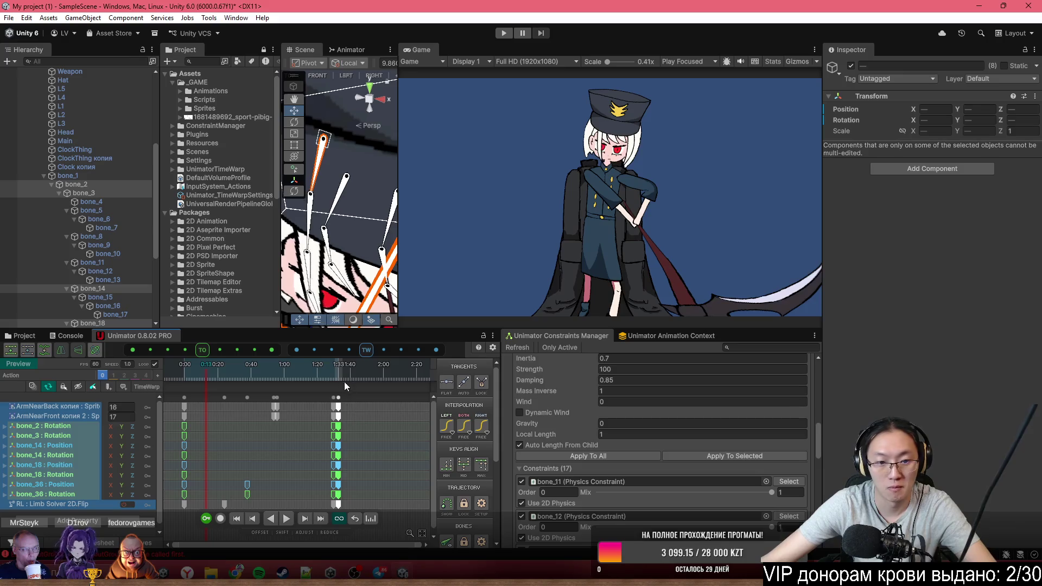
left_click(393, 376)
key("ctrl+v")
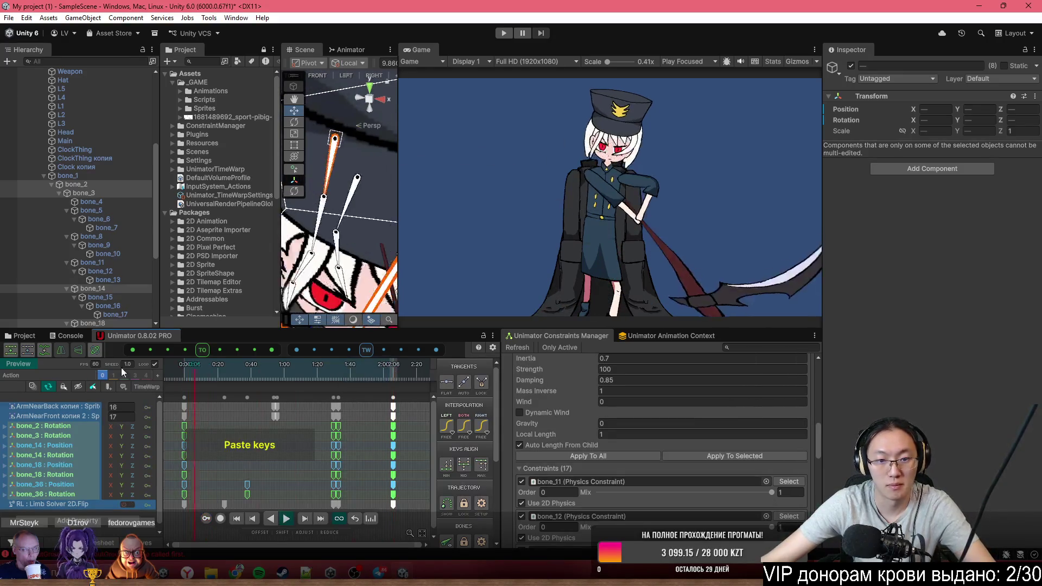
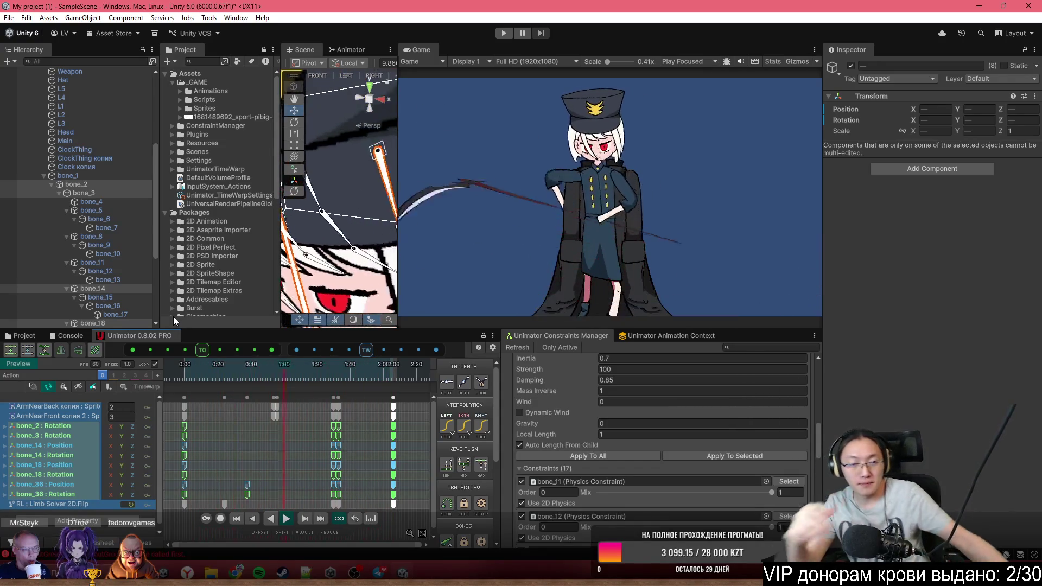
Move the Unimator playhead to 1:30 and turn on recording
left_click(326, 375)
left_click_drag(326, 374, 331, 376)
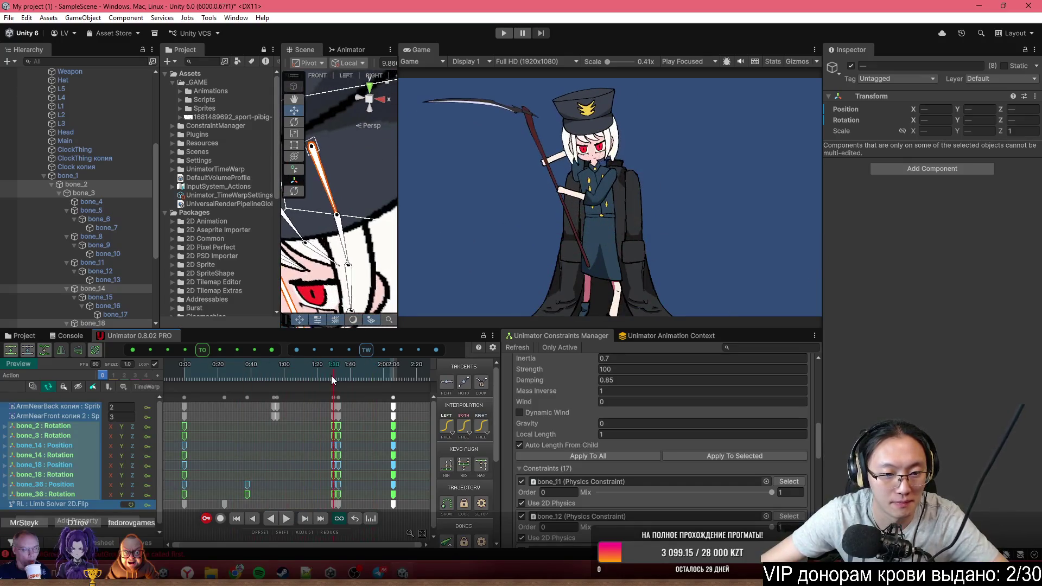
left_click(220, 519)
Widen the Scene view and pan it to frame the rigged character
left_click_drag(397, 101, 682, 109)
scroll(471, 282, "down", 3)
scroll(471, 281, "up", 3)
left_click_drag(471, 281, 462, 203)
Rotate bone_2 to tilt the torso, keying rotation X 1.021, Y -11.193, Z 5.148
key("w")
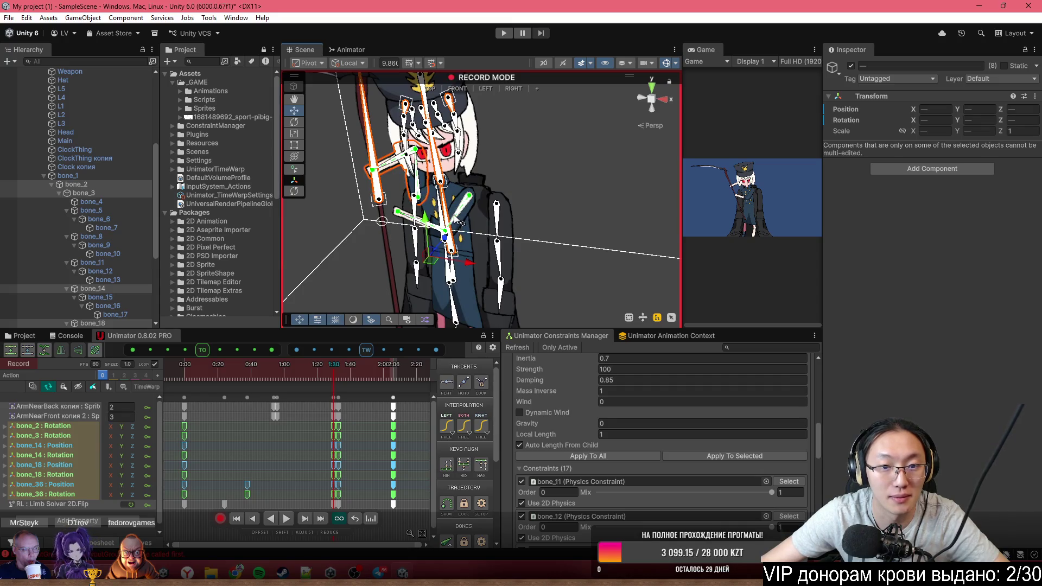
left_click(469, 203)
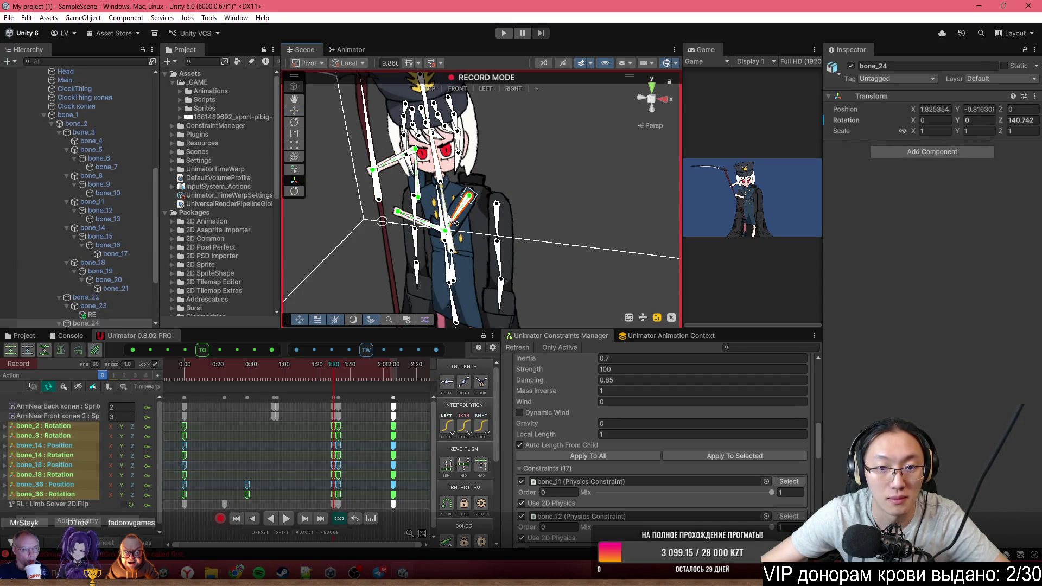
left_click(454, 224)
key("q")
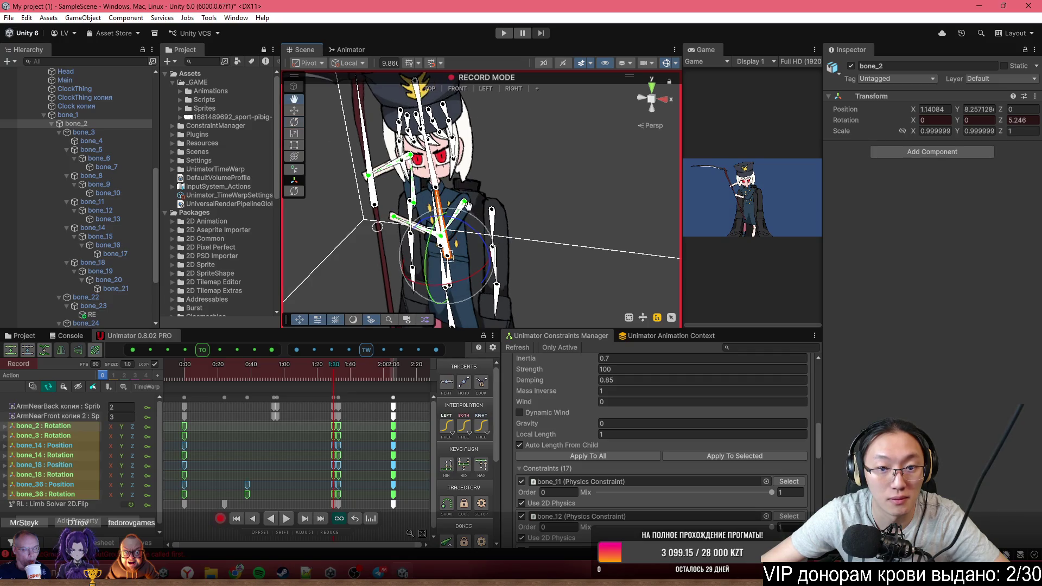
left_click_drag(426, 270, 422, 259)
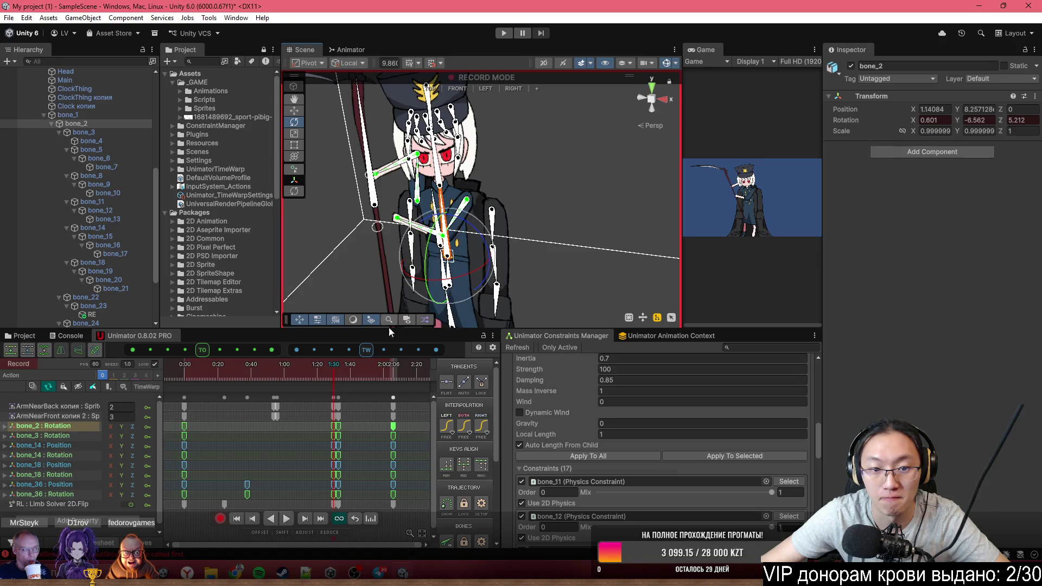
Preview the animation, then scrub the timeline from the start to about 1:05
key("space")
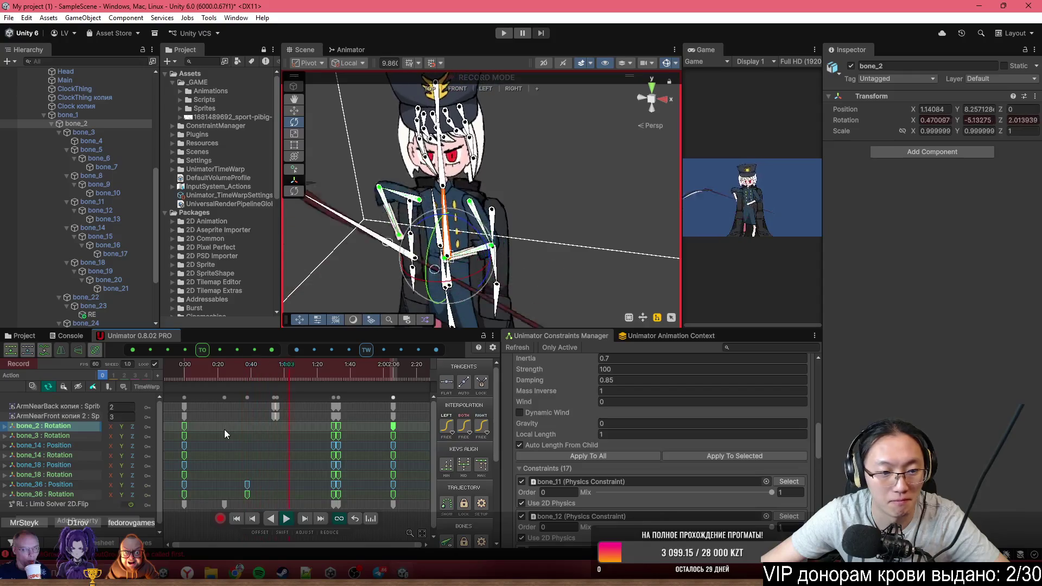
key("space")
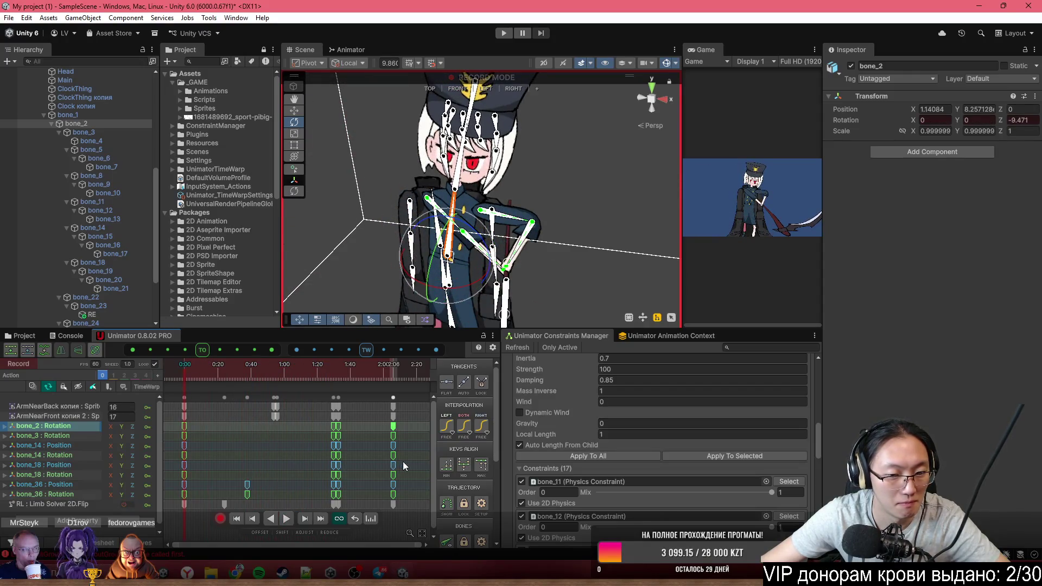
scroll(353, 442, "down", 3)
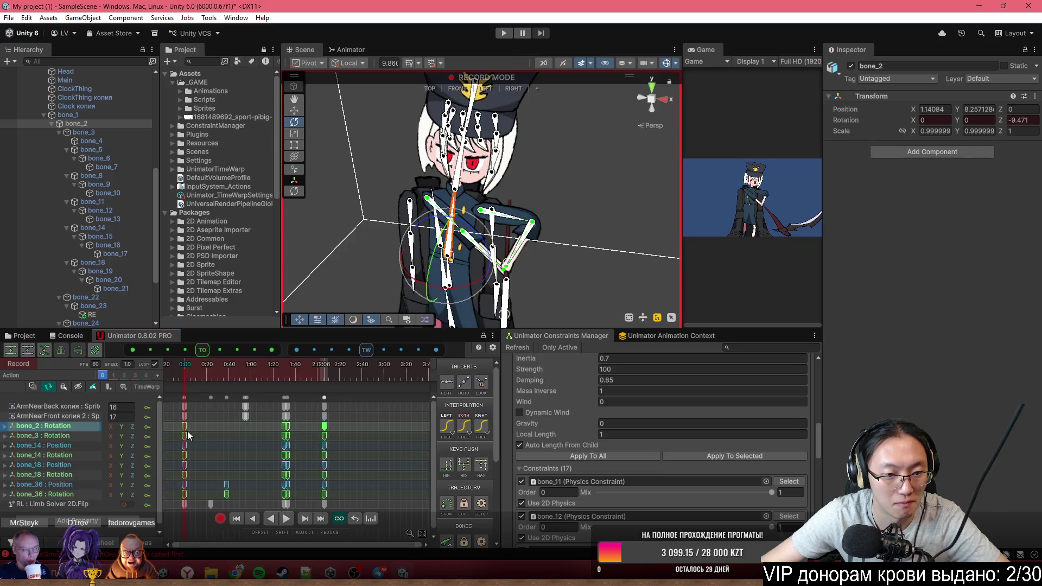
scroll(188, 431, "up", 5)
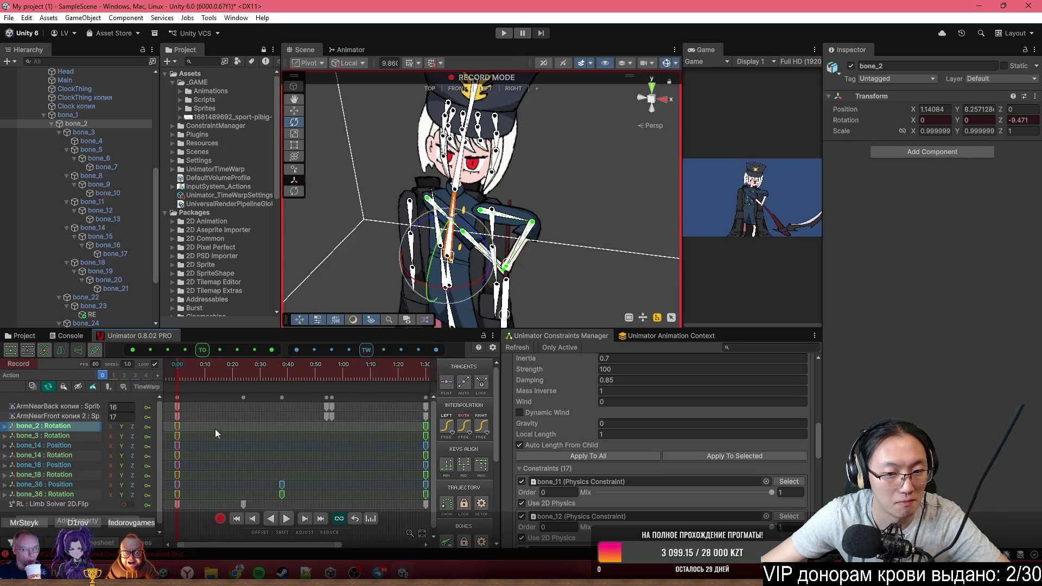
left_click(187, 373)
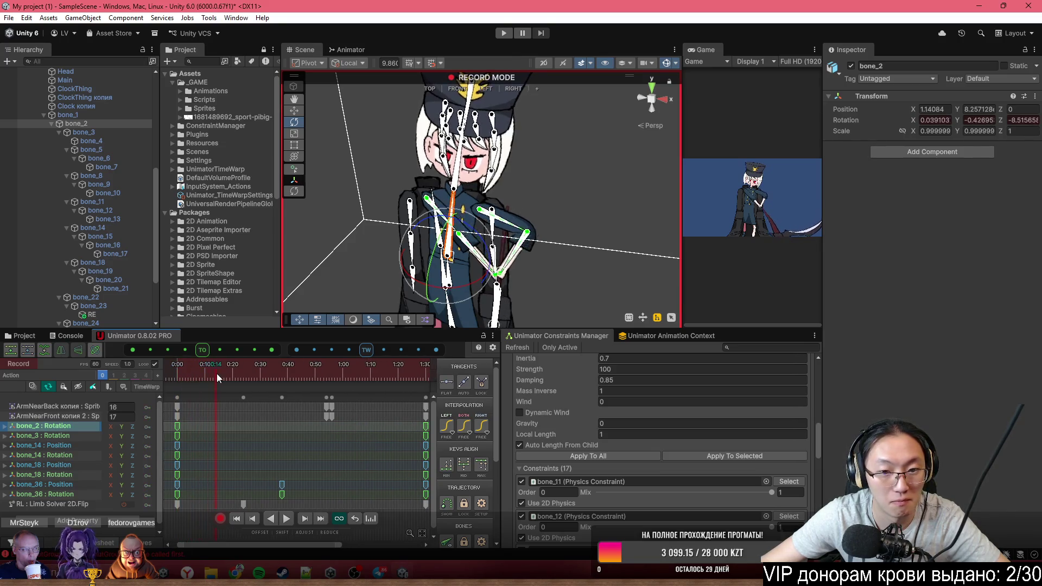
left_click_drag(249, 379, 168, 374)
mouse_move(380, 239)
left_mouse_down()
mouse_move(413, 247)
mouse_move(361, 233)
mouse_move(336, 242)
left_mouse_up()
mouse_move(180, 372)
left_mouse_down()
mouse_move(311, 364)
mouse_move(397, 375)
left_mouse_up()
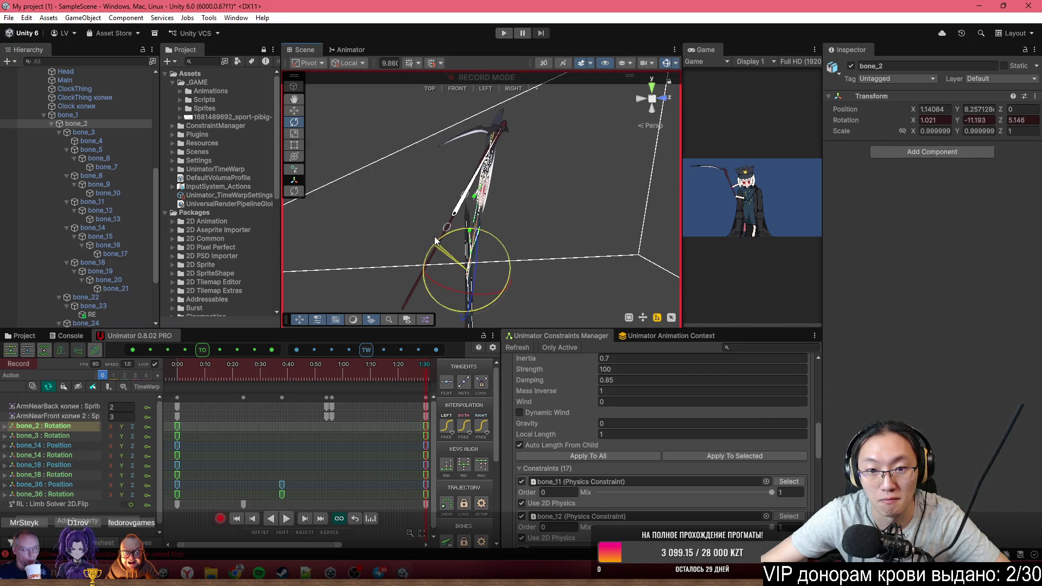
Paste the copied keys at the 1:32 mark
left_click_drag(435, 240, 474, 299)
scroll(372, 417, "down", 3)
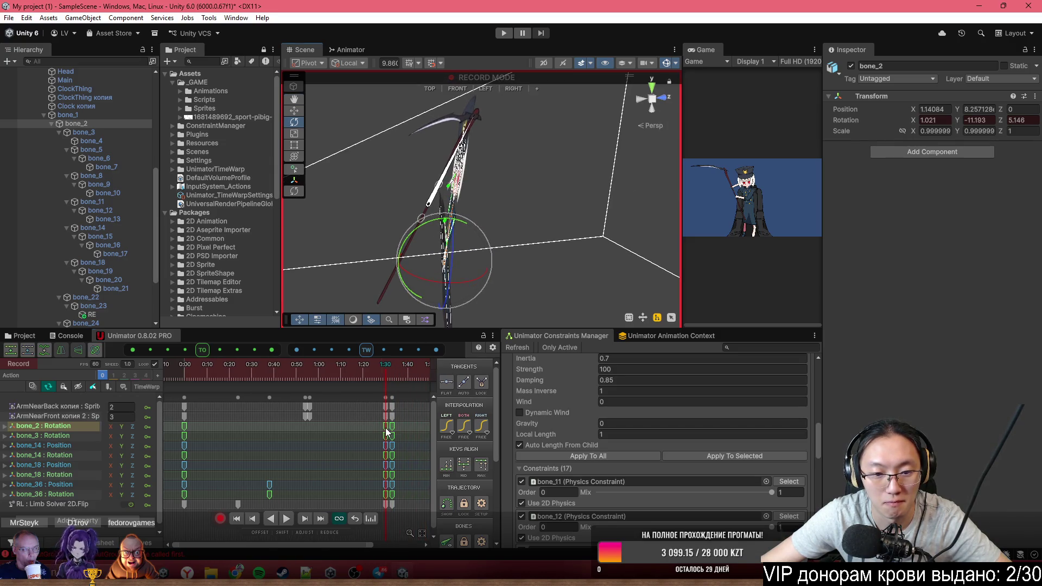
left_click(389, 373)
key("ctrl+v")
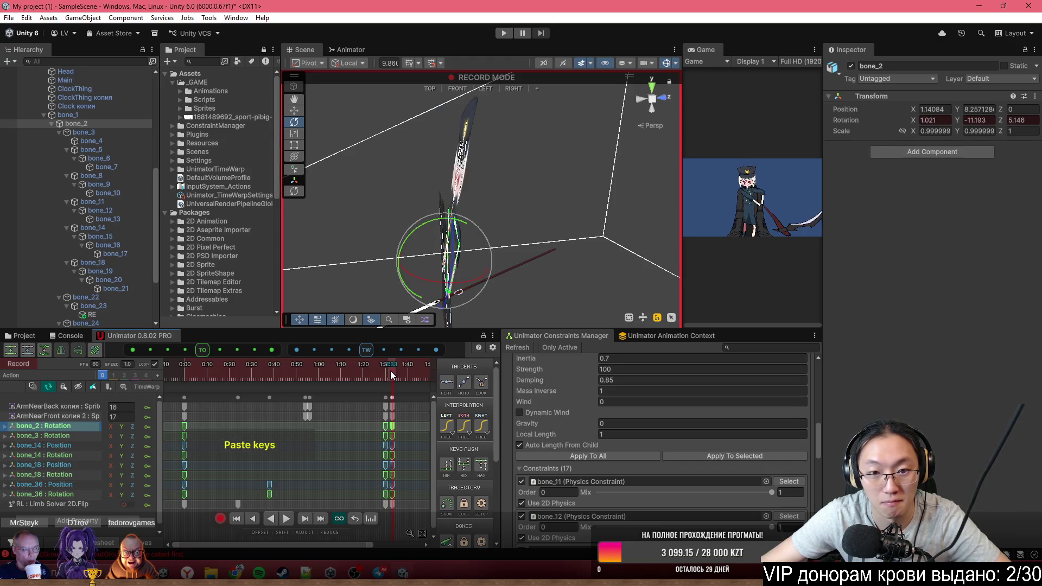
Preview playback, then at about 2:14 rotate bone_2 to adjust the scythe pose
key("space")
left_click(249, 371)
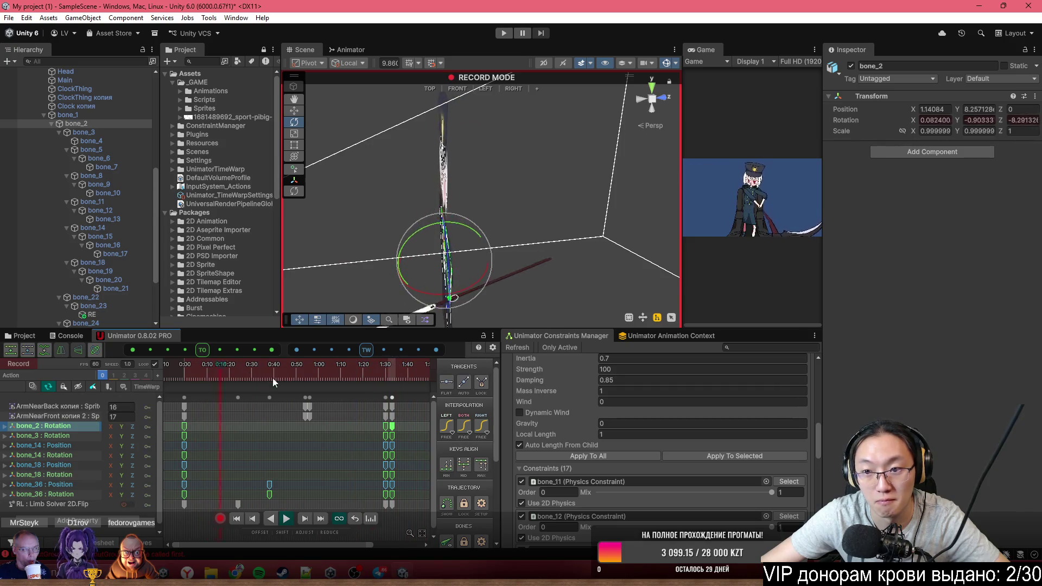
scroll(380, 429, "down", 2)
key("space")
mouse_move(336, 373)
left_mouse_down()
mouse_move(388, 385)
mouse_move(378, 385)
left_mouse_up()
mouse_move(419, 239)
left_mouse_down()
mouse_move(392, 235)
mouse_move(572, 248)
mouse_move(432, 245)
left_mouse_up()
Key another bone_2 rotation at about 1:40
scroll(369, 427, "down", 5)
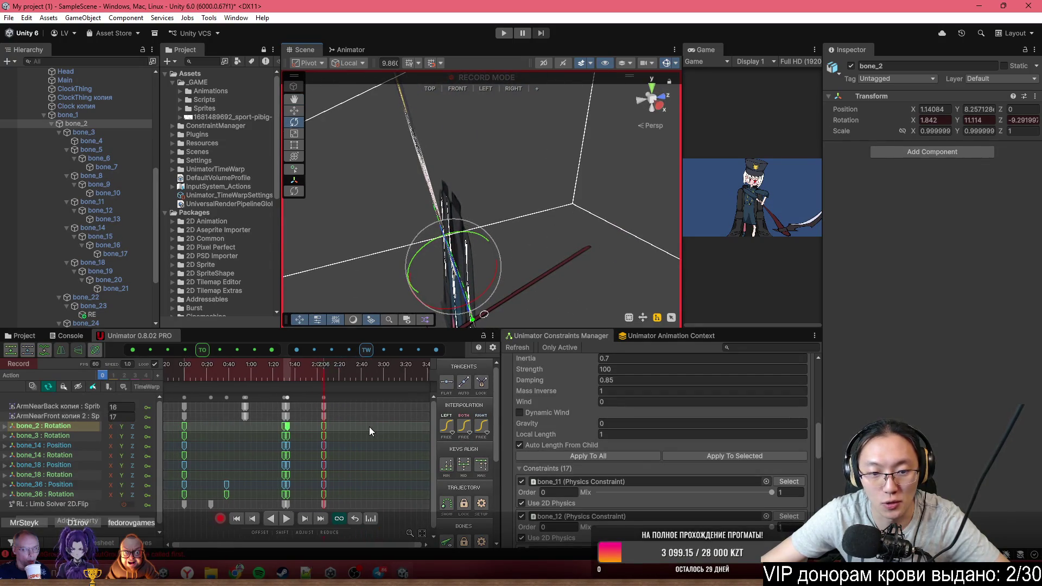
scroll(261, 431, "up", 4)
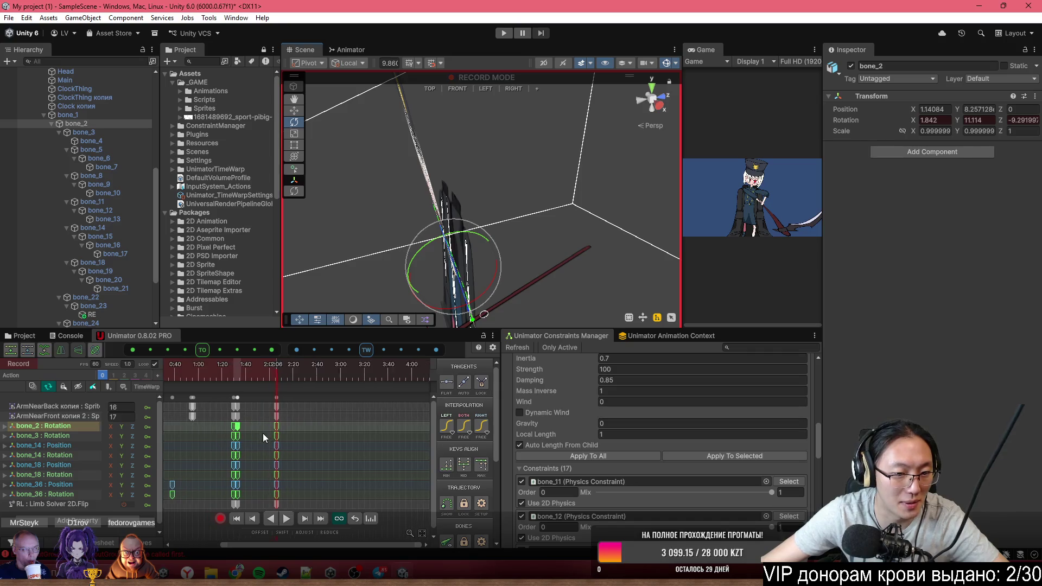
left_click_drag(262, 363, 232, 367)
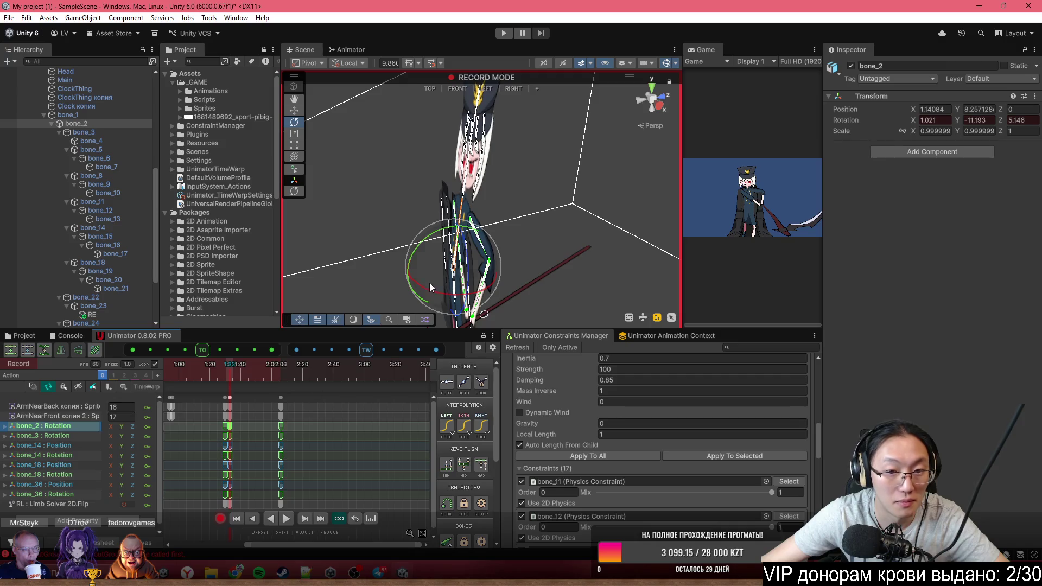
left_click_drag(422, 246, 383, 256)
Return the playhead to the start and widen the Game view preview
scroll(258, 379, "down", 2)
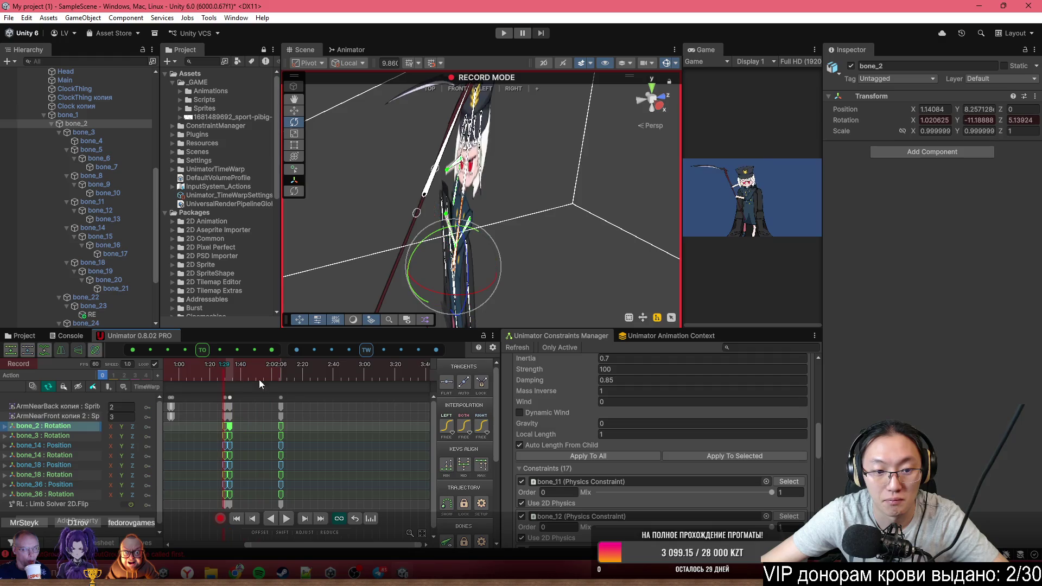
left_click_drag(281, 375, 111, 376)
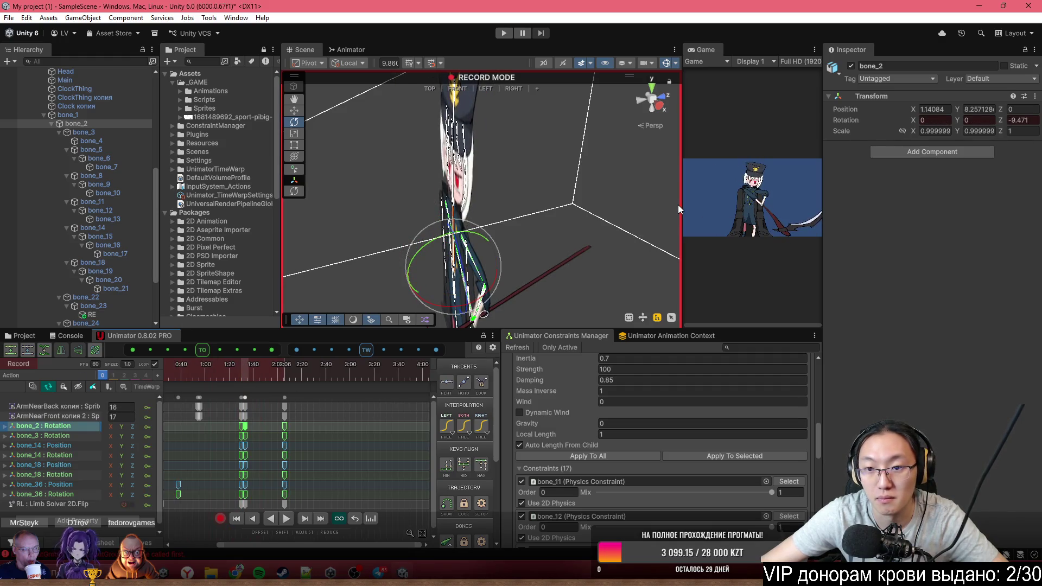
left_click_drag(680, 204, 511, 212)
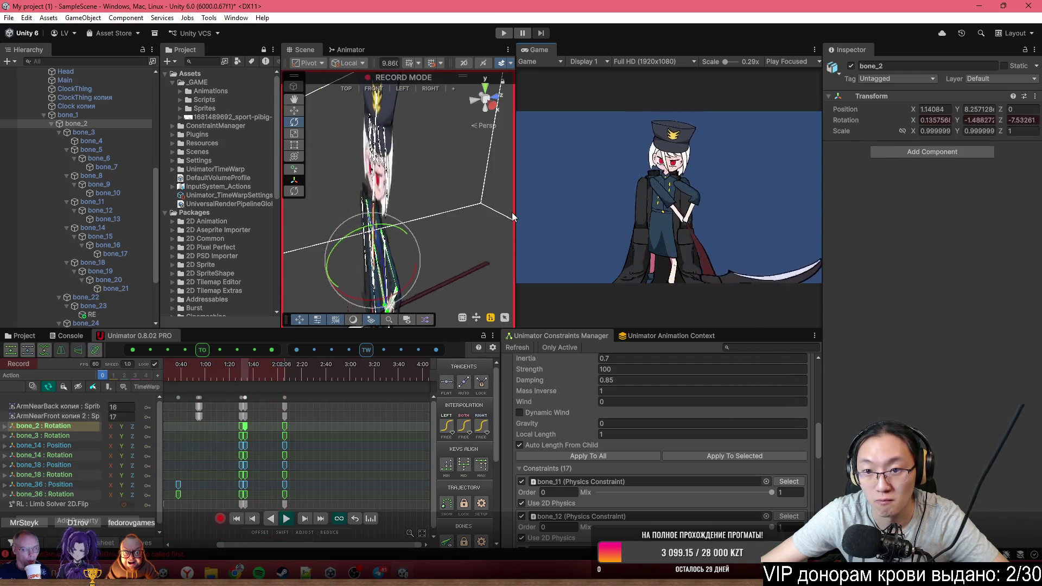
Paste the copied bone_2 keys near 1:40 and play back to check them
left_click_drag(245, 368, 278, 367)
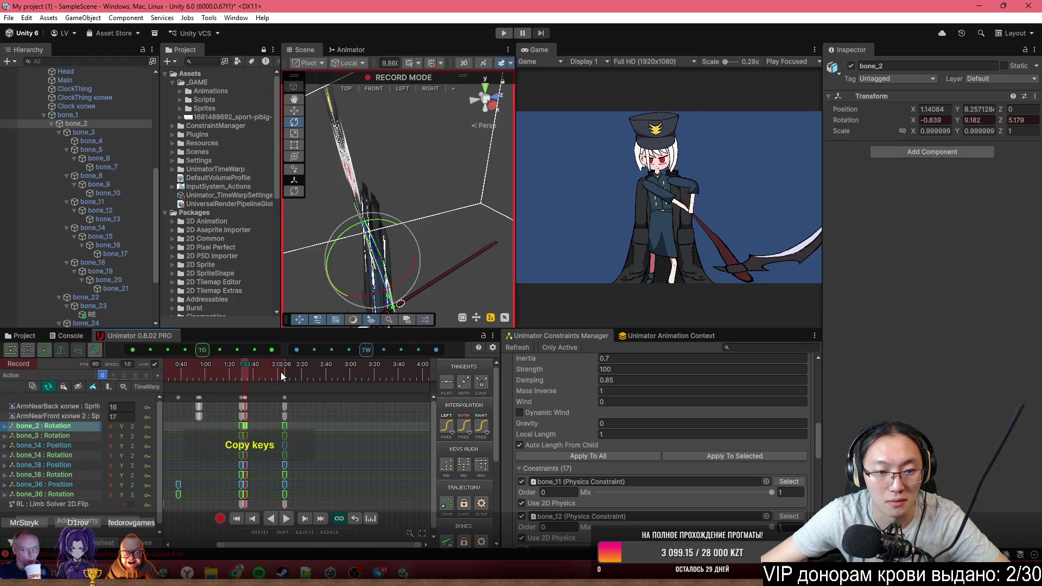
key("ctrl+v")
key("space")
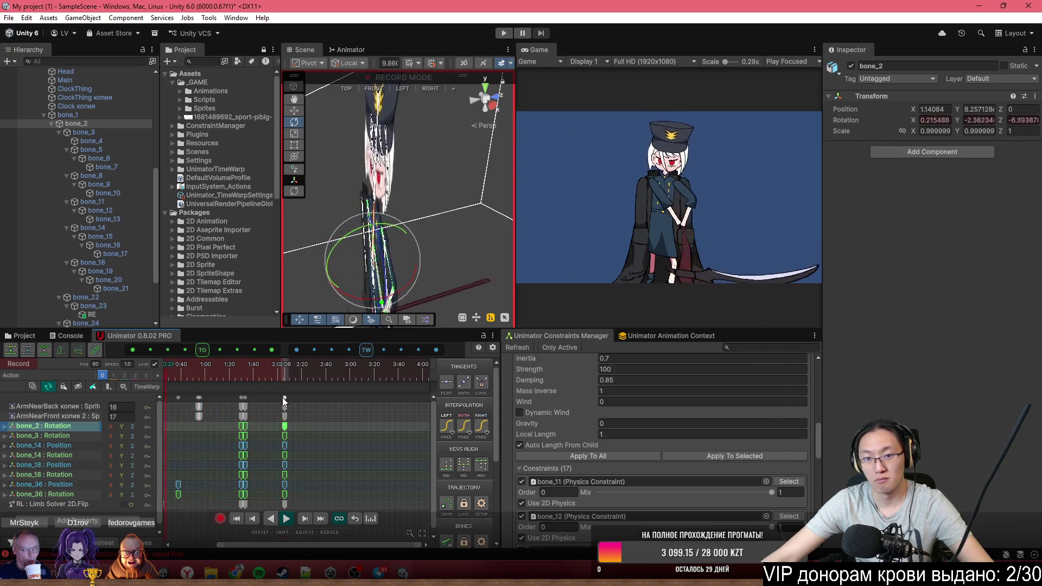
left_click(244, 373)
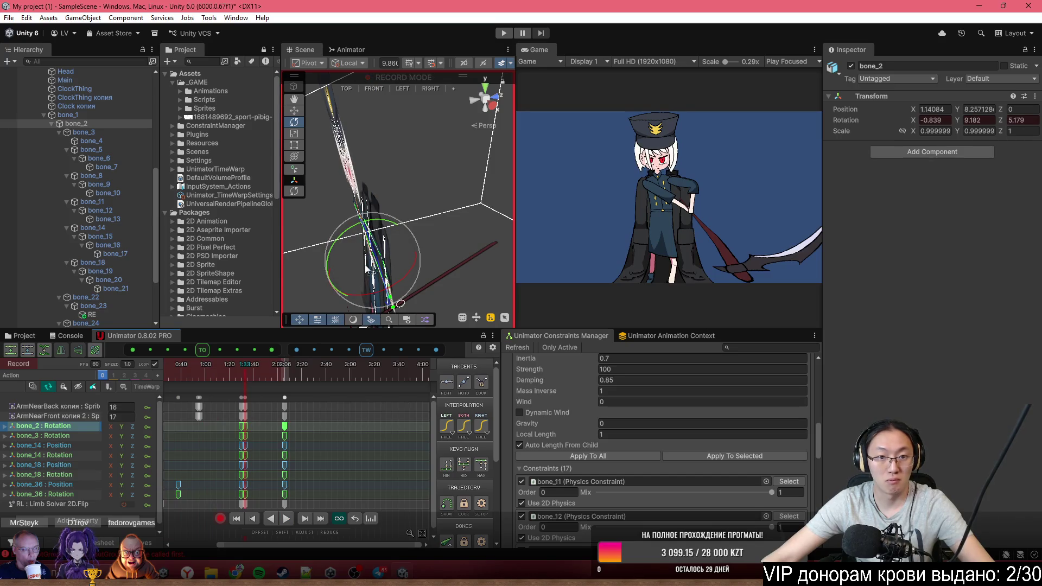
left_click_drag(374, 209, 514, 231)
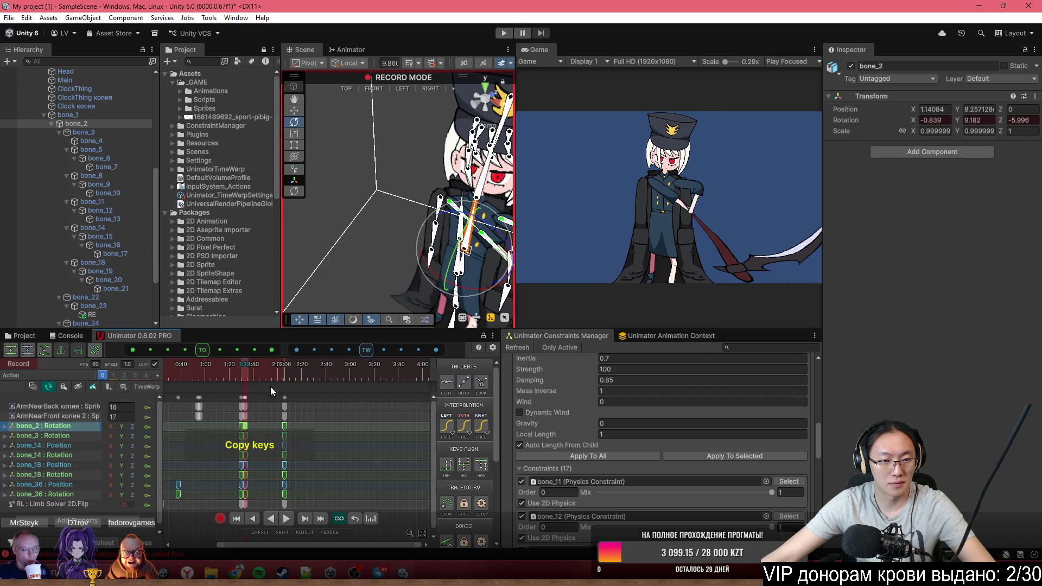
Paste another bone_2 rotation key and replay from near the start
key("ctrl+v")
left_click_drag(285, 373, 176, 373)
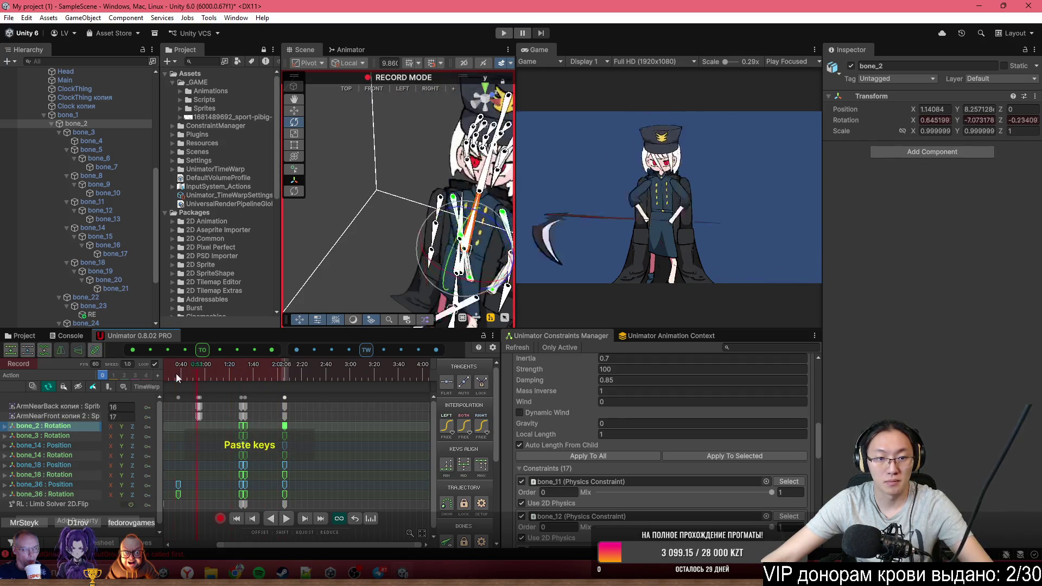
scroll(321, 442, "down", 2)
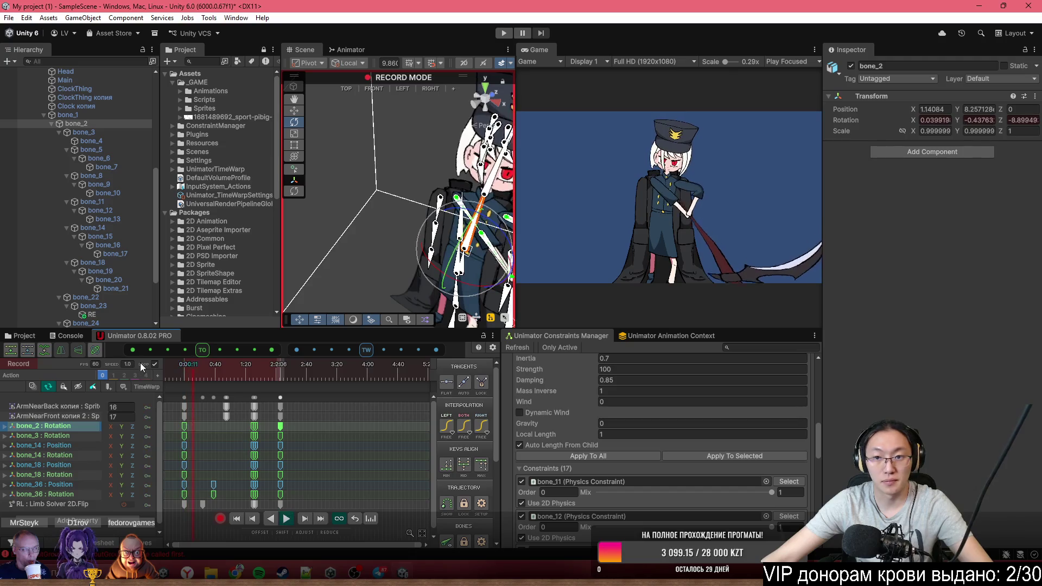
key("space")
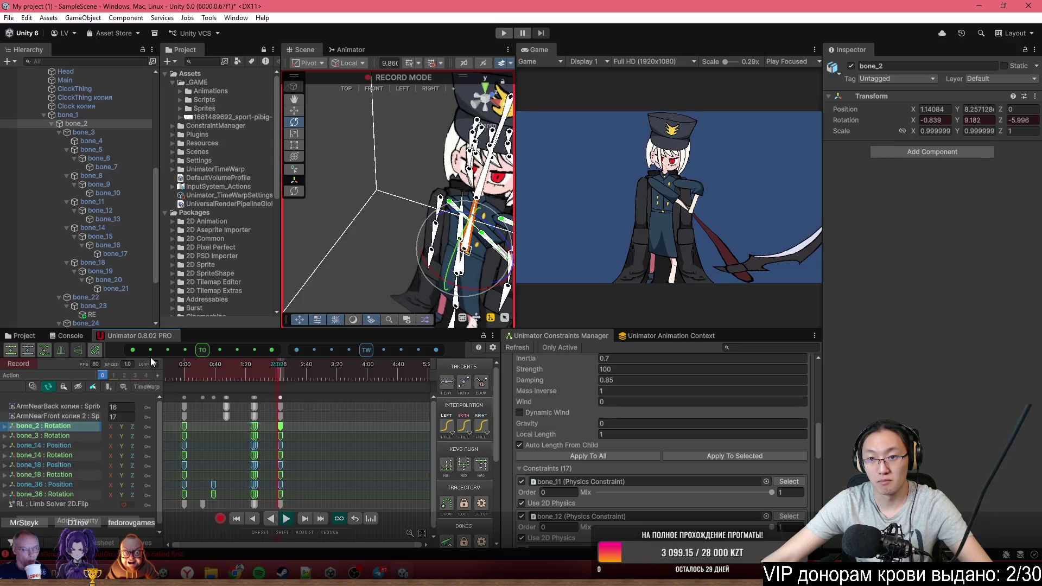
Copy all keys at 2:06, paste them at 0:00, and play the cutscene
left_click(277, 381)
left_click(280, 397)
key("ctrl+c")
left_click(185, 376)
key("ctrl+v")
key("space")
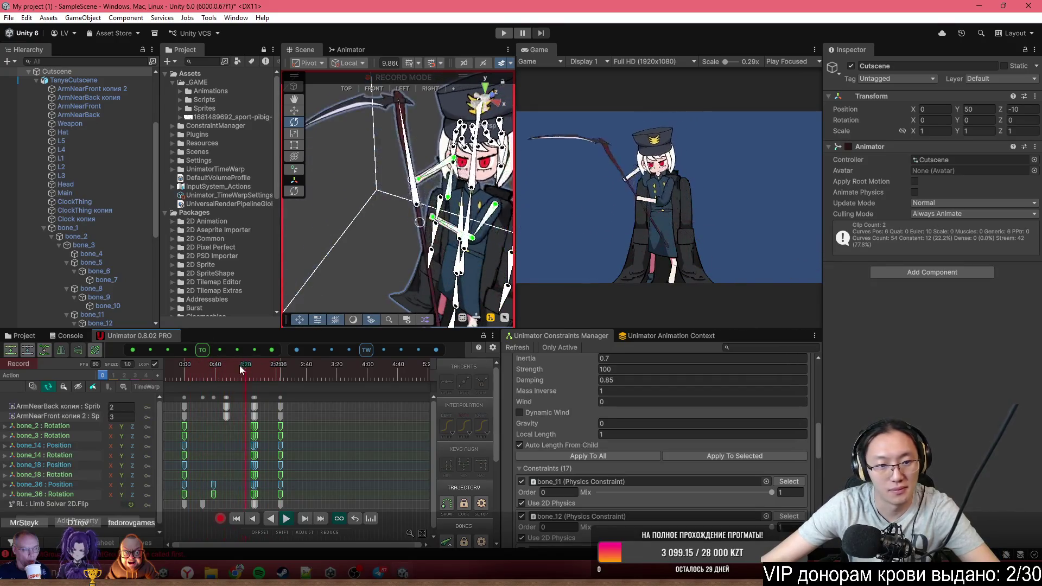
Return to 0:00 and switch off Record and Preview in Unimator
left_click(172, 371)
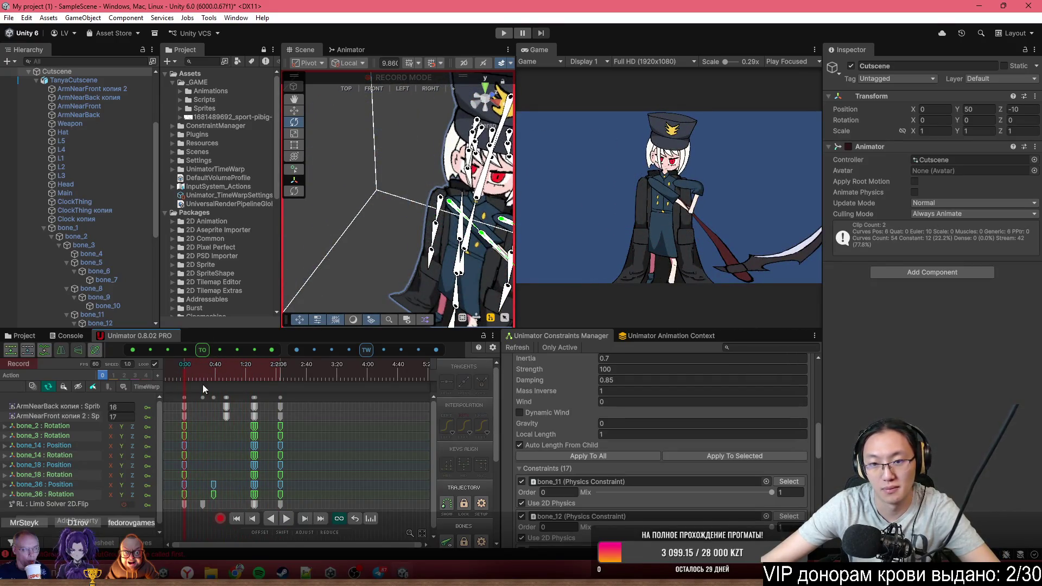
scroll(515, 232, "down", 5)
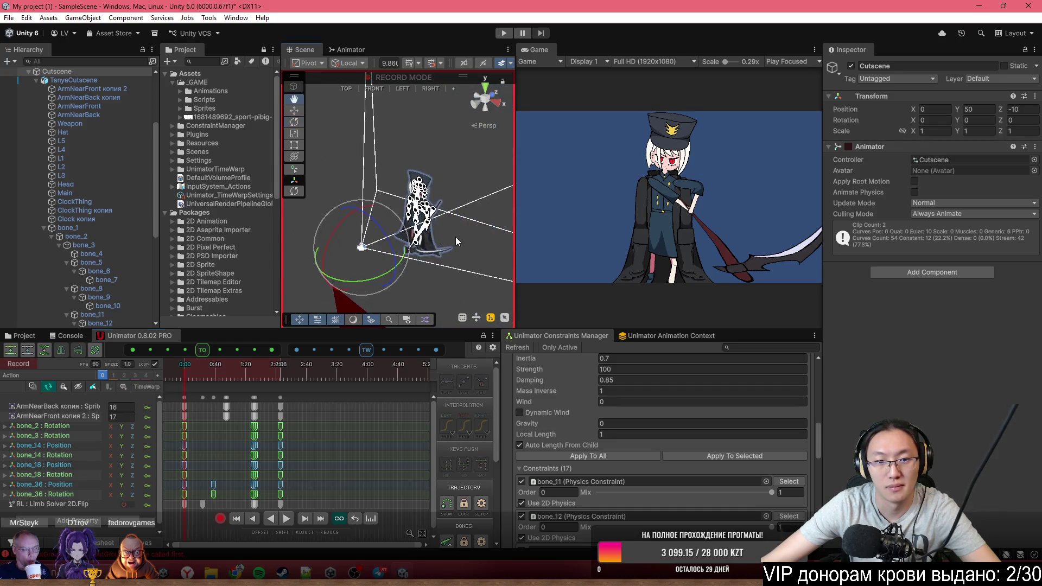
left_click_drag(482, 209, 463, 201)
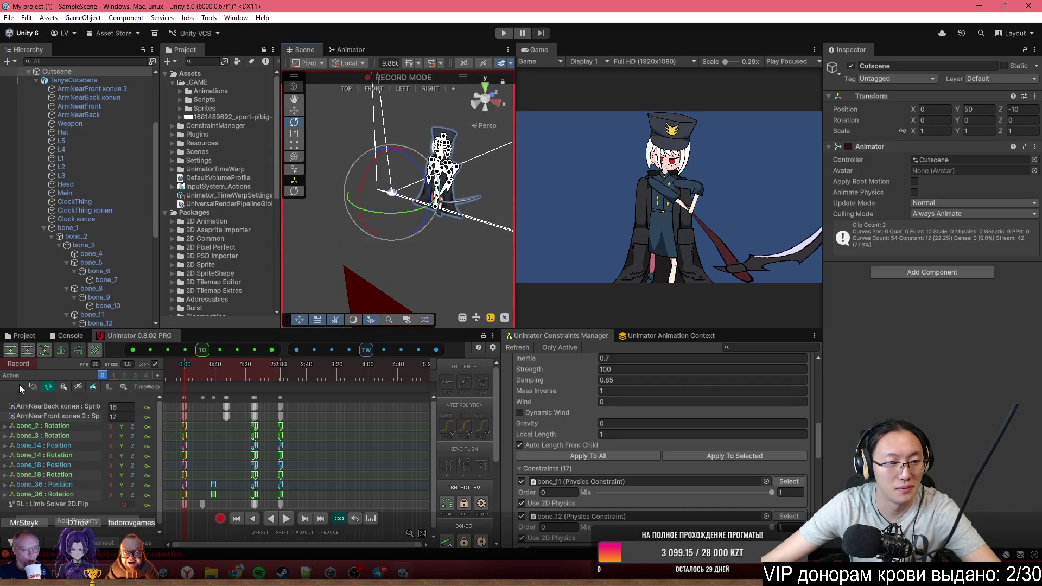
left_click(221, 519)
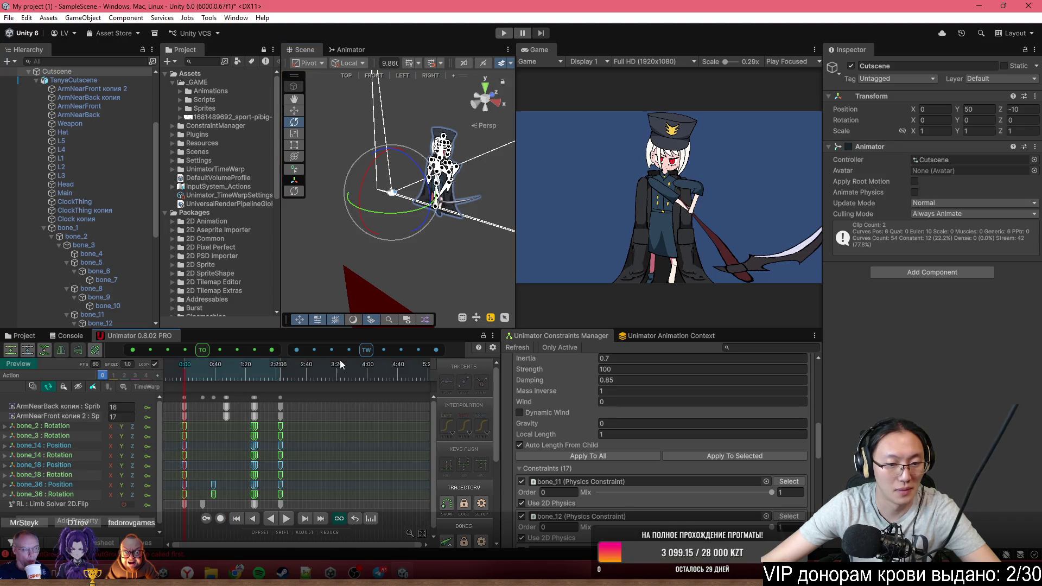
left_click(22, 368)
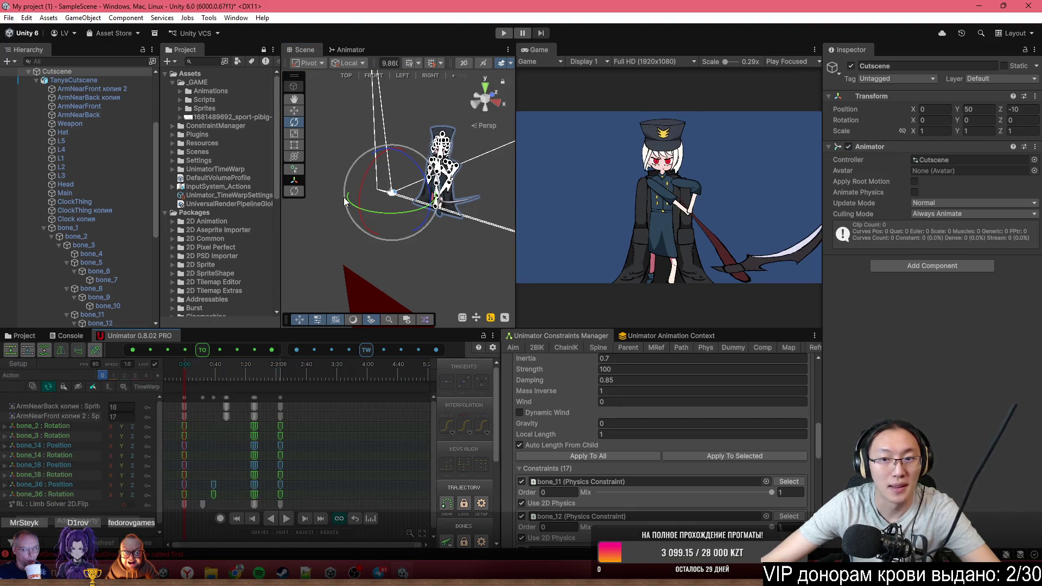
Place CinemachineCamera (1) under Cutscene, just above PhysicsCut
scroll(67, 135, "up", 5)
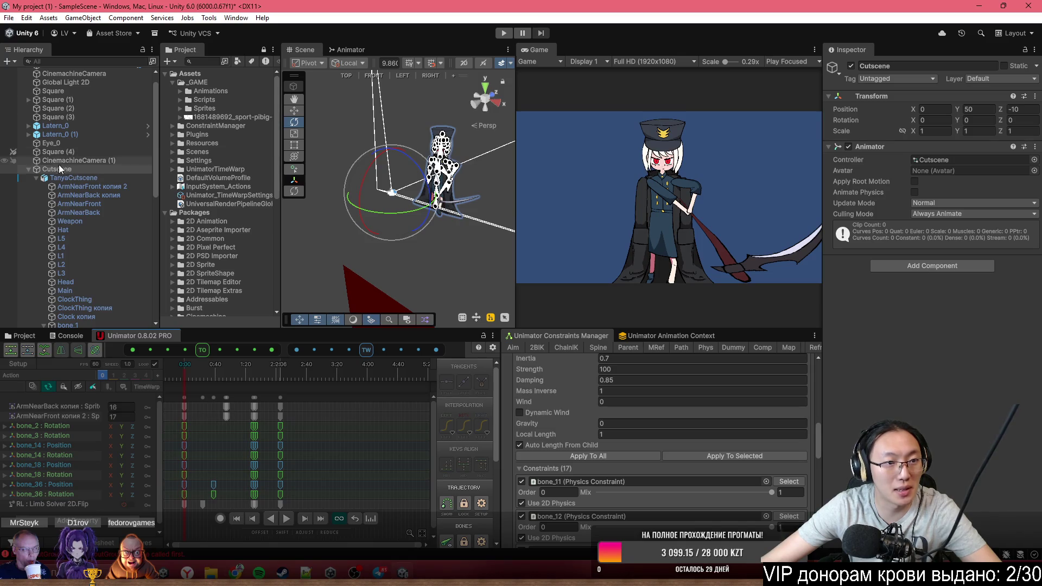
left_click_drag(70, 160, 61, 170)
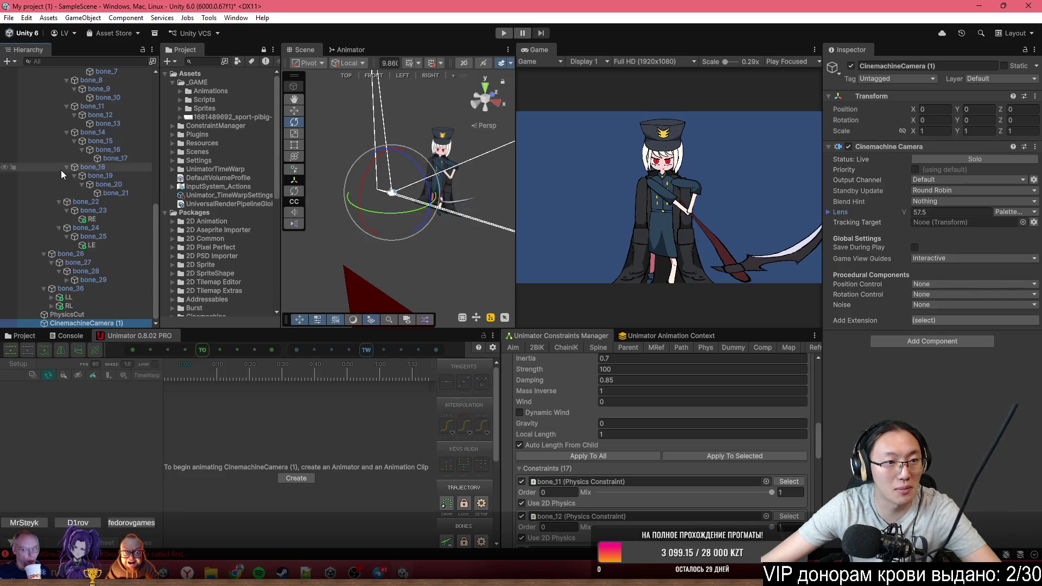
scroll(93, 244, "up", 5)
left_click(36, 141)
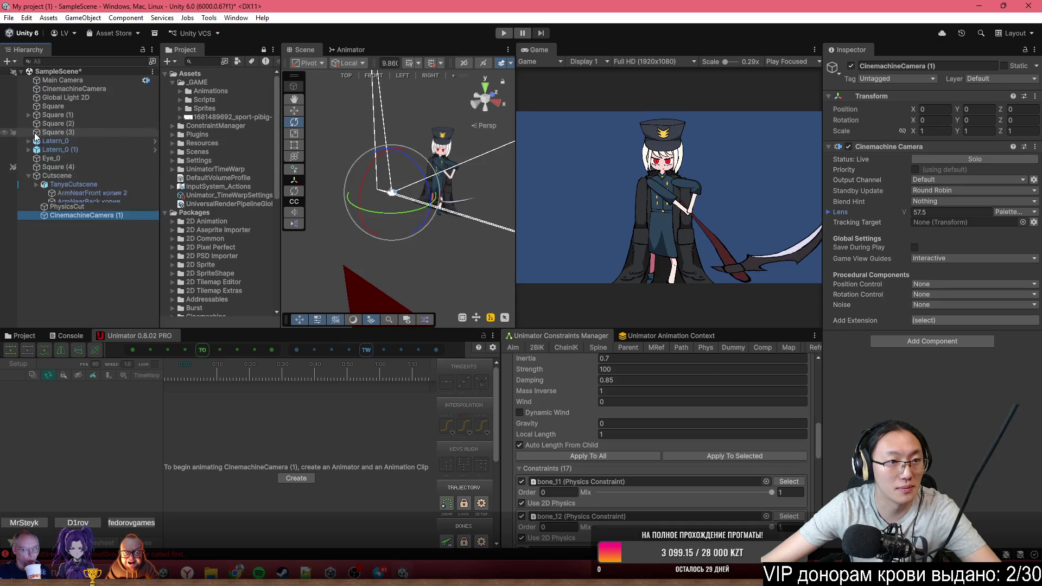
left_click_drag(52, 194, 52, 190)
Select Cutscene, frame the character, and show the Sprites folder in the Project window
left_click_drag(380, 190, 459, 191)
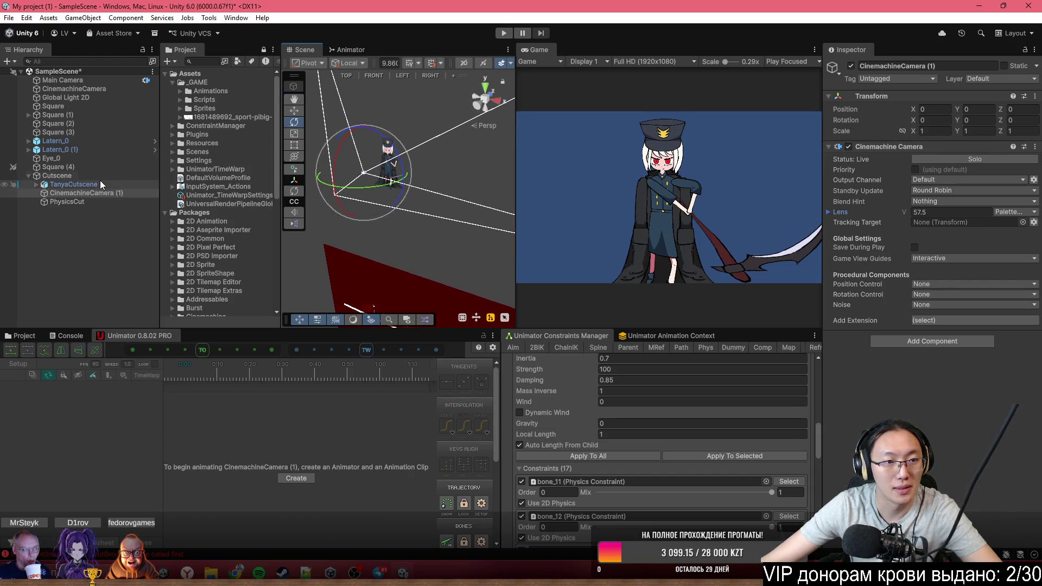
left_click(98, 175)
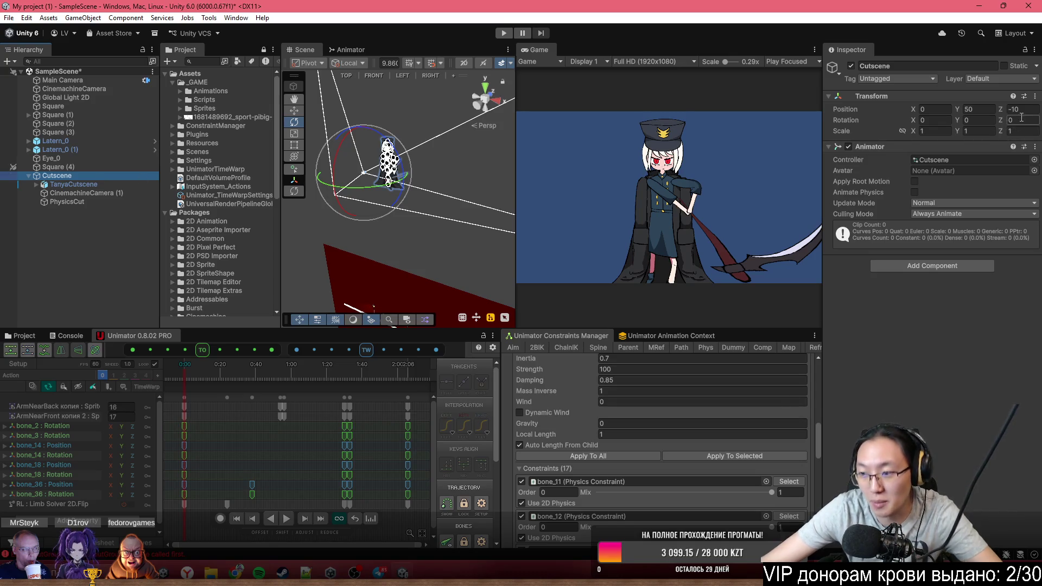
mouse_move(504, 136)
left_mouse_down()
mouse_move(431, 147)
mouse_move(519, 119)
mouse_move(656, 105)
left_mouse_up()
scroll(468, 134, "up", 3)
key("f")
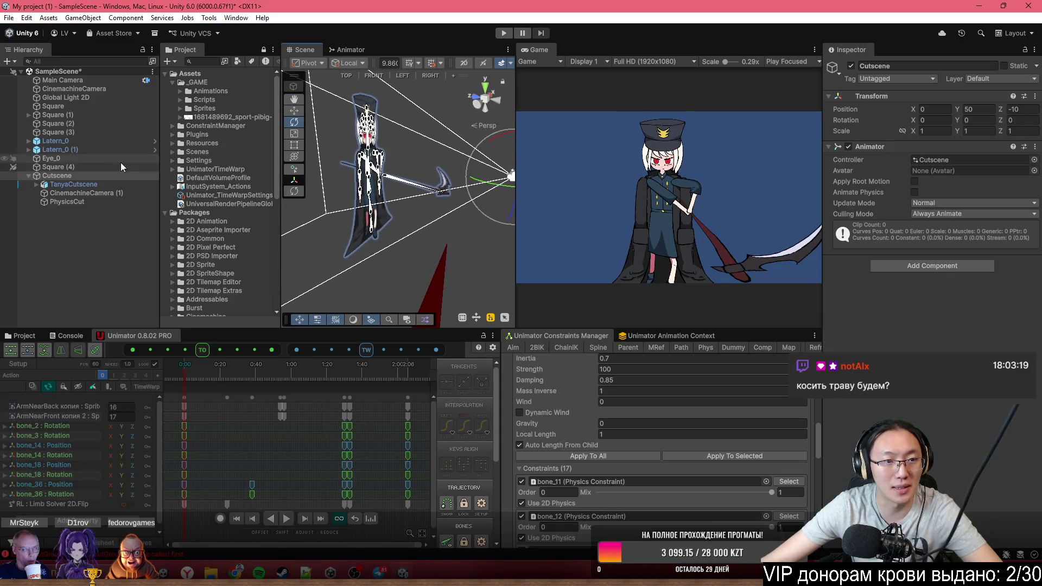
left_click_drag(399, 233, 397, 295)
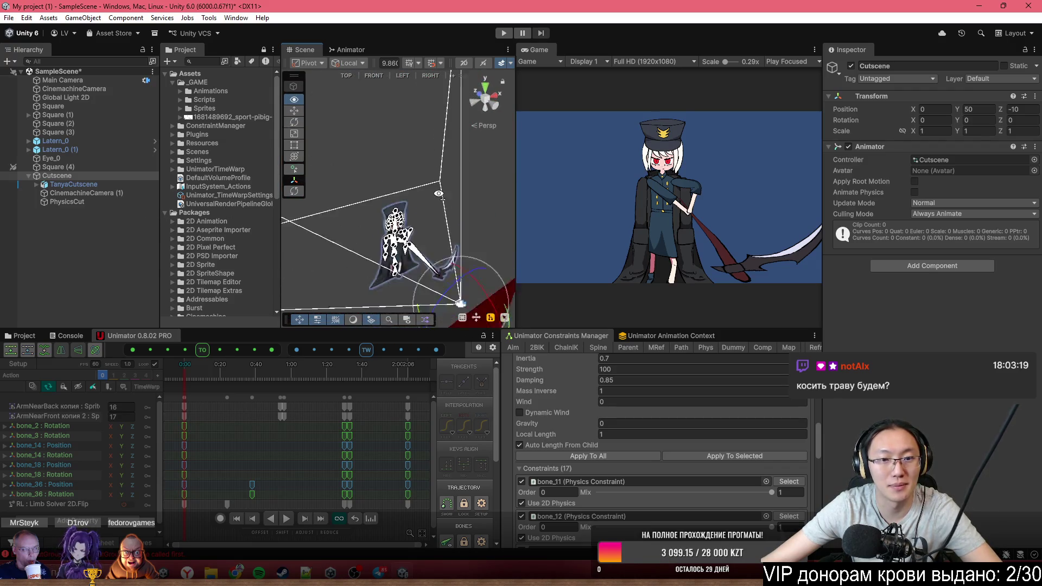
left_click(34, 337)
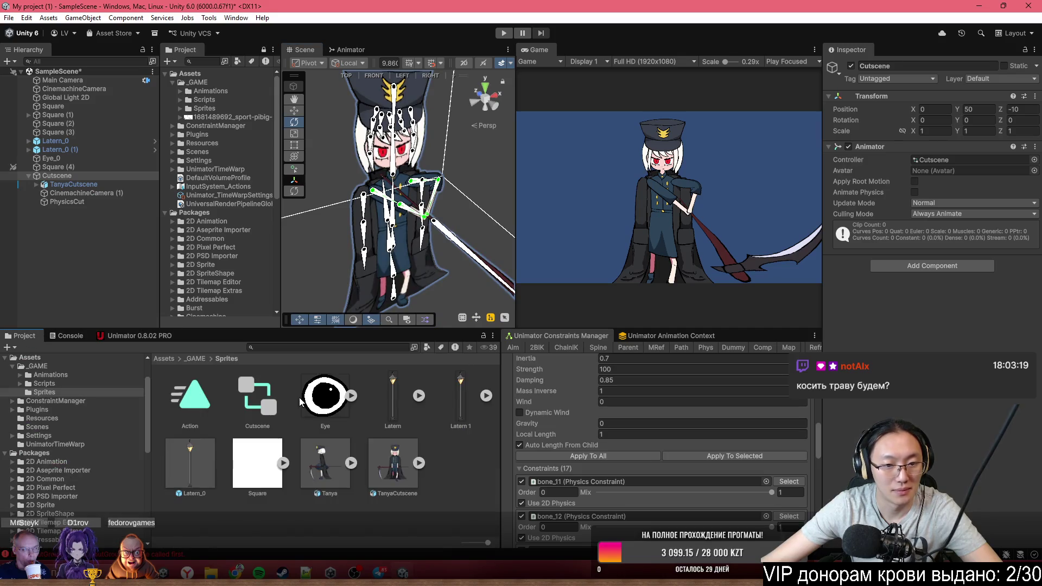
Add a Latern_0 lantern and a new empty object named Item under Cutscene
mouse_move(199, 468)
left_mouse_down()
mouse_move(130, 271)
mouse_move(64, 177)
mouse_move(82, 214)
left_mouse_up()
right_click(57, 176)
left_click(119, 300)
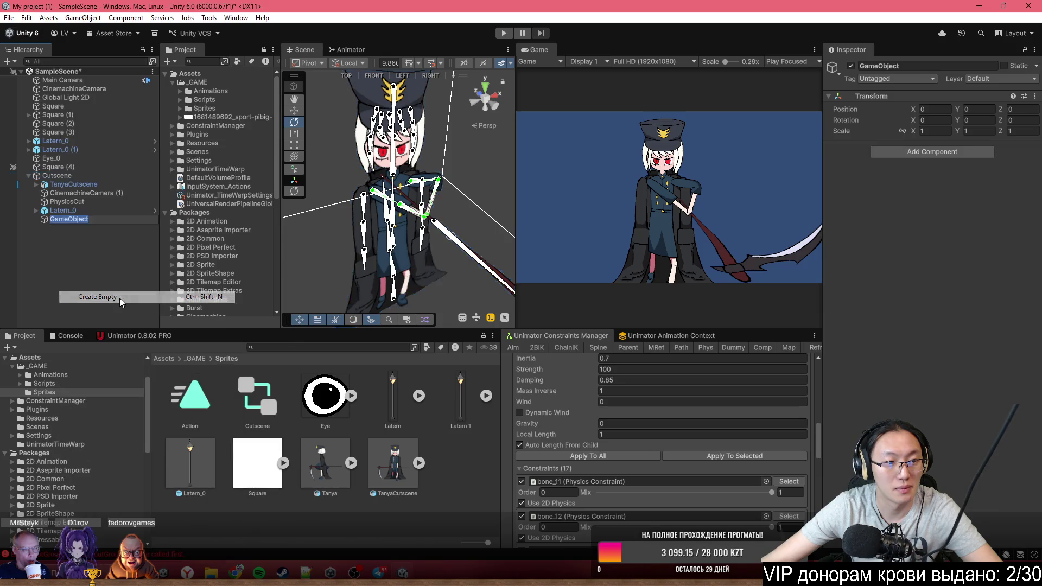
left_click(936, 65)
key("BackSpace")
type("em")
left_click(56, 220)
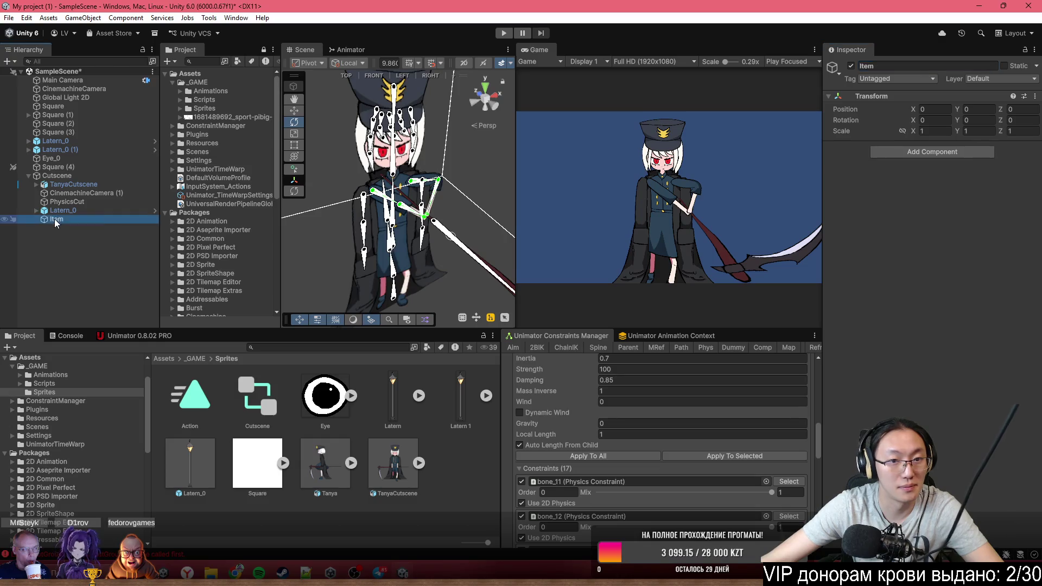
Move Latern_0 above PhysicsCut in the Cutscene hierarchy
key("ctrl+a")
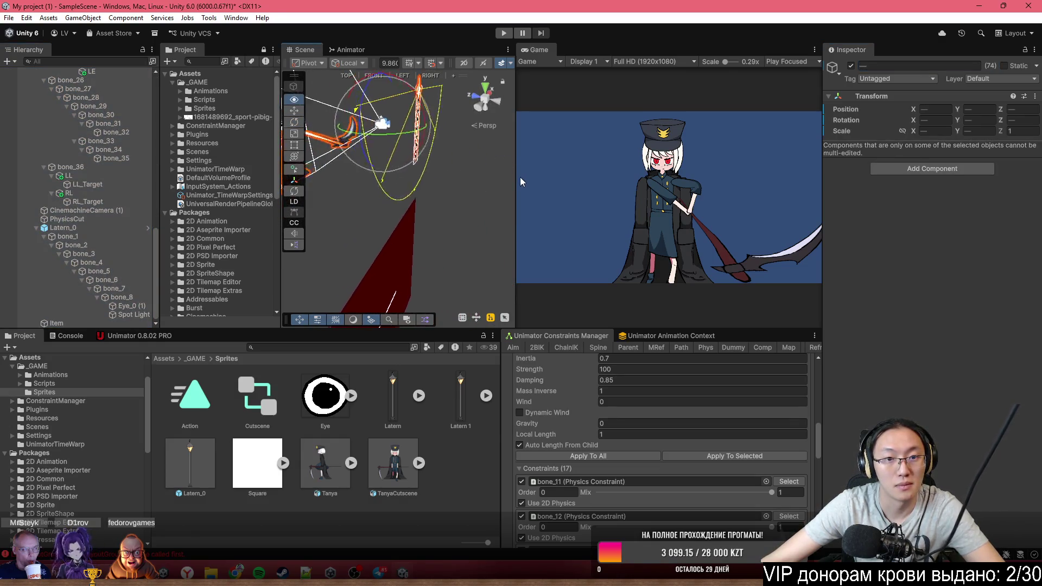
left_click(295, 112)
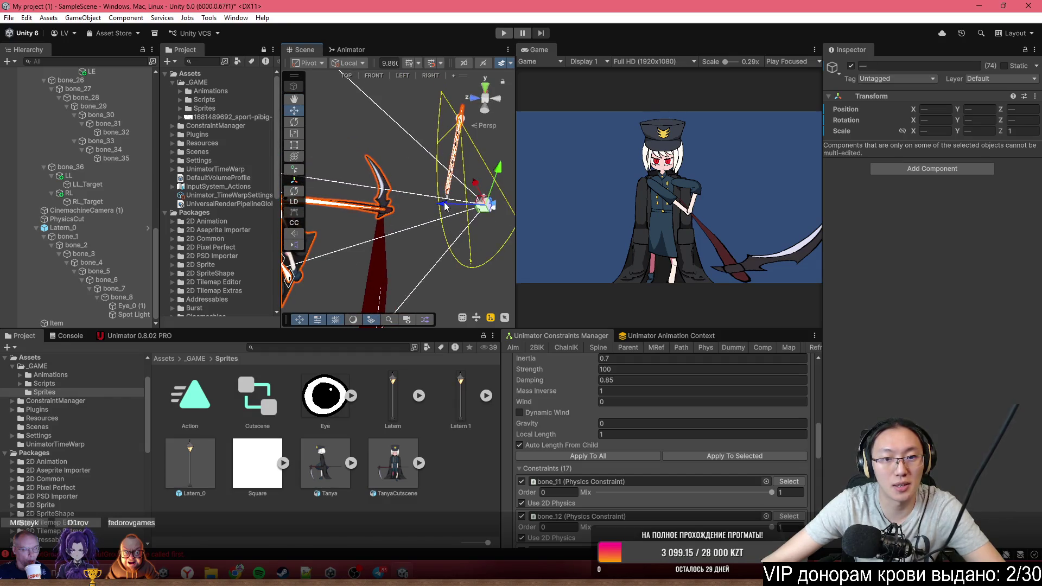
left_click(116, 255)
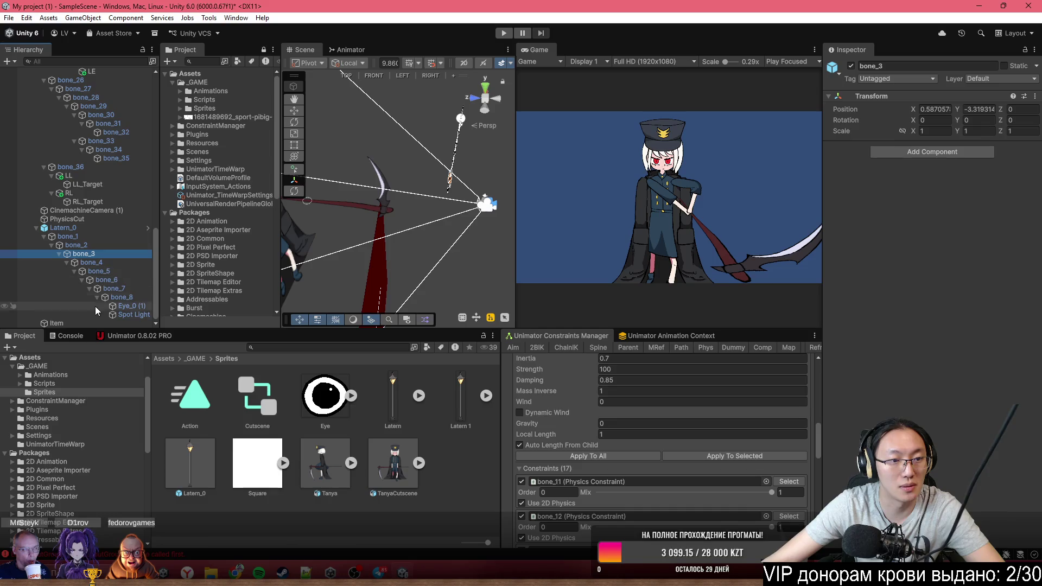
scroll(45, 223, "up", 10)
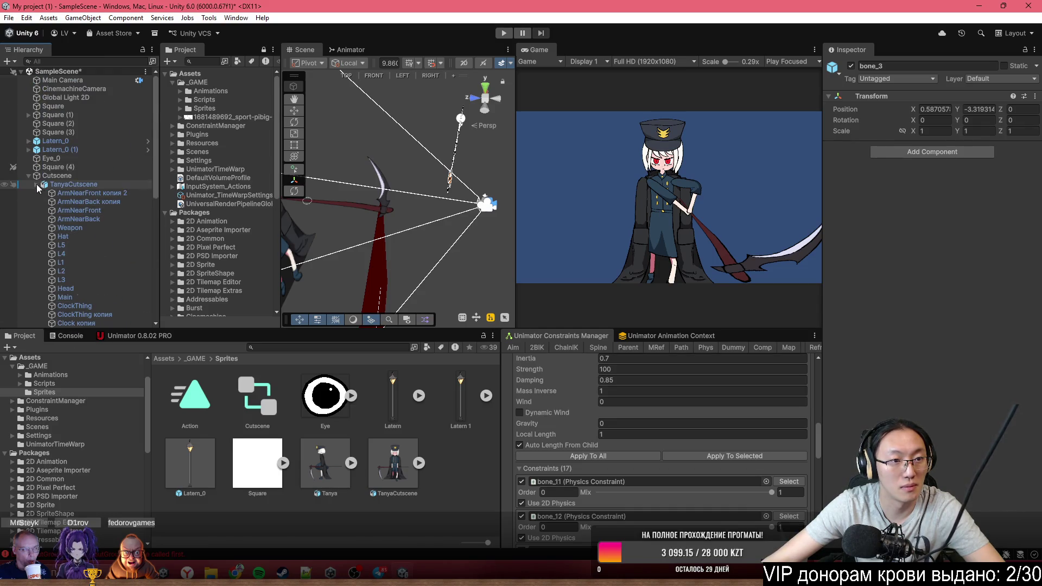
left_click(36, 184)
left_click(36, 211)
left_click_drag(45, 211, 50, 205)
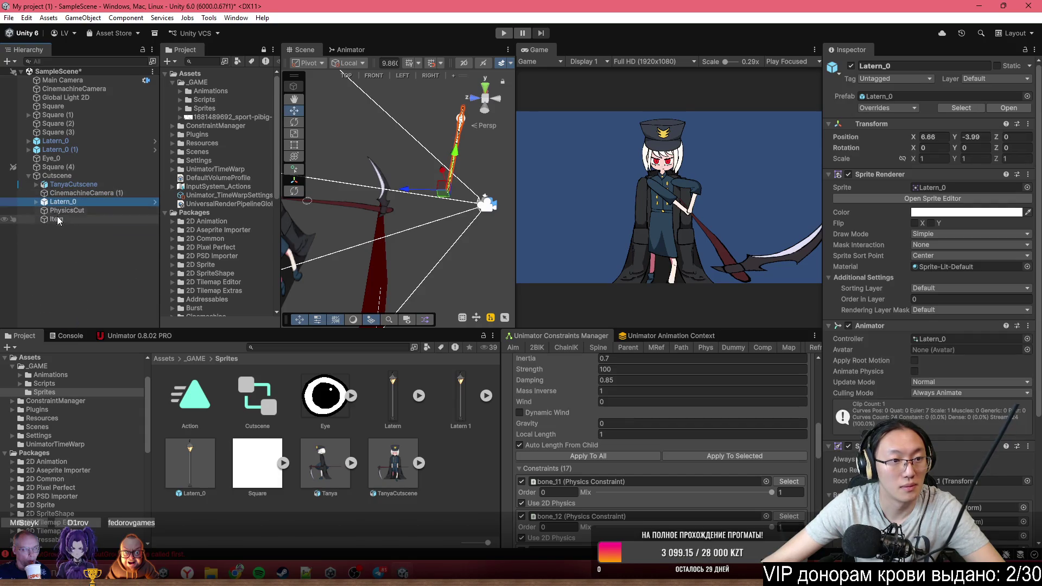
Nudge Item slightly along Z and frame it in the Scene view
left_click(57, 219)
left_click(450, 206)
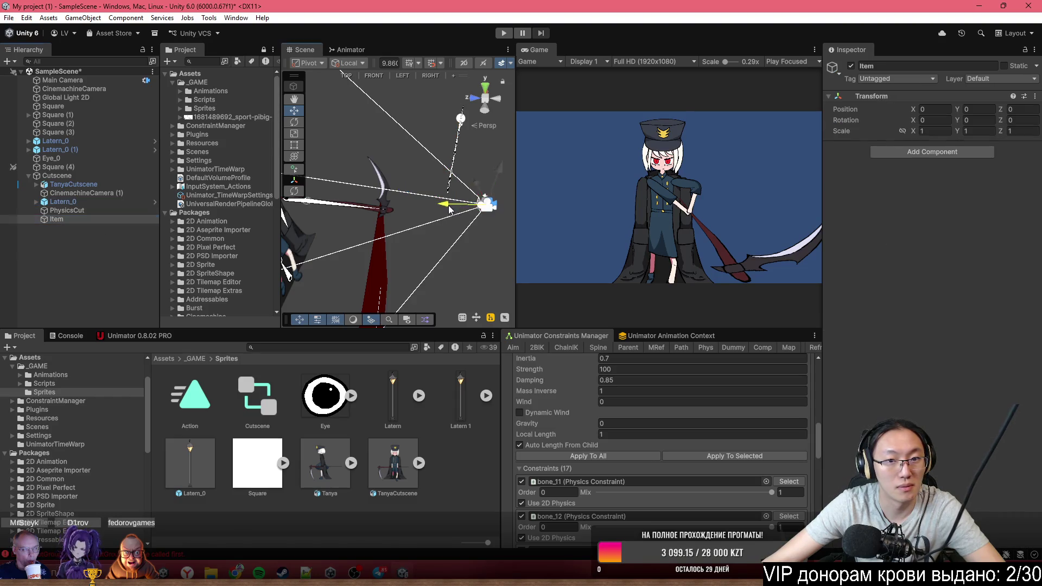
mouse_move(306, 220)
left_mouse_down()
mouse_move(399, 175)
mouse_move(372, 149)
left_mouse_up()
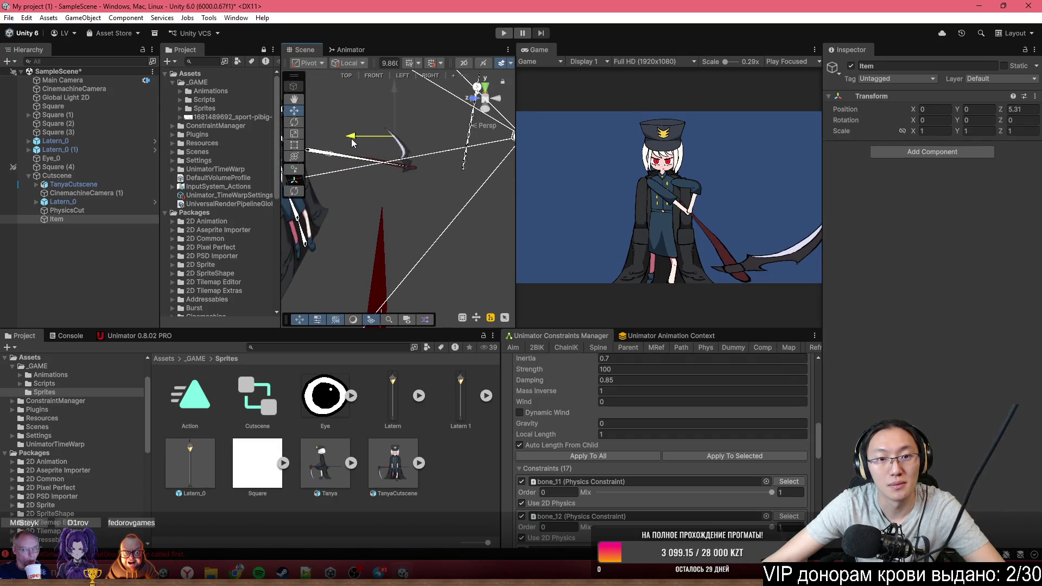
left_click_drag(380, 136, 289, 115)
key("f")
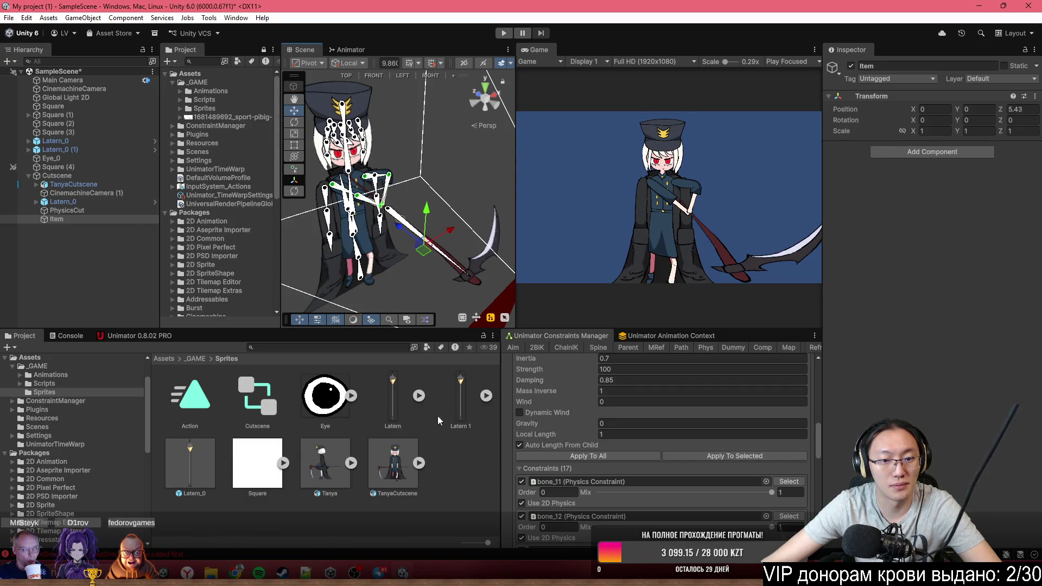
Parent Latern_0 to Item and set its position to 0, 0, 0
left_click_drag(114, 212, 65, 219)
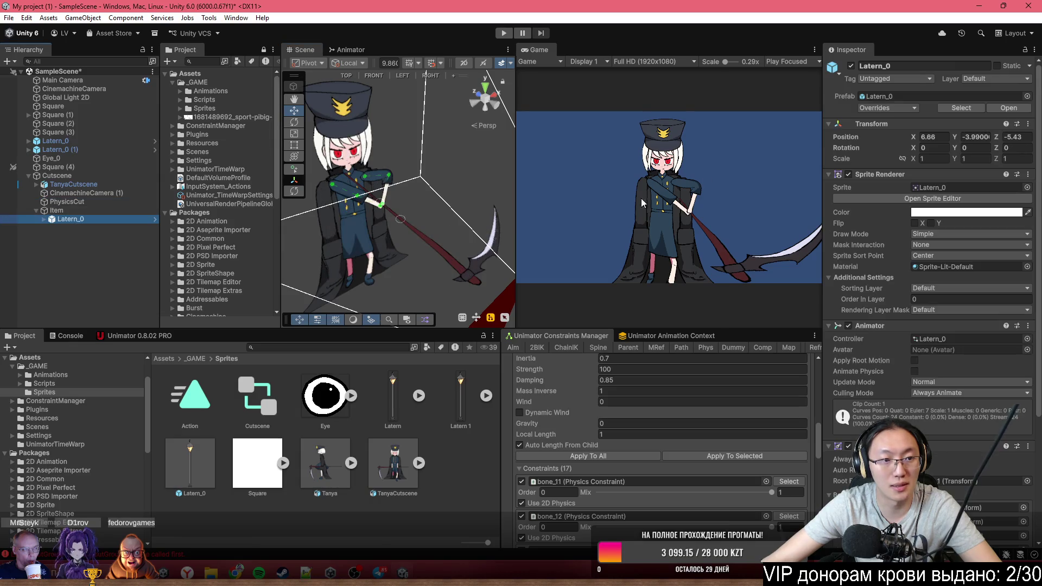
left_click(934, 137)
left_click(1009, 137)
type("0")
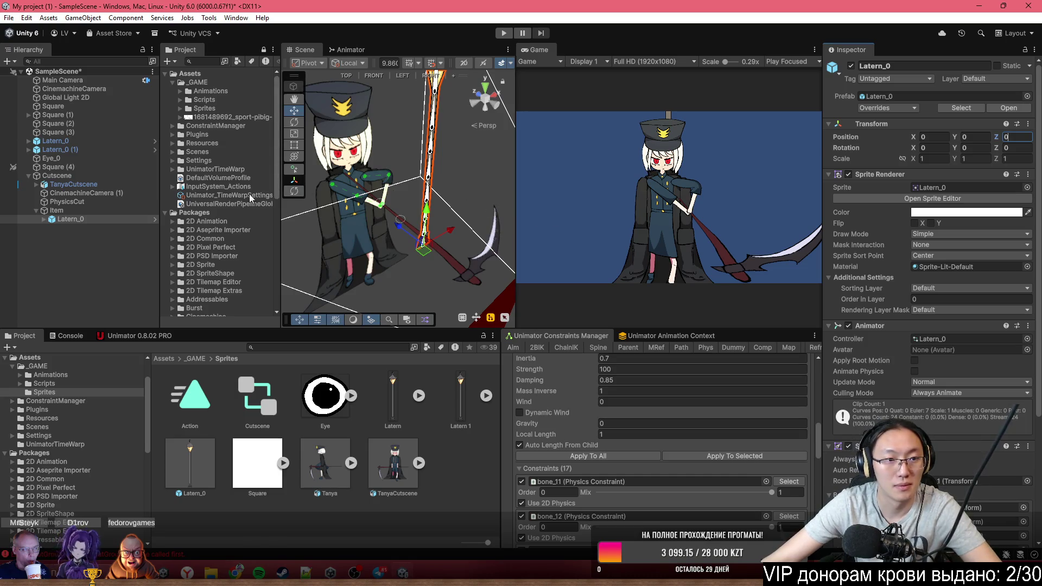
mouse_move(441, 199)
left_mouse_down()
mouse_move(576, 167)
mouse_move(767, 256)
left_mouse_up()
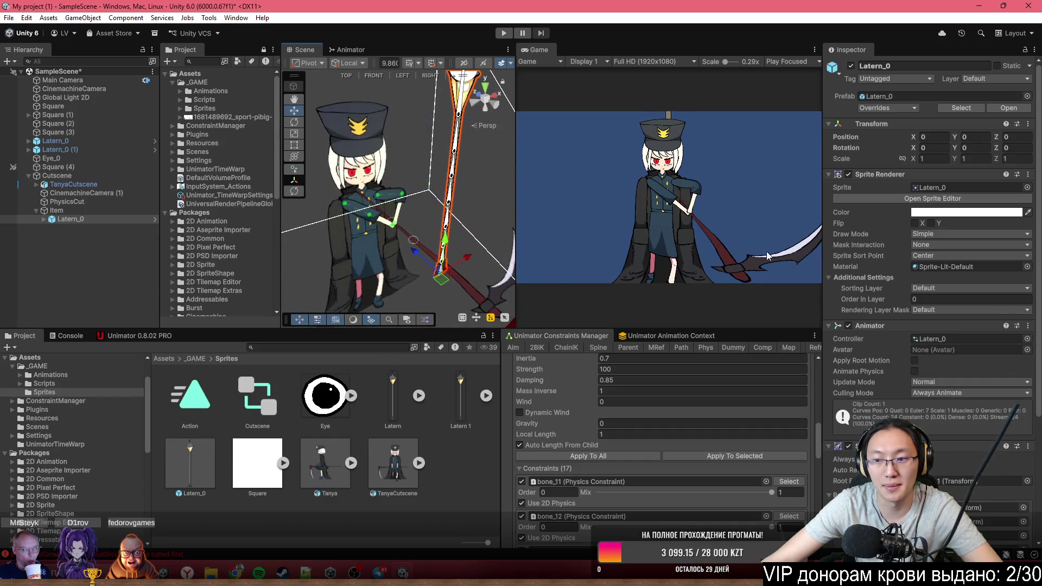
right_click(945, 293)
Add a new sorting layer named Front
key("Escape")
left_click(935, 291)
left_click(949, 330)
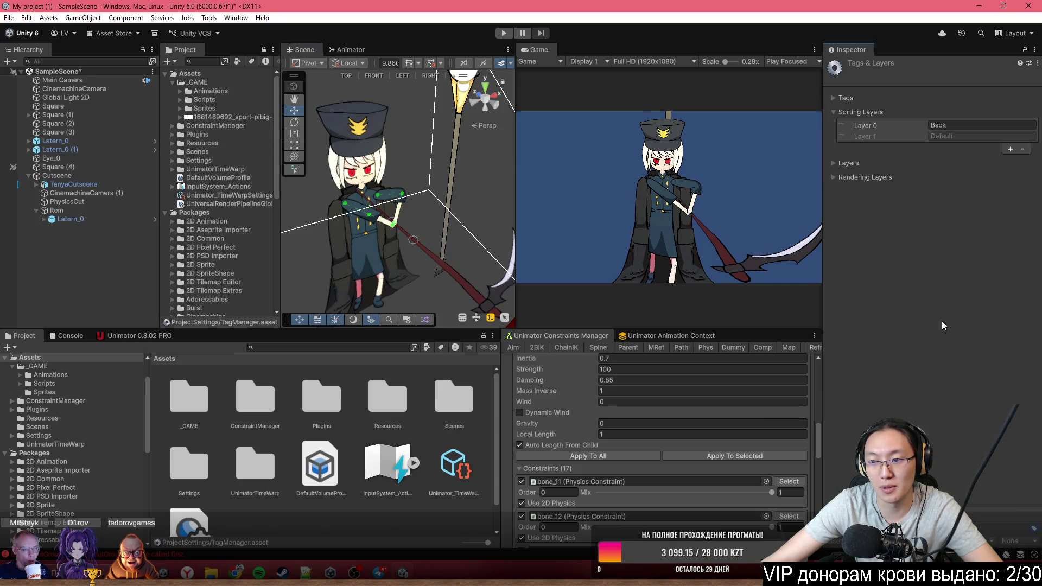
left_click(1011, 149)
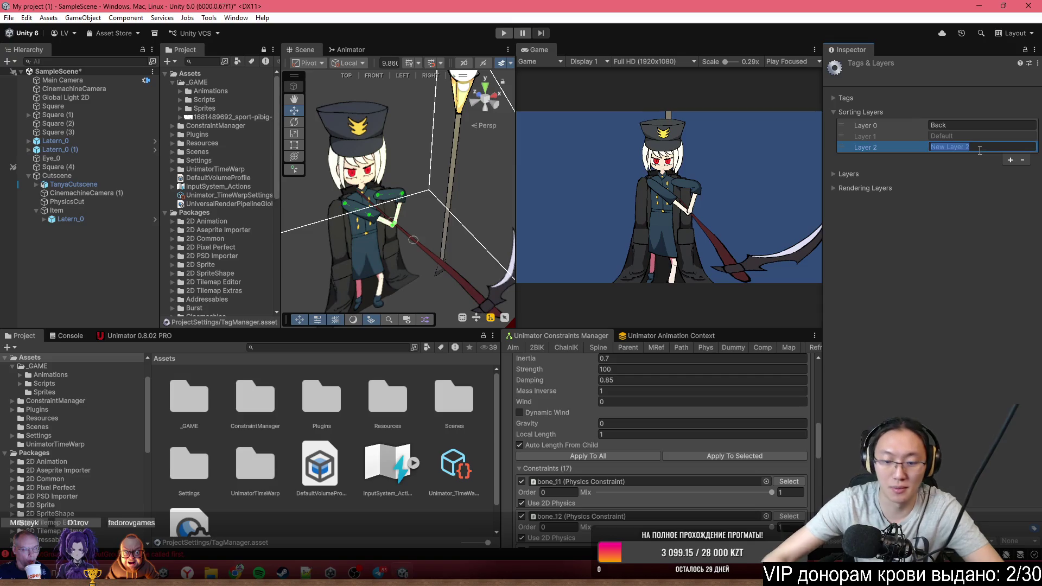
key("Return")
Set Latern_0's Sprite Renderer sorting layer to Front, then frame Item
left_click(71, 219)
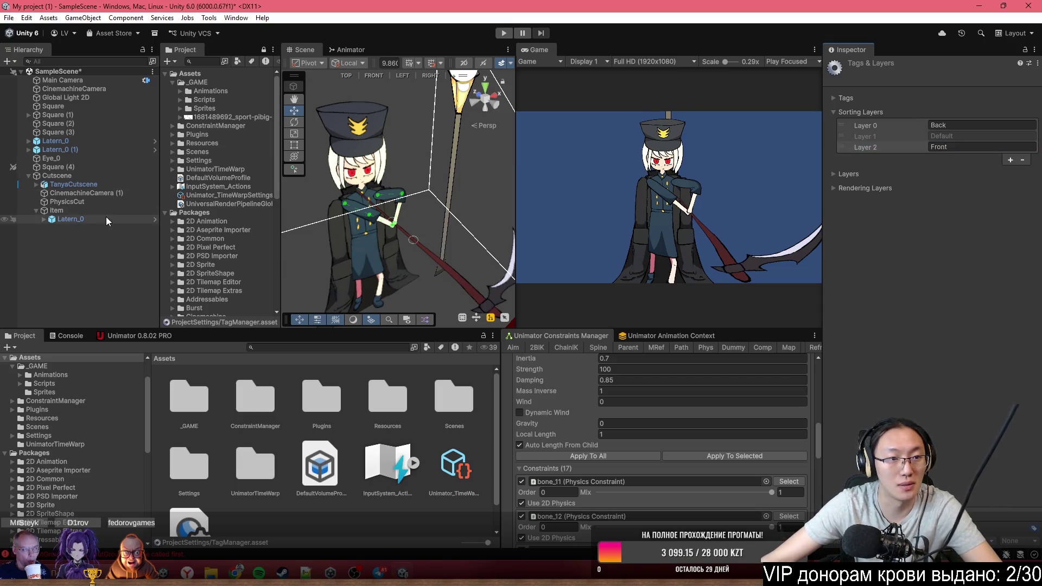
left_click(946, 291)
left_click(956, 325)
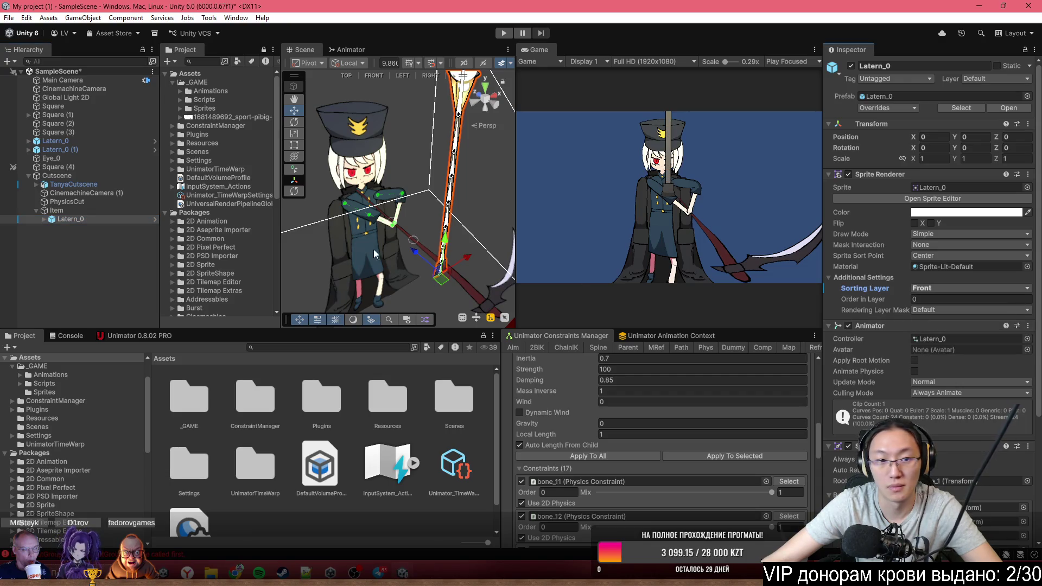
left_click(56, 210)
key("f")
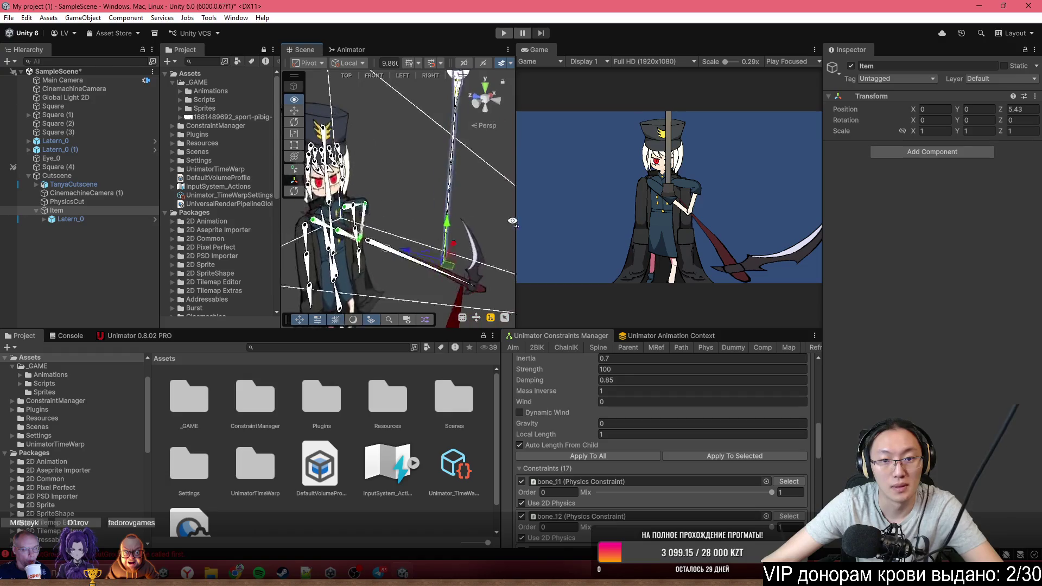
mouse_move(433, 182)
left_mouse_down()
mouse_move(441, 272)
mouse_move(451, 277)
mouse_move(442, 258)
left_mouse_up()
mouse_move(398, 296)
left_mouse_down()
mouse_move(446, 286)
mouse_move(393, 263)
mouse_move(415, 267)
mouse_move(418, 233)
mouse_move(373, 199)
mouse_move(394, 189)
left_mouse_up()
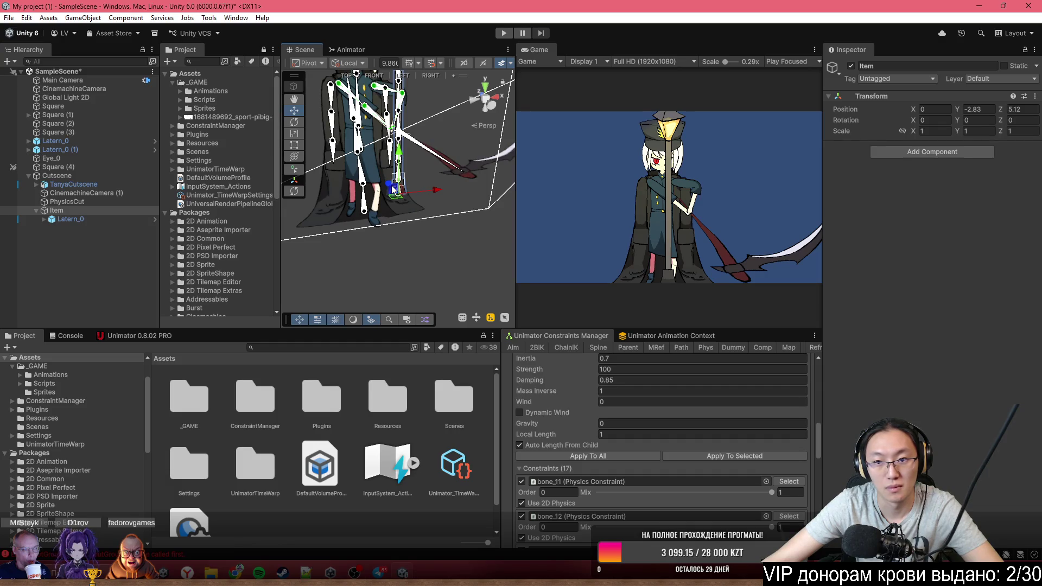
mouse_move(394, 193)
left_mouse_down()
mouse_move(406, 193)
mouse_move(386, 194)
left_mouse_up()
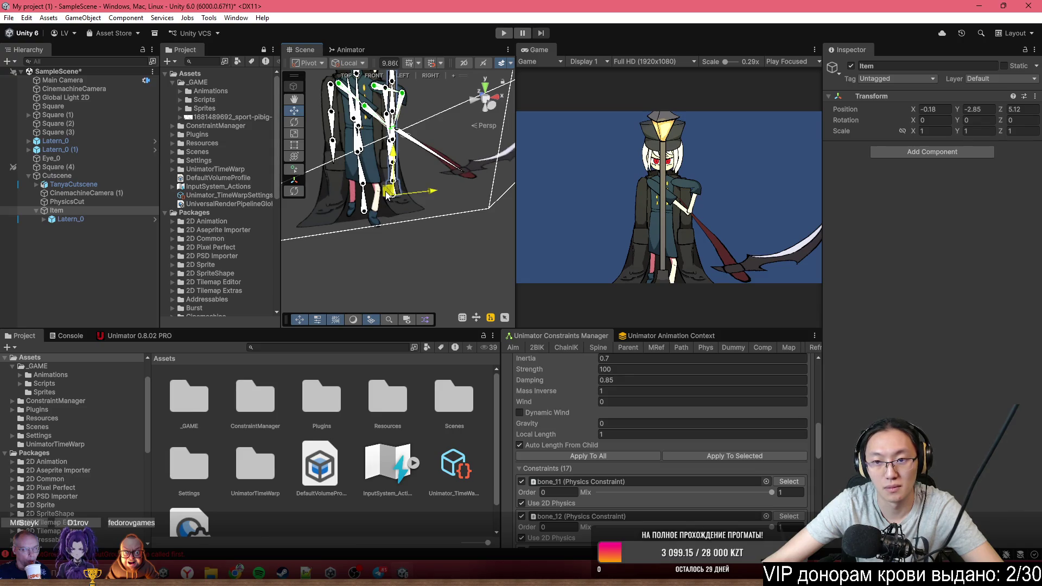
mouse_move(386, 194)
left_mouse_down()
mouse_move(623, 226)
mouse_move(611, 224)
left_mouse_up()
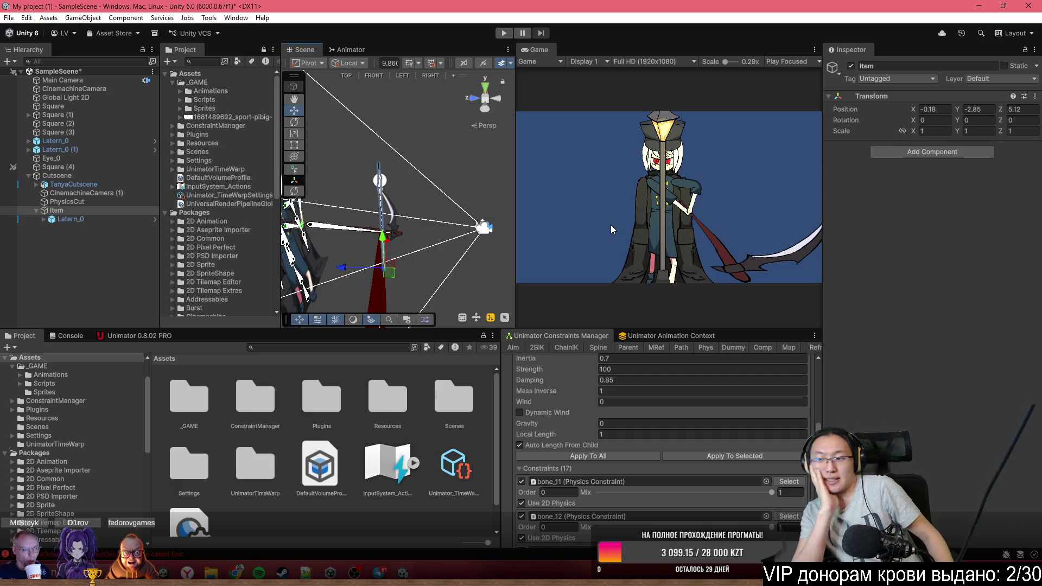
mouse_move(400, 185)
left_mouse_down()
mouse_move(187, 103)
mouse_move(151, 117)
mouse_move(255, 139)
mouse_move(293, 162)
mouse_move(346, 132)
mouse_move(380, 138)
left_mouse_up()
left_click(835, 76)
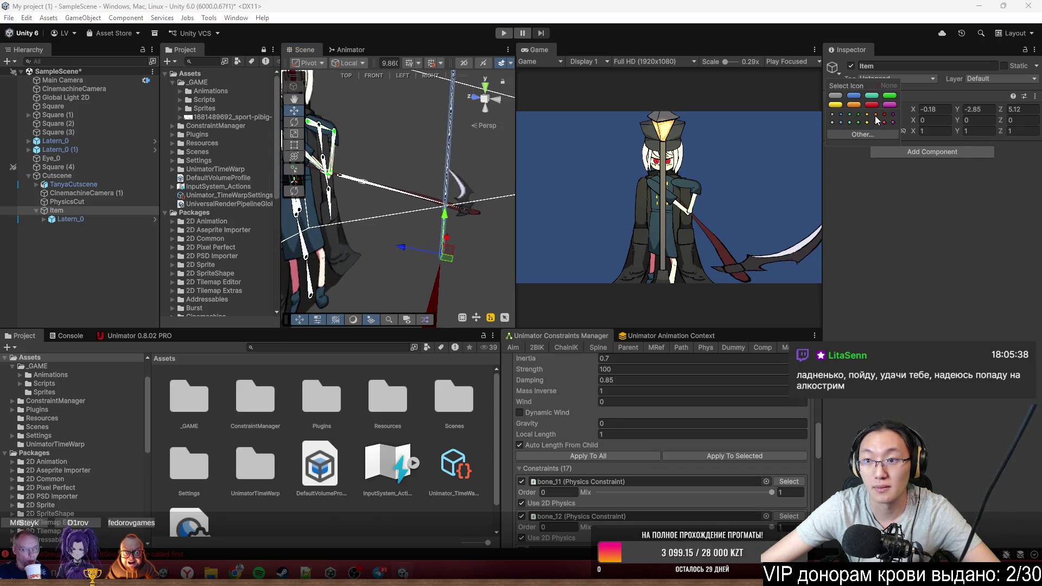
left_click(930, 318)
mouse_move(458, 244)
left_mouse_down()
mouse_move(385, 209)
mouse_move(504, 206)
mouse_move(483, 219)
left_mouse_up()
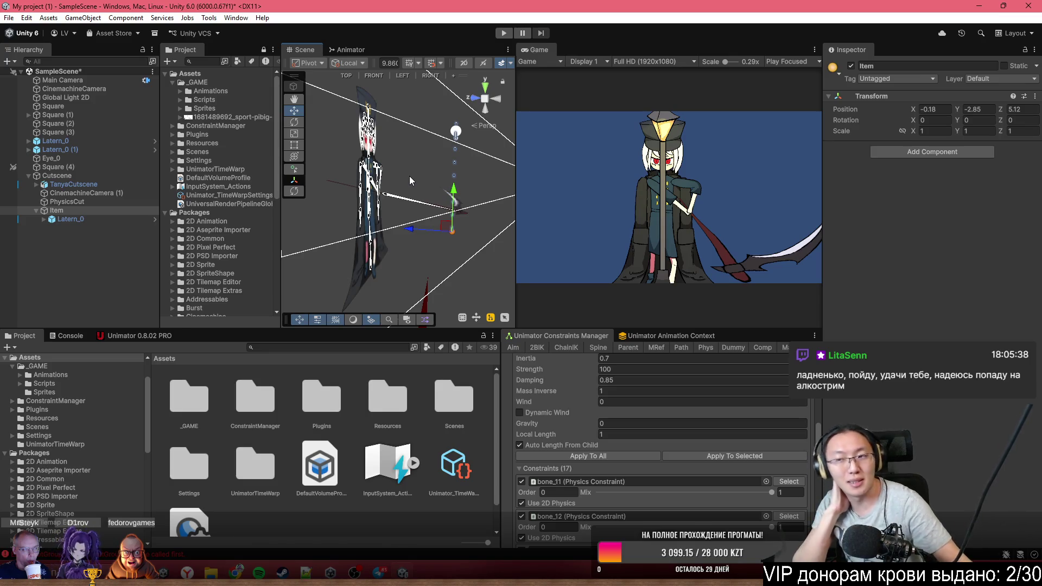
mouse_move(409, 176)
left_mouse_down()
mouse_move(375, 302)
mouse_move(302, 330)
left_mouse_up()
left_click(74, 217)
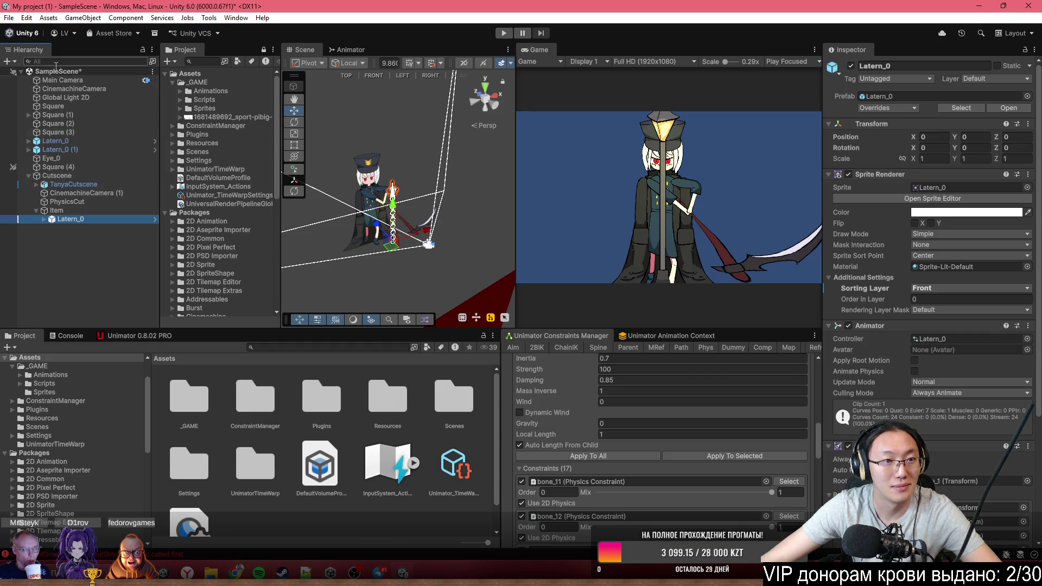
left_click(7, 61)
Create an empty object at the origin named Cutscene Back
left_click(33, 69)
left_click(942, 64)
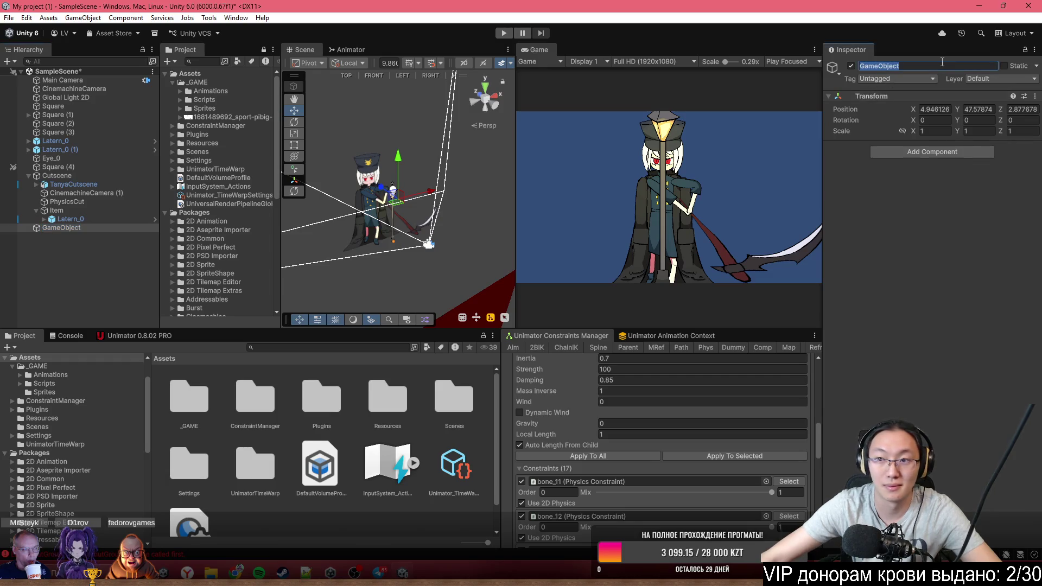
left_click(1035, 96)
left_click(1004, 104)
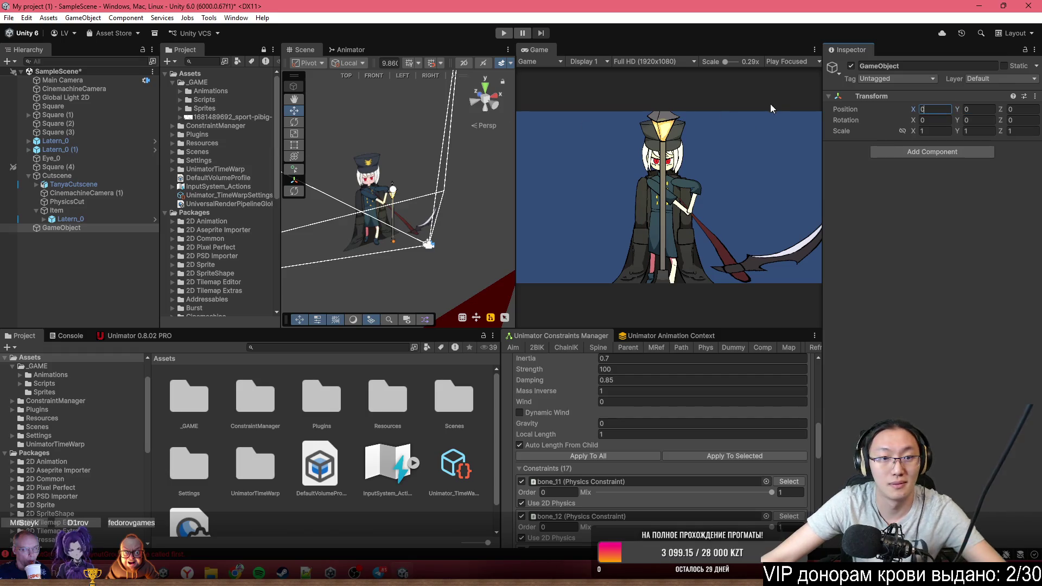
left_click(918, 66)
type("Cun")
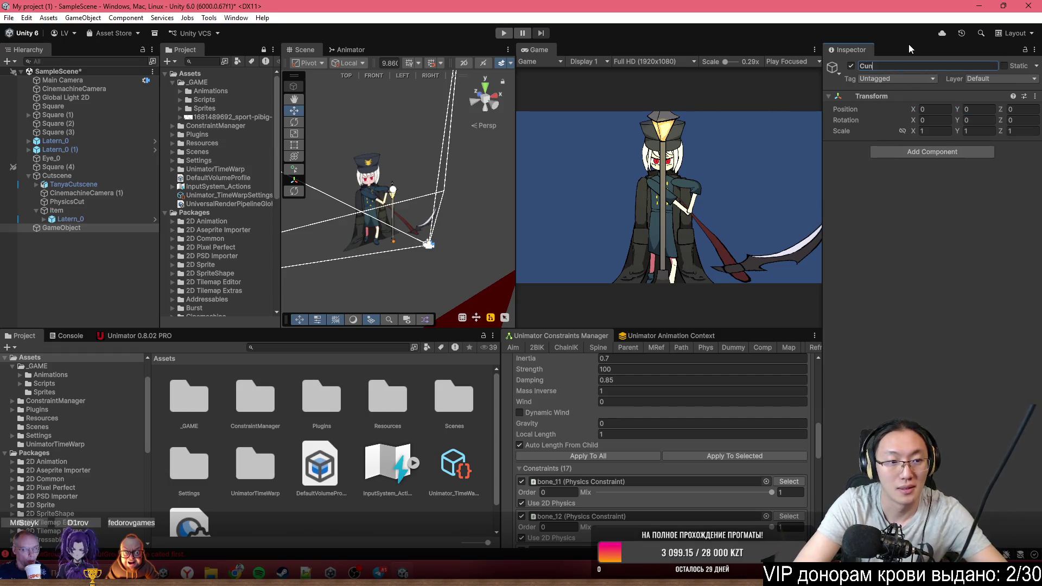
key("BackSpace")
type("tscene Back")
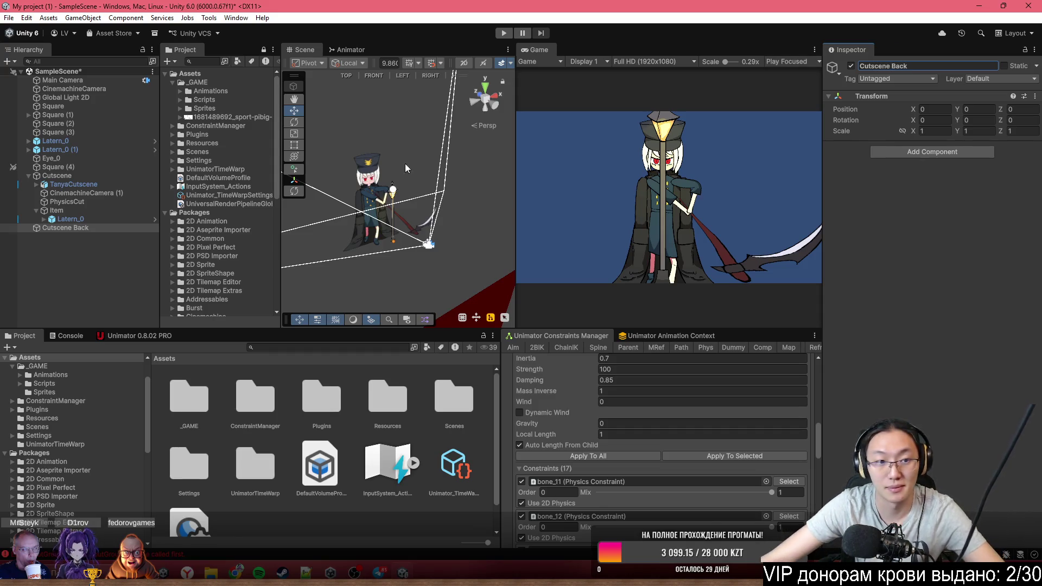
left_click(293, 116)
Nest Cutscene Back under Cutscene and set its Position to 50, 50, -10
mouse_move(425, 236)
left_mouse_down()
mouse_move(437, 215)
mouse_move(440, 102)
mouse_move(412, 107)
left_mouse_up()
left_click(79, 229)
left_click_drag(79, 229, 85, 176)
left_click(977, 109)
left_click(1038, 109)
type("0")
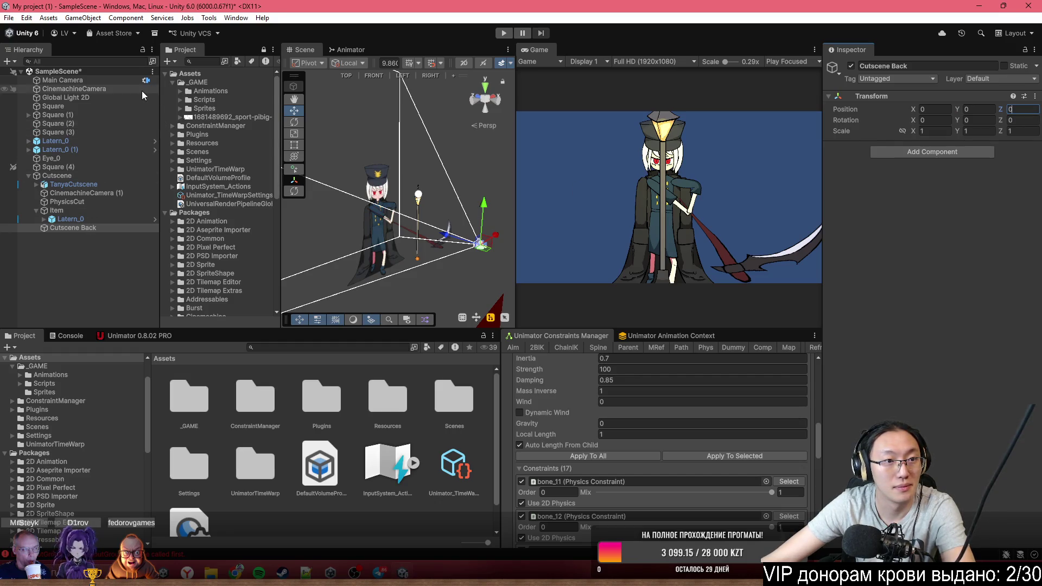
mouse_move(342, 202)
left_mouse_down()
mouse_move(343, 217)
mouse_move(356, 216)
left_mouse_up()
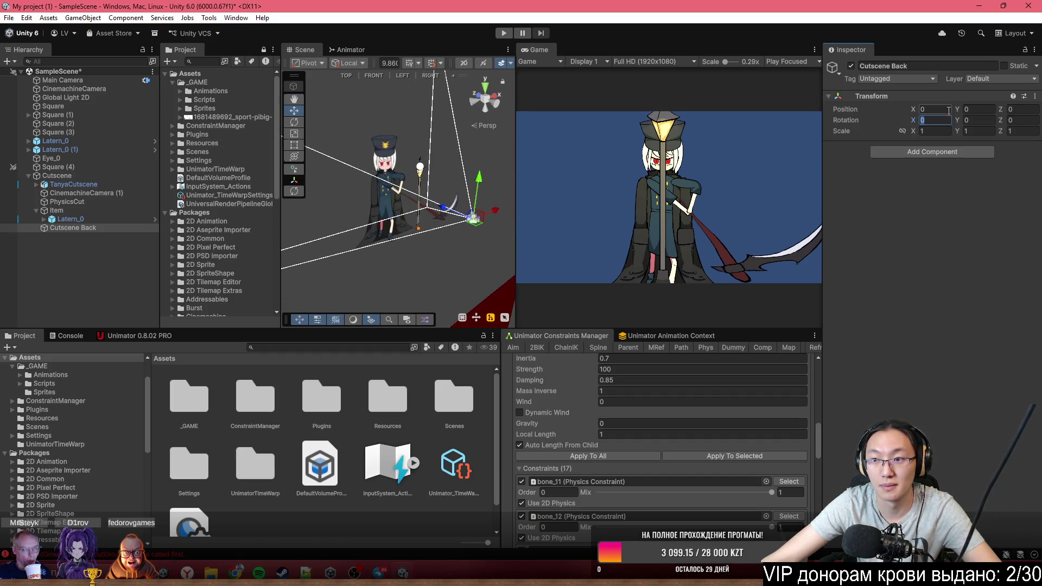
type("50")
mouse_move(358, 196)
left_mouse_down()
mouse_move(367, 188)
mouse_move(380, 214)
left_mouse_up()
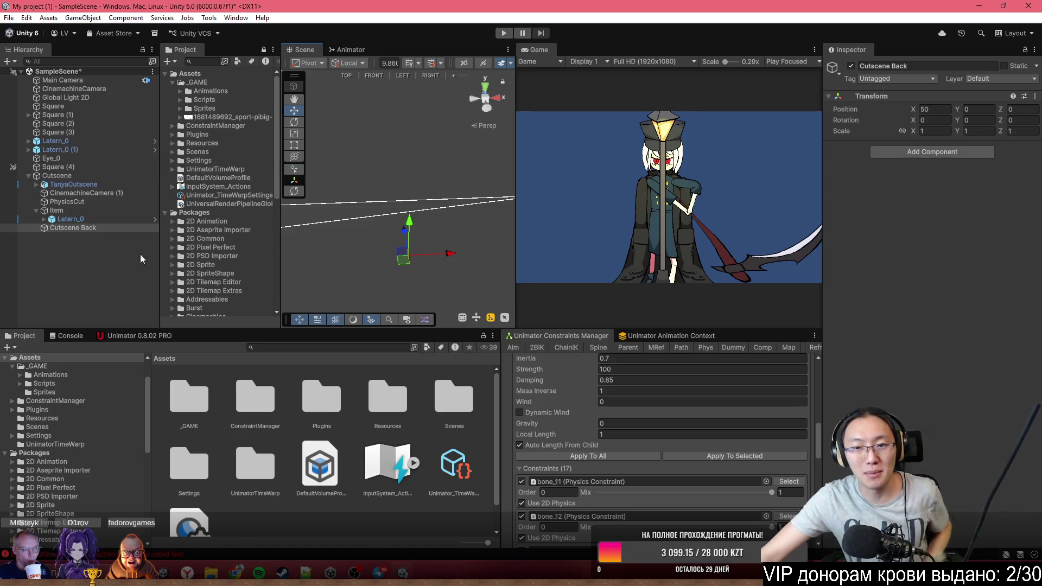
mouse_move(403, 203)
left_mouse_down()
mouse_move(314, 215)
mouse_move(325, 216)
left_mouse_up()
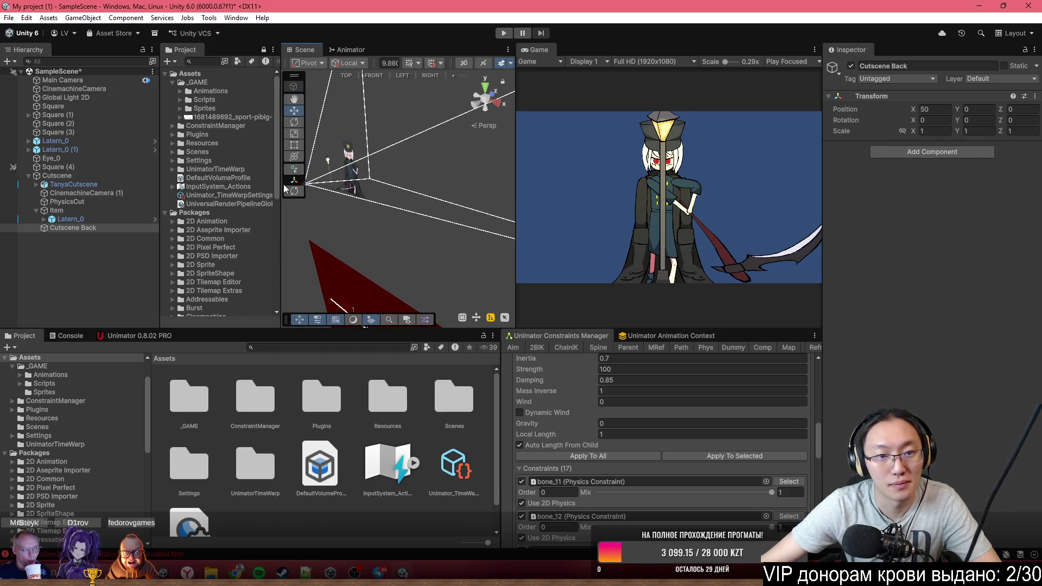
Move Latern_0 into Cutscene Back and zero its position
left_click_drag(82, 229, 76, 228)
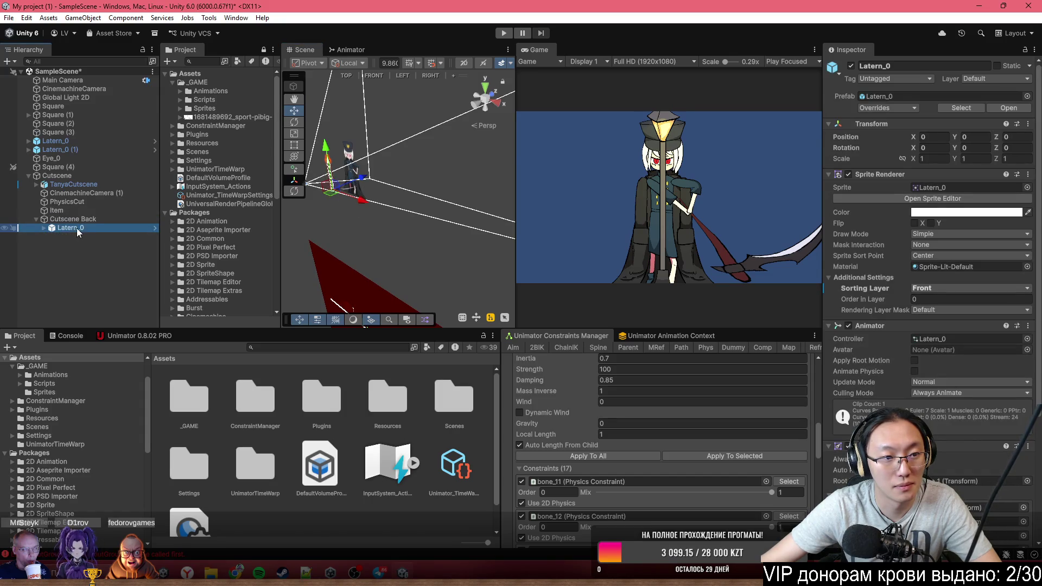
left_click(931, 136)
left_click(977, 137)
type("0")
left_click(1017, 137)
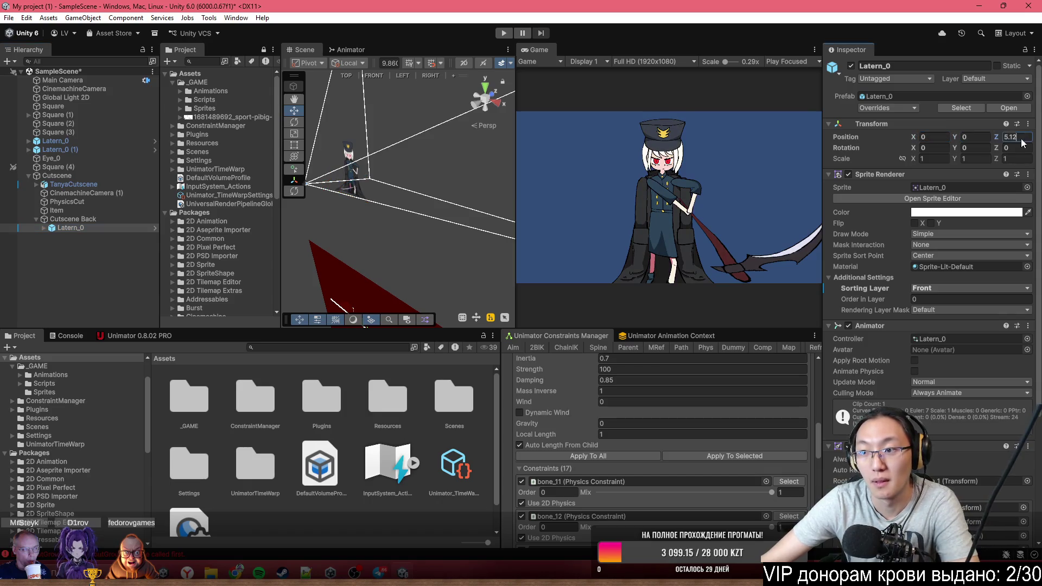
left_click_drag(349, 155, 477, 193)
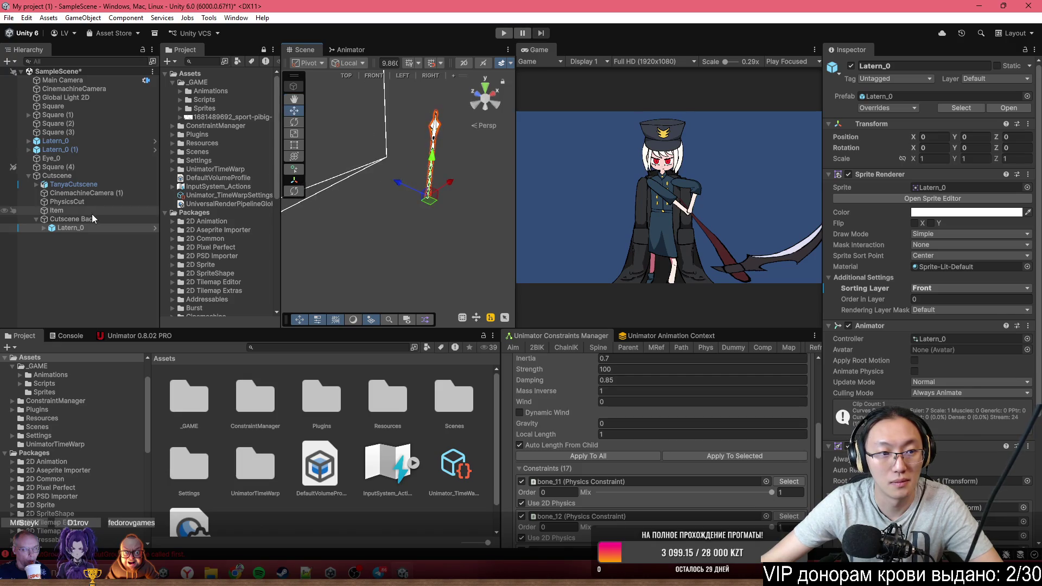
Move Cutscene Back to the top level and push Latern_0's depth out to 5.63
left_click(81, 219)
left_click_drag(69, 267, 103, 269)
left_click(832, 67)
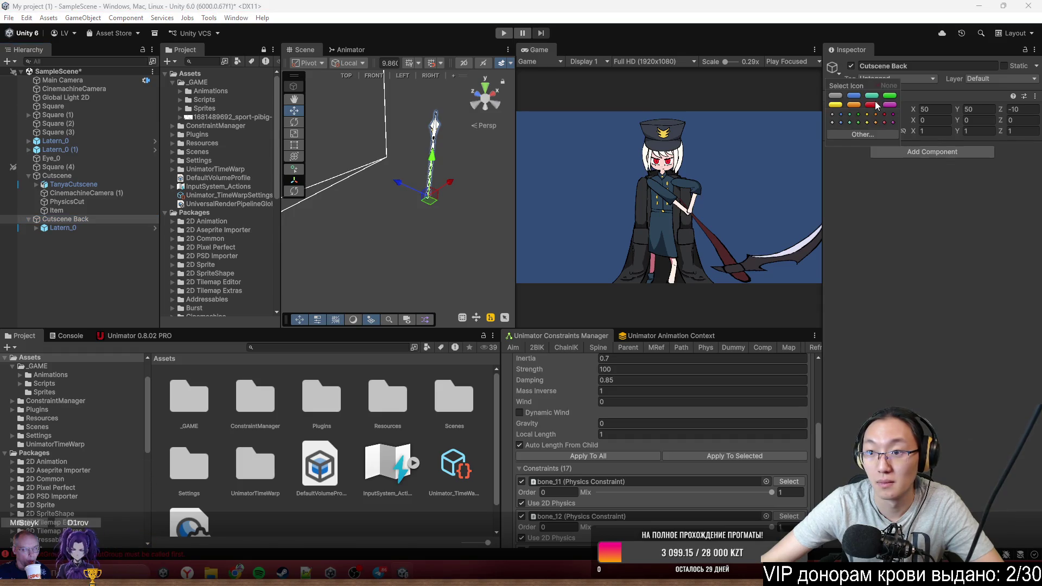
left_click_drag(351, 173, 375, 178)
left_click(89, 228)
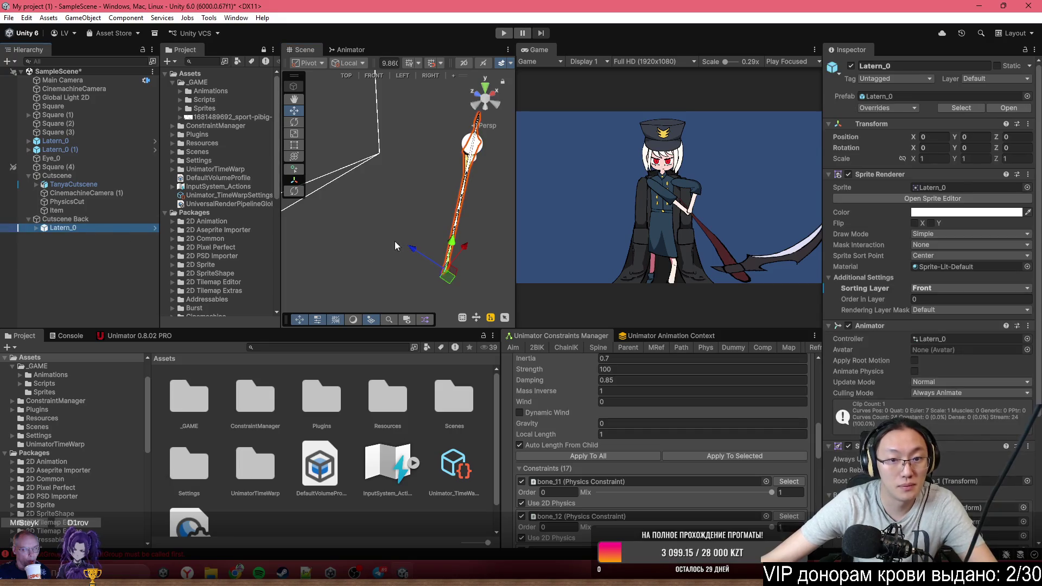
left_click_drag(411, 250, 351, 179)
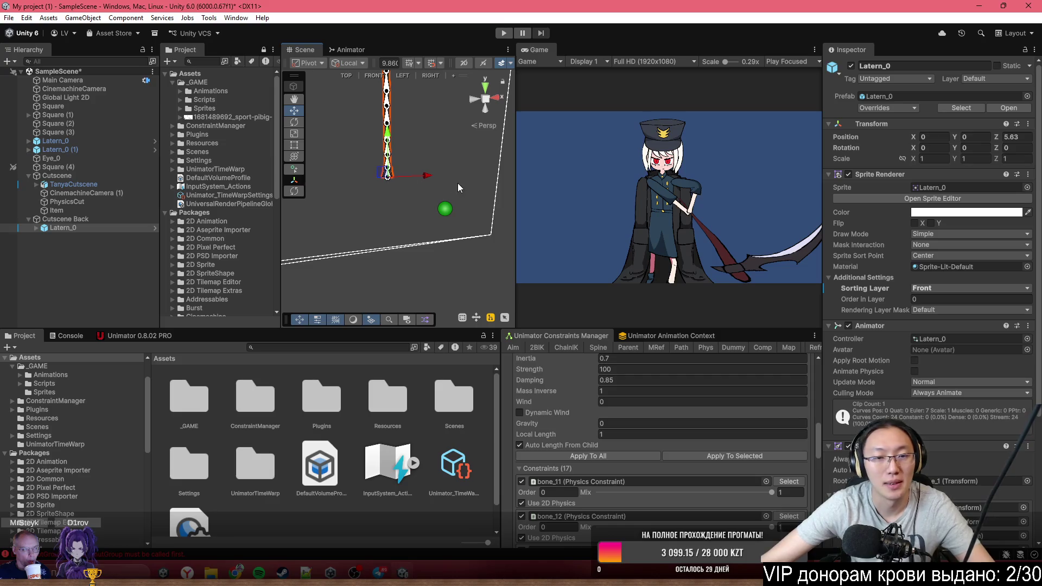
left_click(73, 221)
right_click(72, 220)
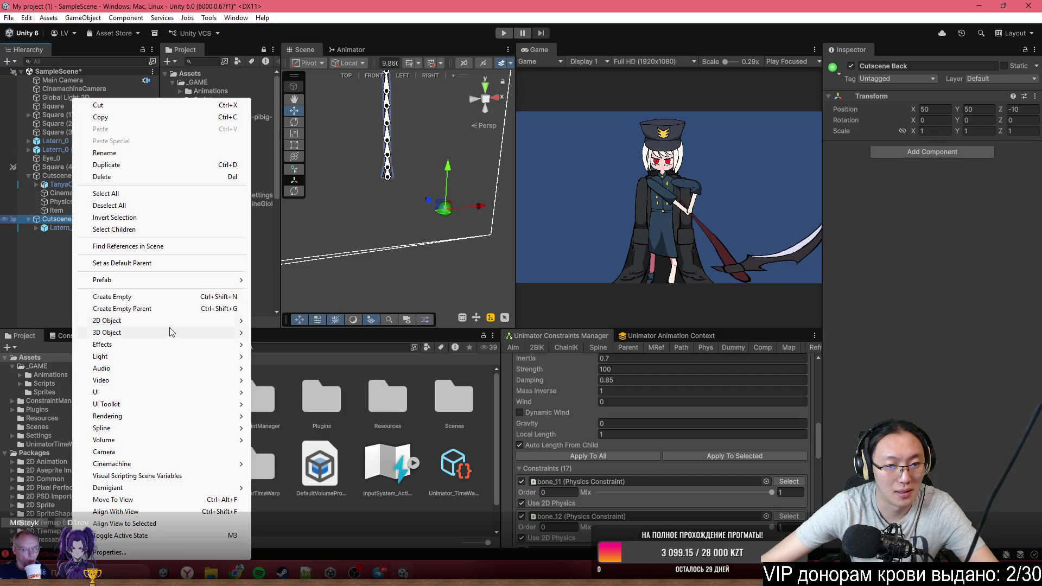
Add a new Camera as a child of Cutscene Back and frame it in the scene view
mouse_move(177, 320)
mouse_move(346, 330)
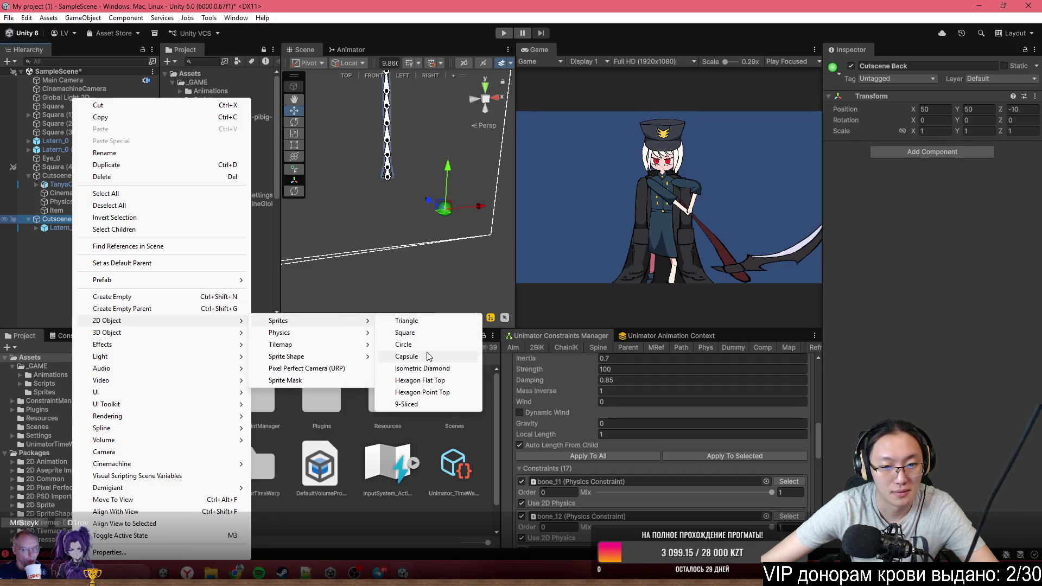
mouse_move(296, 336)
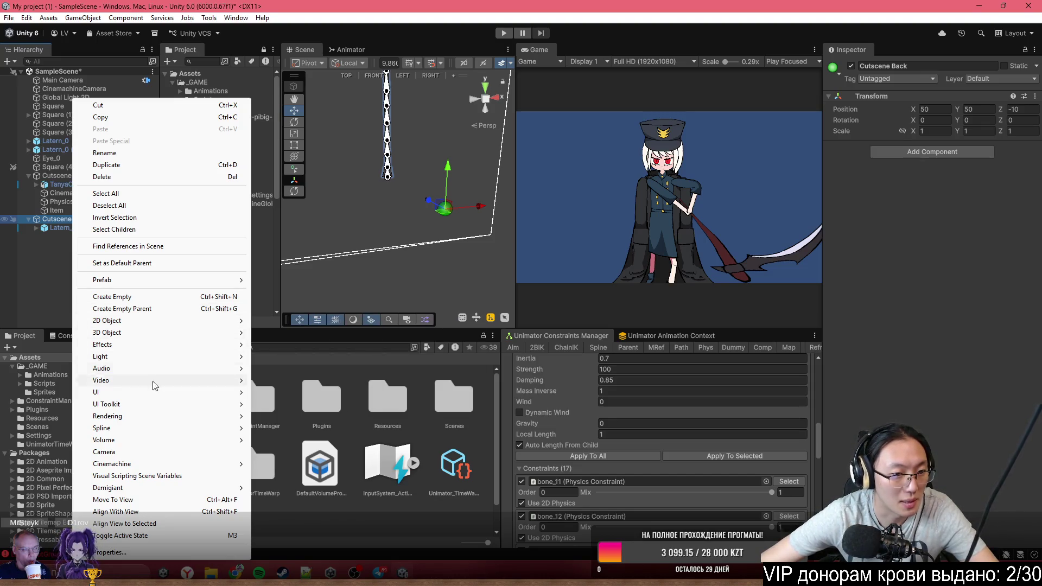
left_click(168, 453)
left_click_drag(434, 218, 465, 221)
key("f")
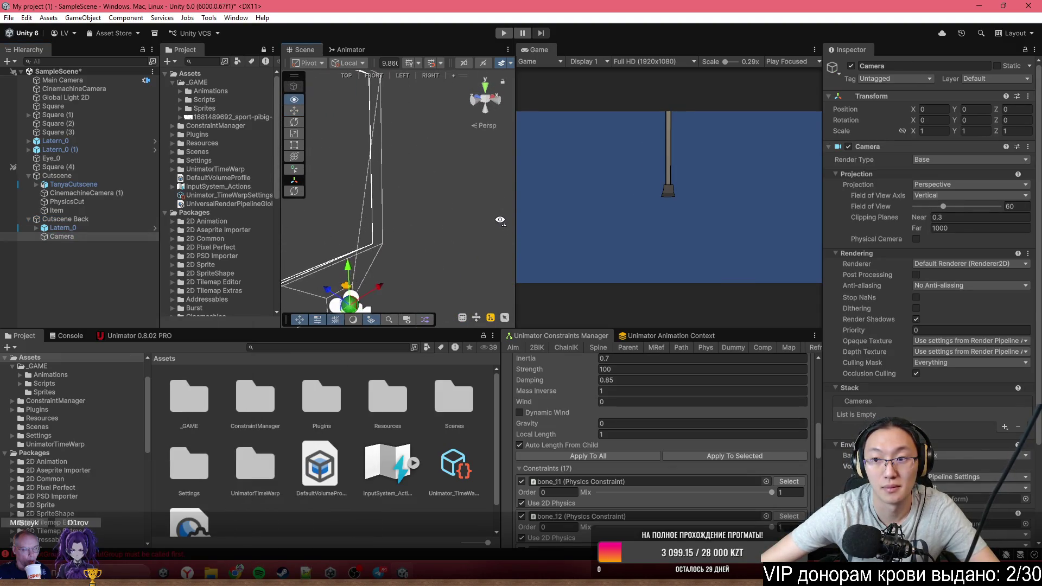
Make the new Camera an Overlay camera and briefly check its preview in the scene view
left_click(953, 162)
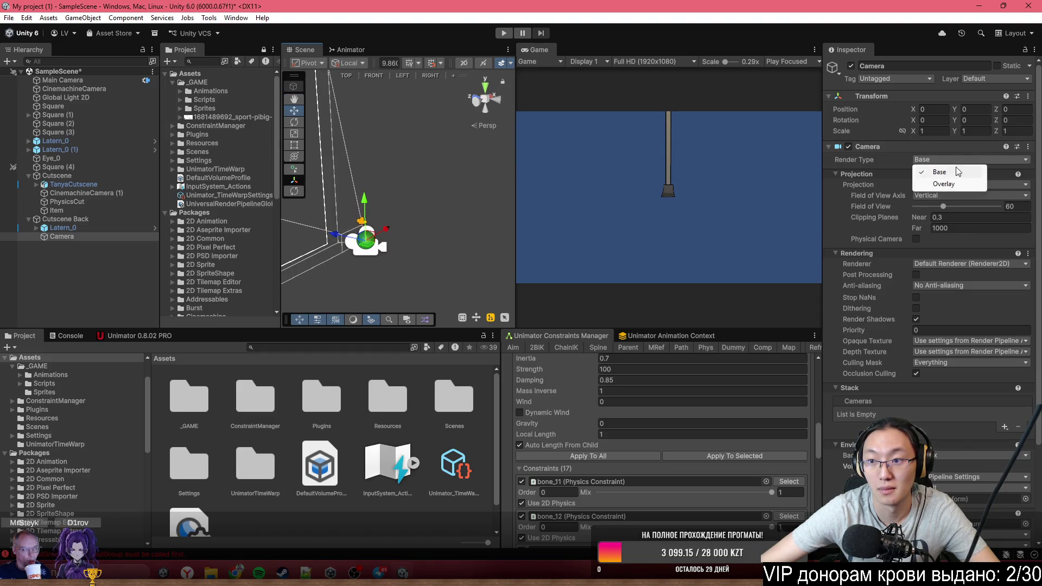
left_click(944, 184)
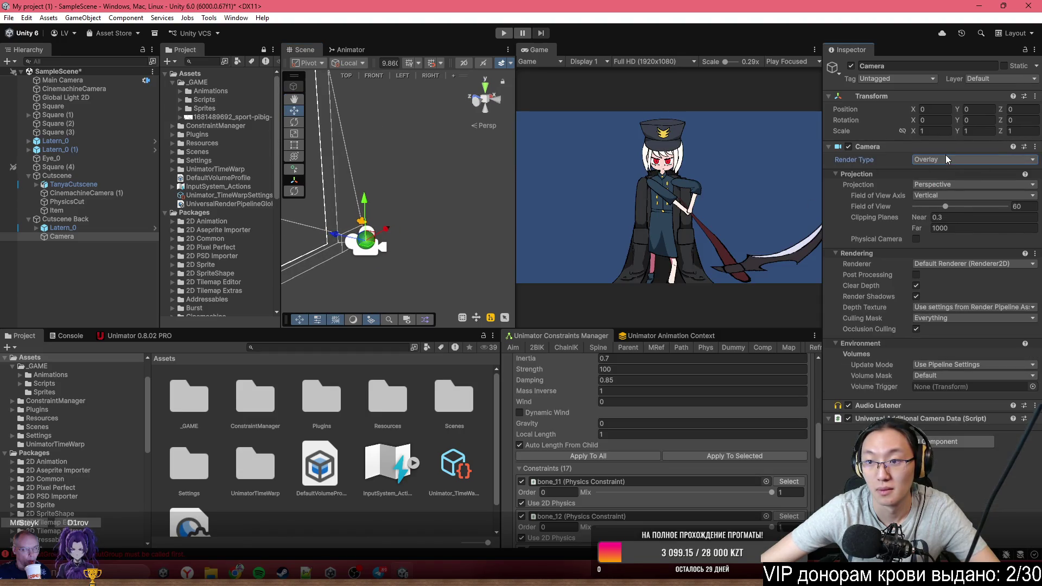
mouse_move(281, 202)
left_mouse_down()
mouse_move(336, 203)
mouse_move(235, 202)
left_mouse_up()
left_click_drag(517, 200, 627, 199)
mouse_move(353, 212)
left_mouse_down()
mouse_move(318, 215)
mouse_move(481, 232)
left_mouse_up()
left_click(363, 319)
mouse_move(445, 163)
left_mouse_down()
mouse_move(589, 156)
mouse_move(576, 162)
left_mouse_up()
left_click_drag(552, 201, 555, 185)
key("ctrl+z")
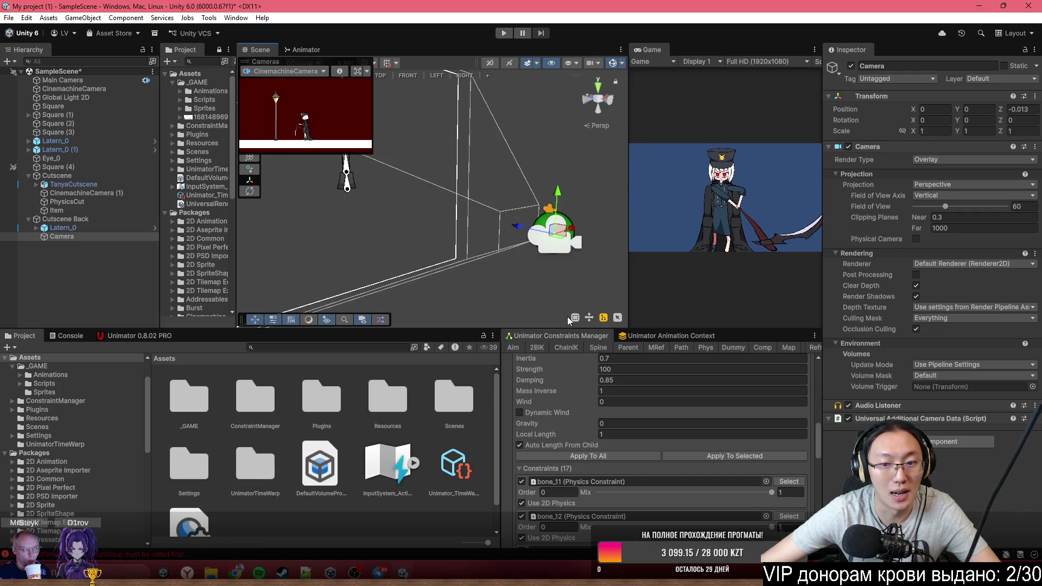
left_click(358, 320)
Switch the Camera's render type back to Base and look around it
left_click(71, 238)
left_click(923, 160)
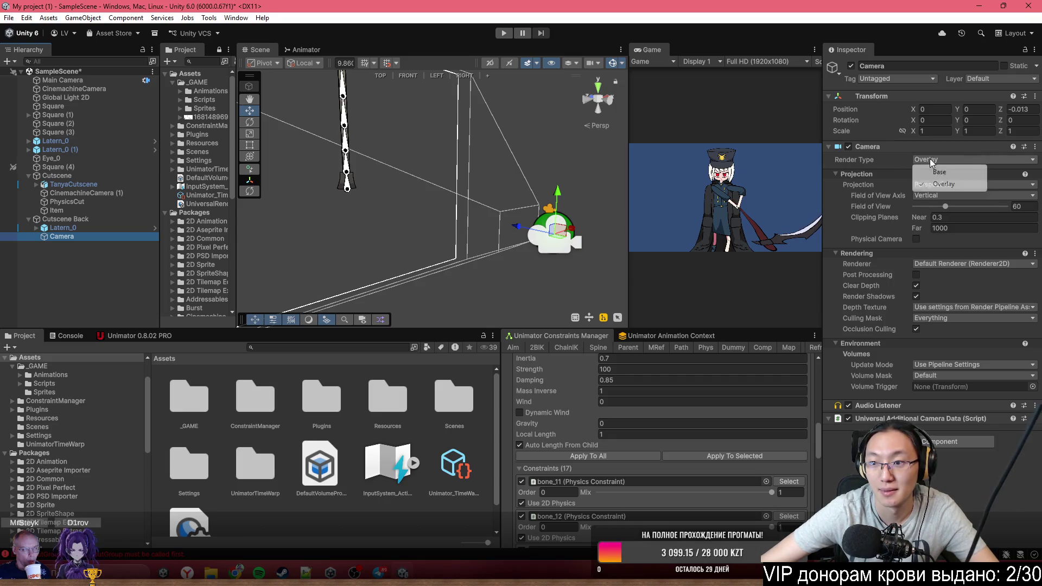
left_click(939, 172)
left_click_drag(516, 189, 213, 177)
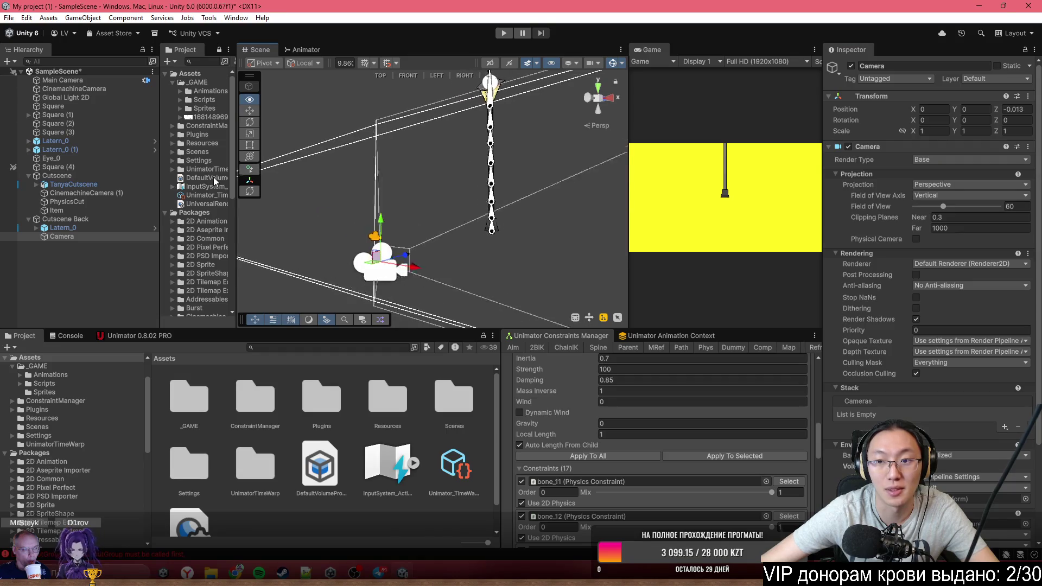
scroll(952, 239, "down", 1)
scroll(955, 237, "down", 1)
scroll(959, 228, "up", 1)
scroll(959, 278, "down", 3)
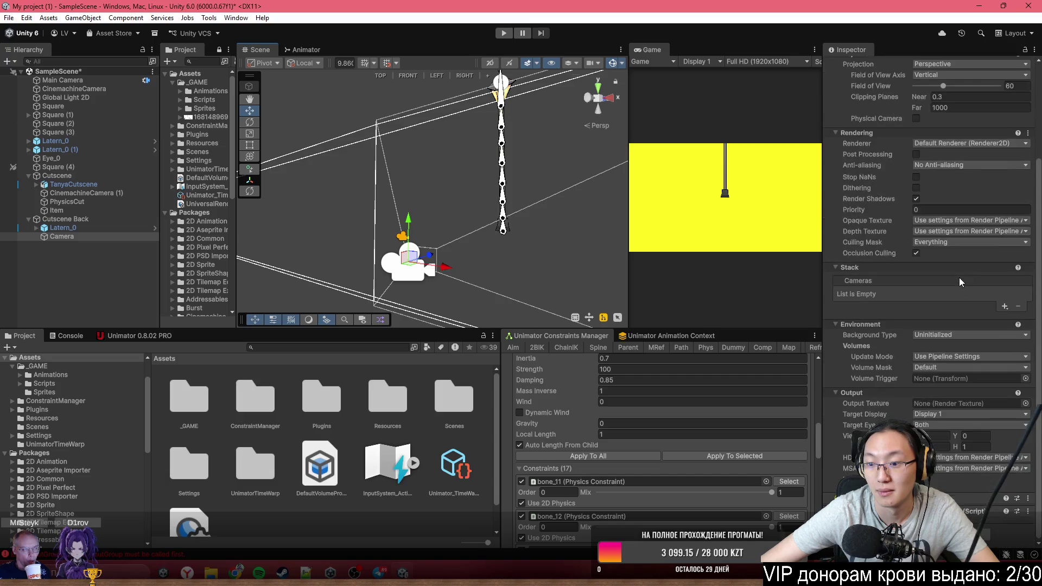
mouse_move(392, 218)
left_mouse_down()
mouse_move(558, 230)
mouse_move(491, 256)
mouse_move(776, 235)
left_mouse_up()
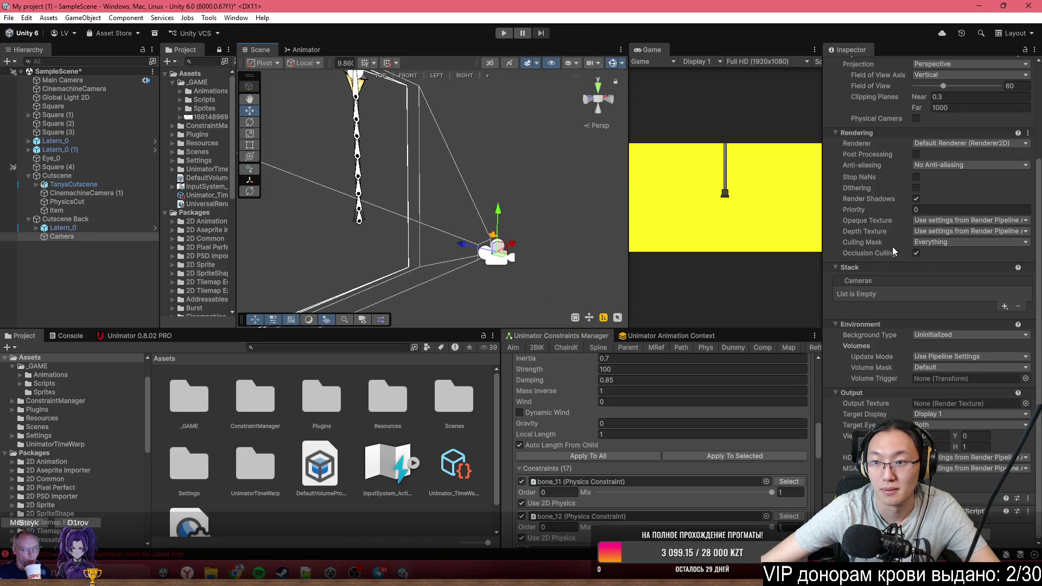
scroll(893, 247, "up", 4)
Set the Camera to Overlay with Orthographic projection, then bring up the Assets folder's actions
left_click(951, 162)
left_click(950, 183)
left_click(982, 195)
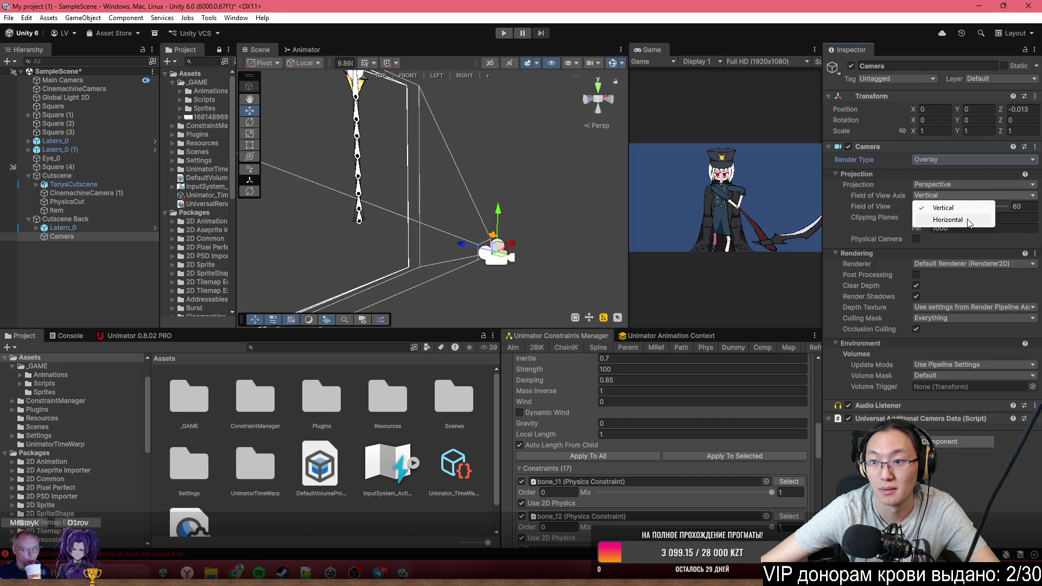
left_click(971, 207)
left_click(956, 184)
left_click(957, 207)
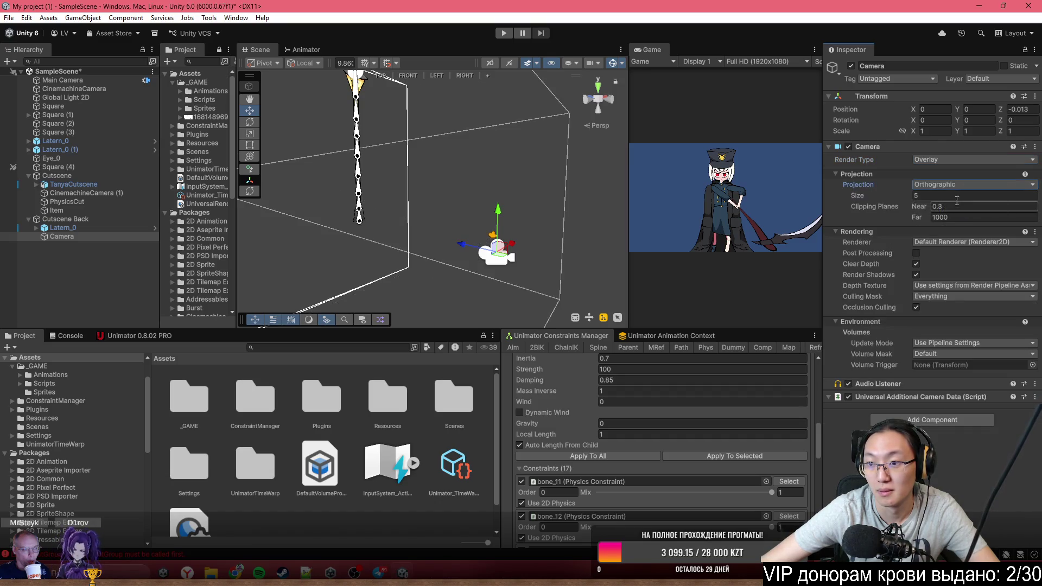
mouse_move(608, 217)
left_mouse_down()
mouse_move(278, 225)
mouse_move(337, 216)
mouse_move(523, 256)
mouse_move(426, 255)
mouse_move(337, 226)
mouse_move(501, 237)
left_mouse_up()
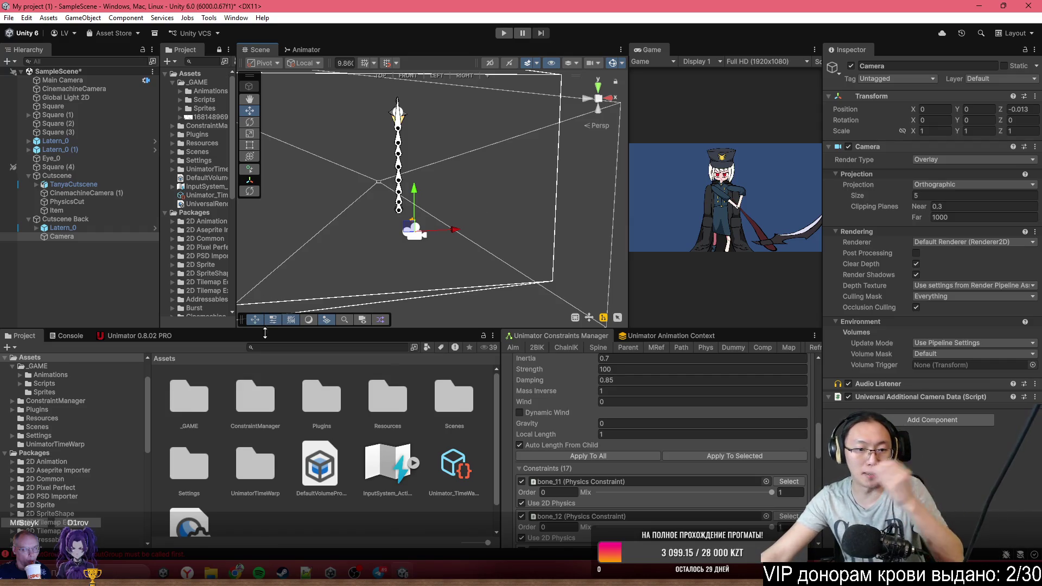
right_click(278, 509)
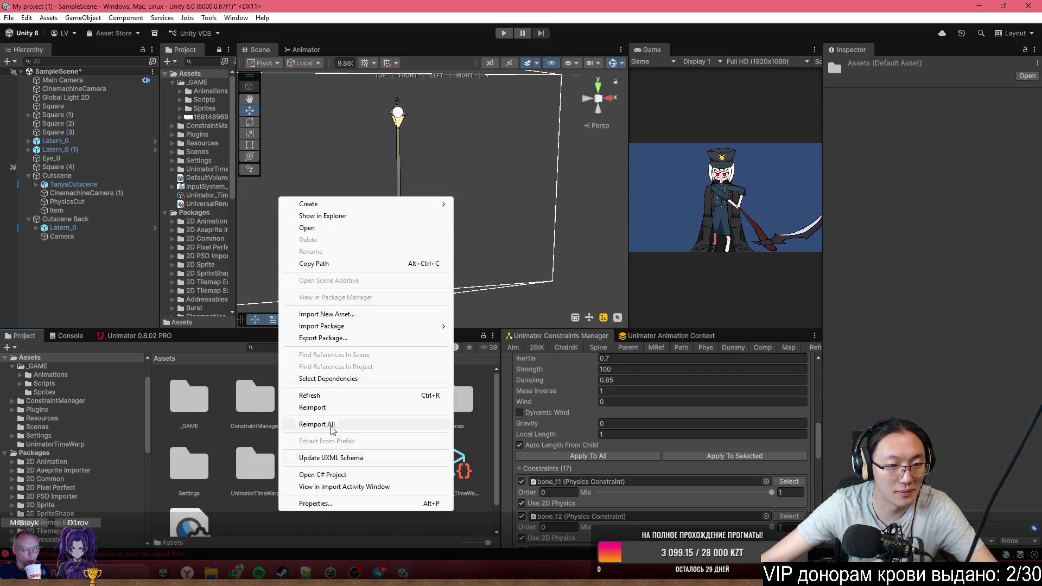
Create a Render Texture in the _GAME folder, keeping the name New Render Texture
double_click(189, 399)
right_click(378, 463)
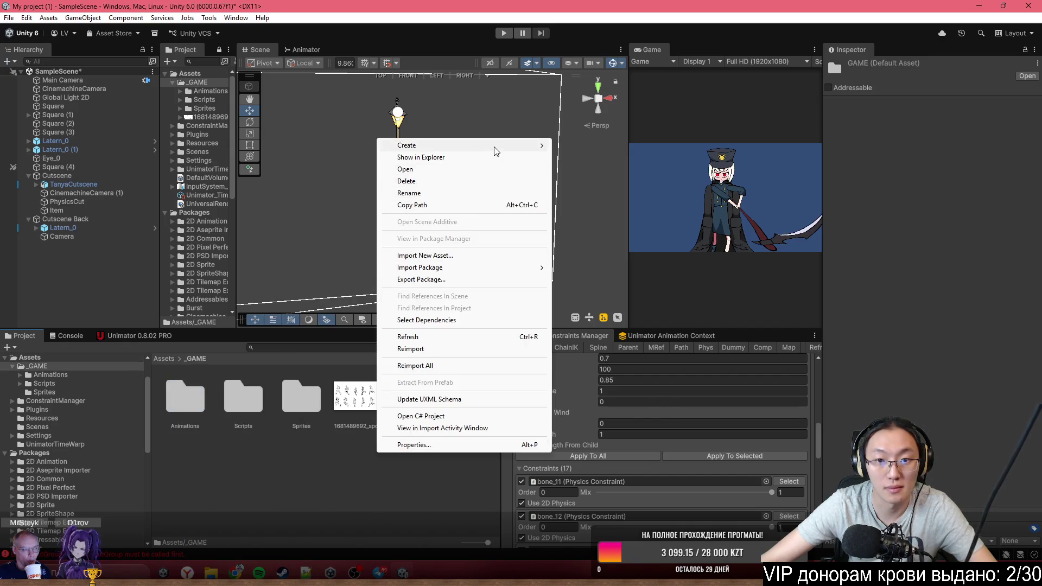
mouse_move(495, 150)
mouse_move(624, 198)
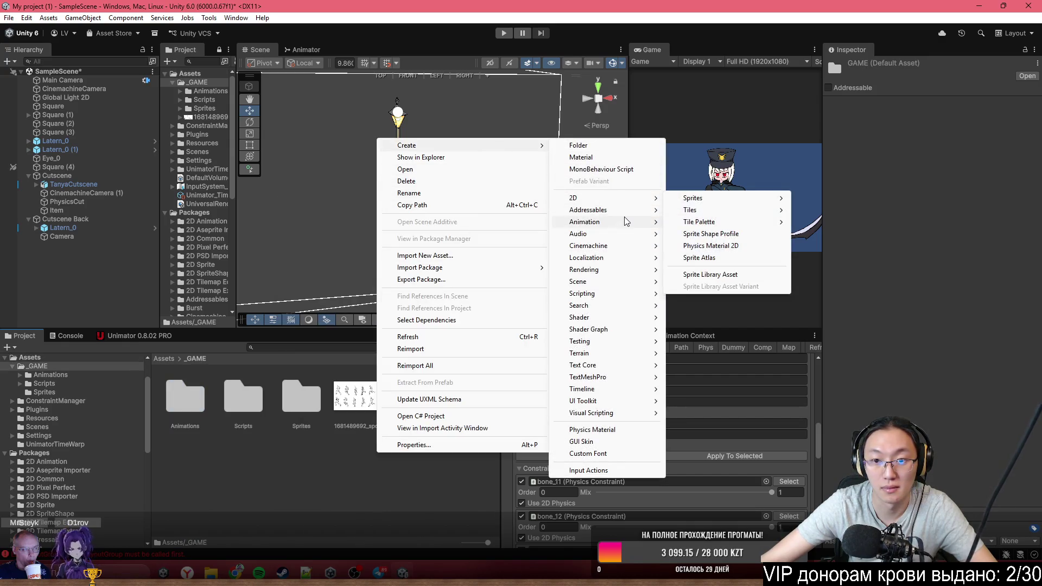
mouse_move(627, 297)
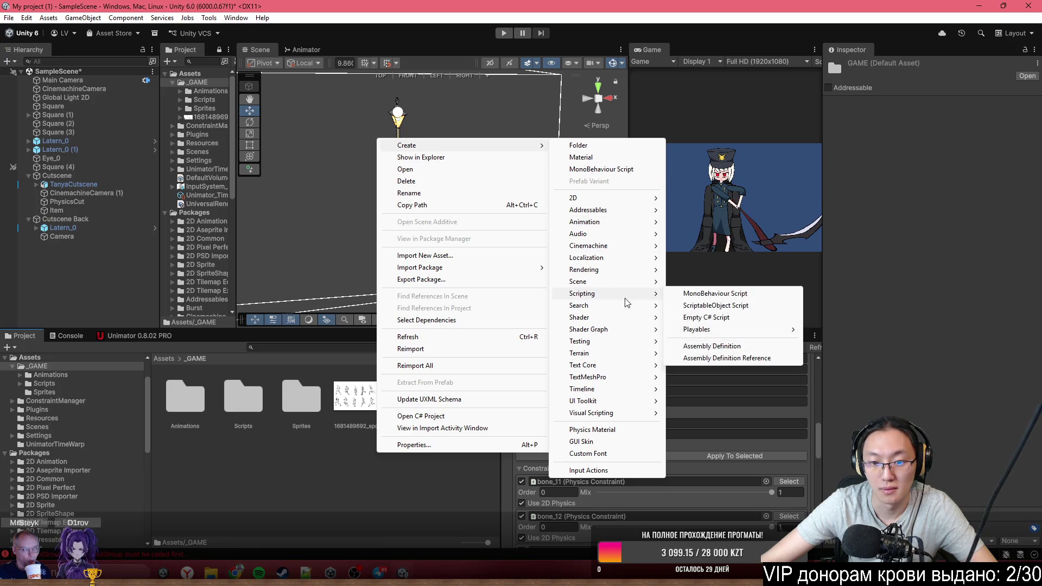
mouse_move(630, 342)
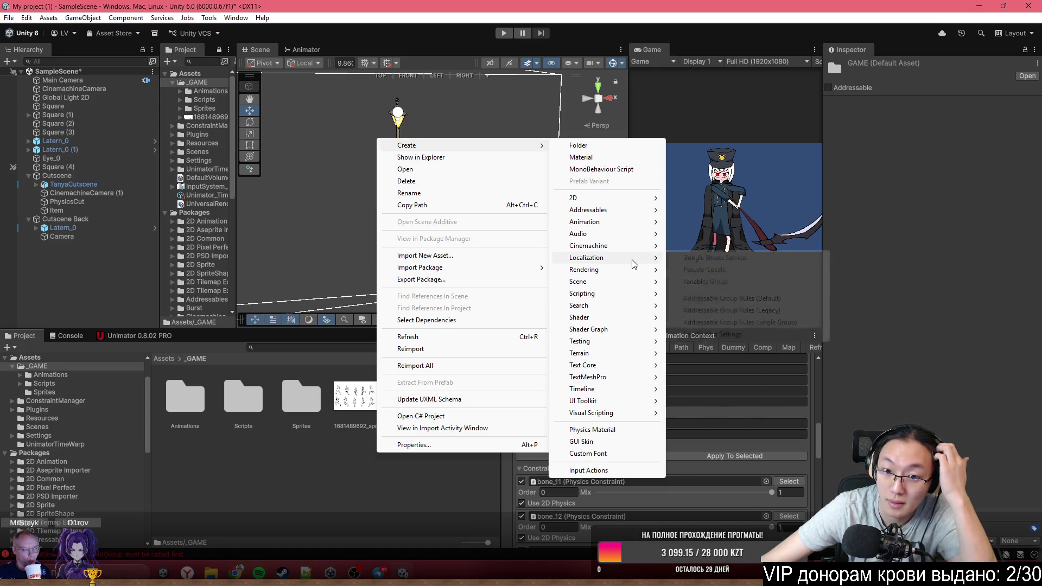
mouse_move(647, 272)
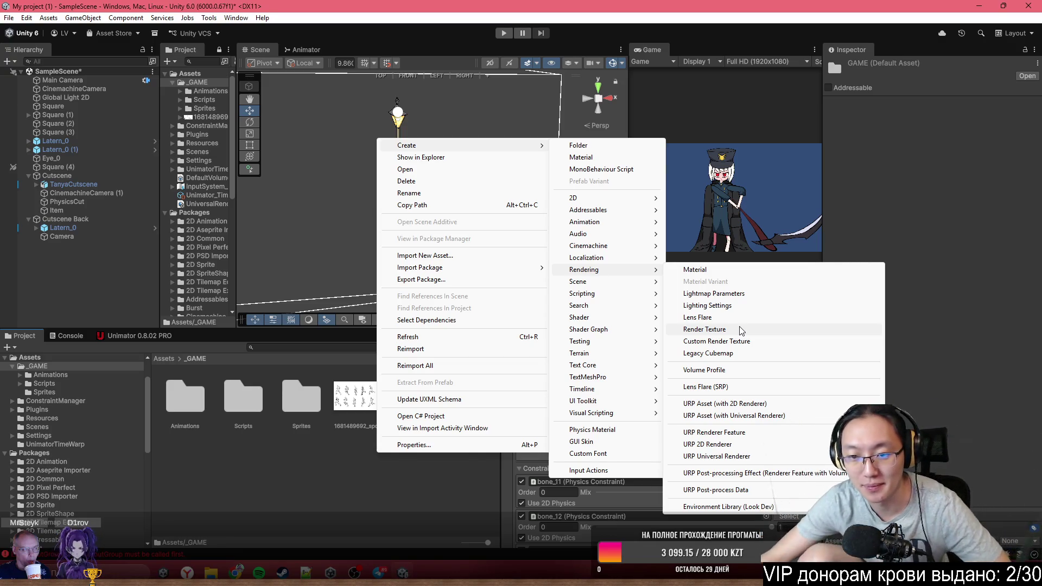
left_click(705, 330)
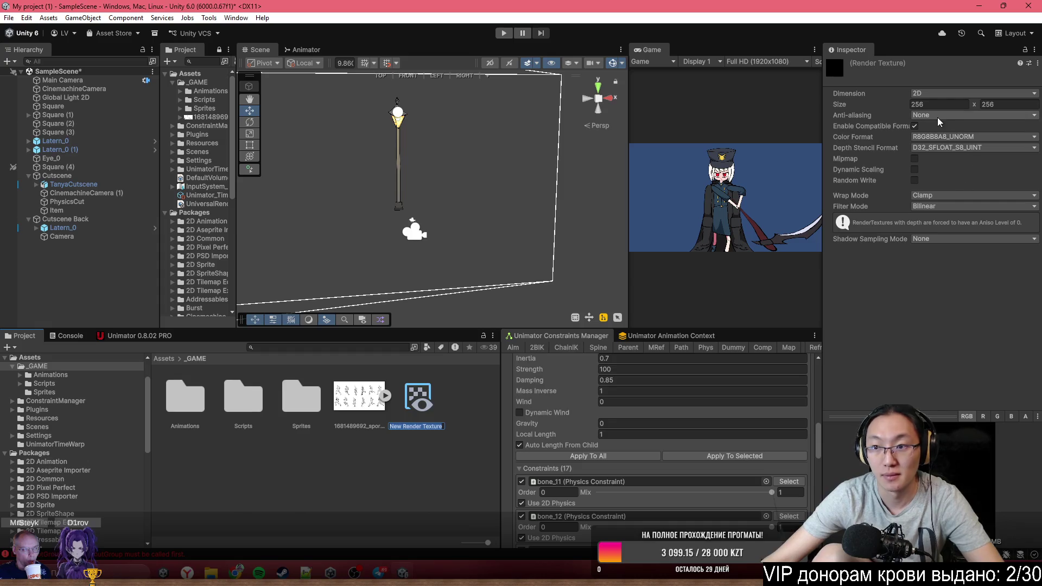
key("Return")
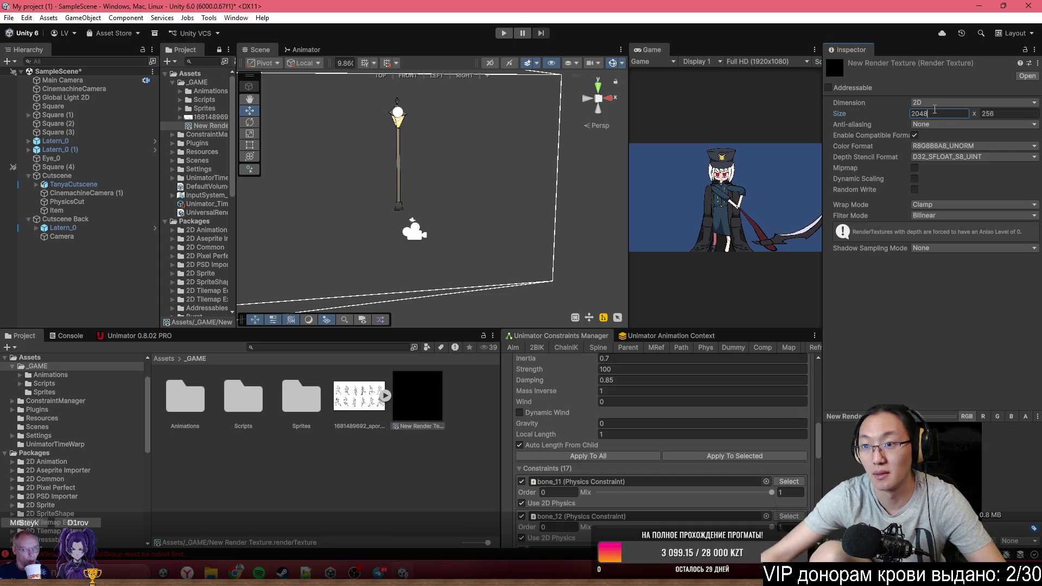
Set the New Render Texture's size to 1028 × 1028
left_click(1002, 112)
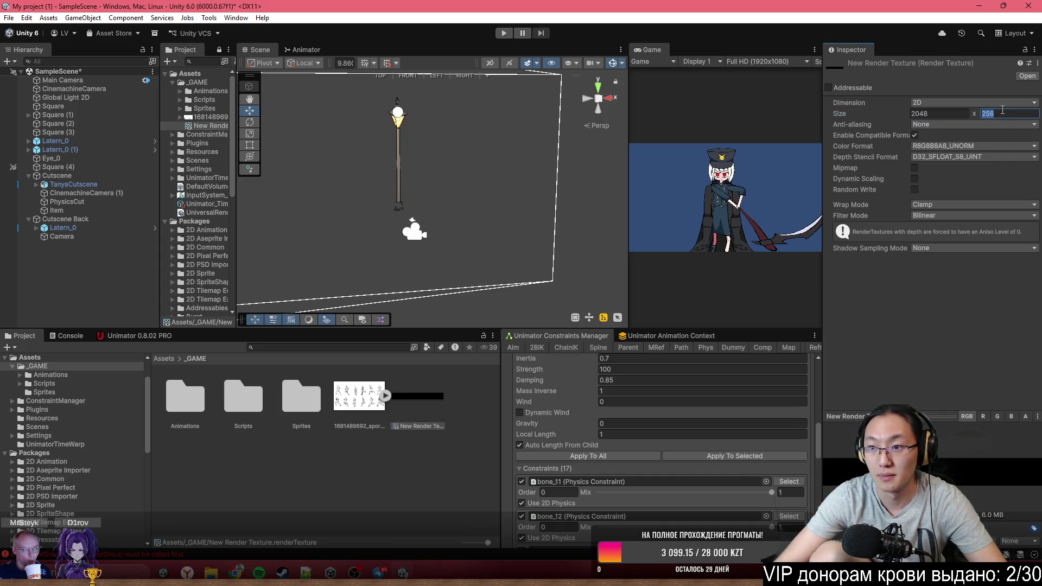
left_click(923, 113)
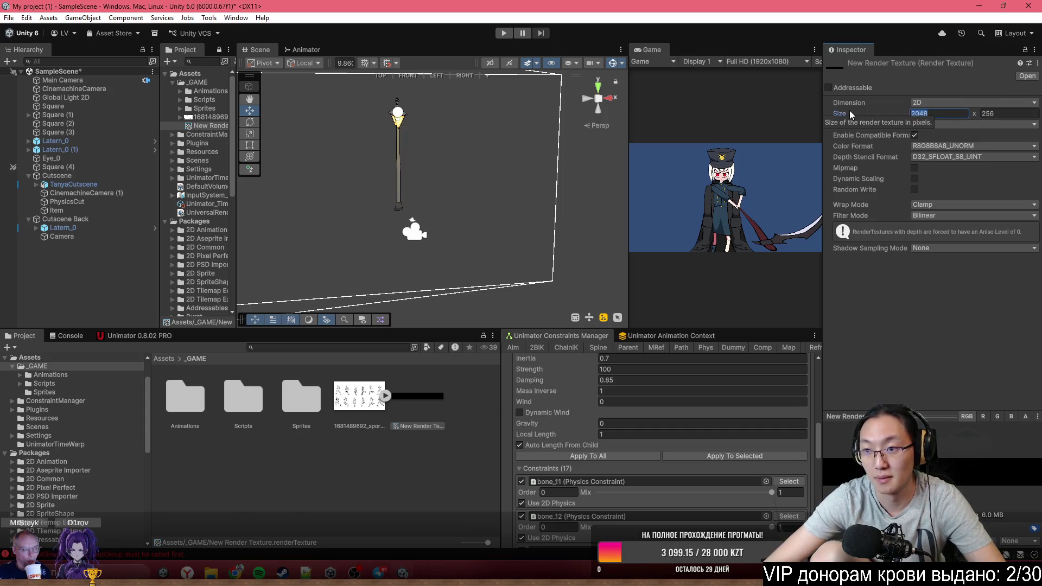
type("10")
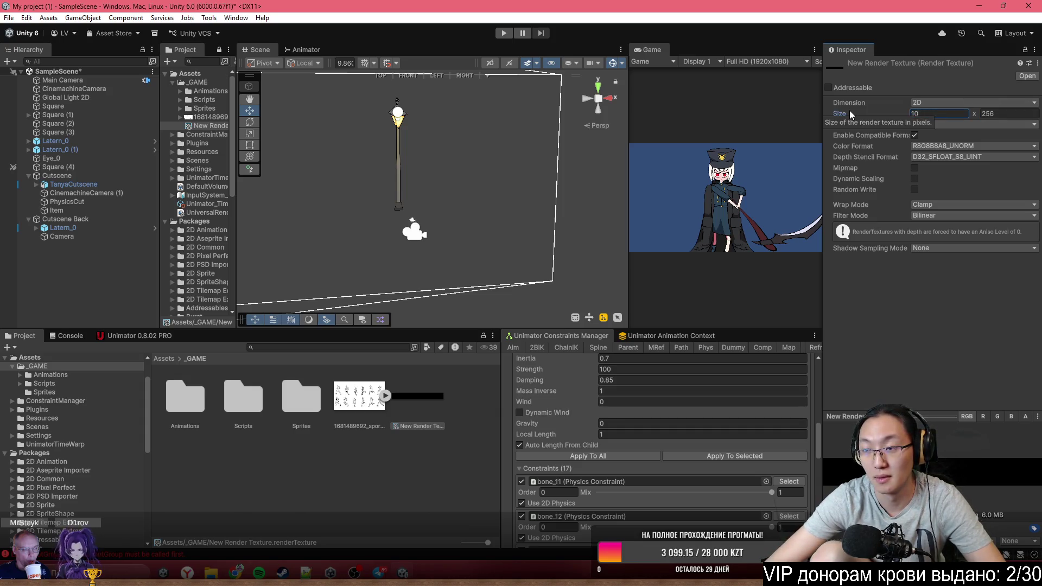
type("28")
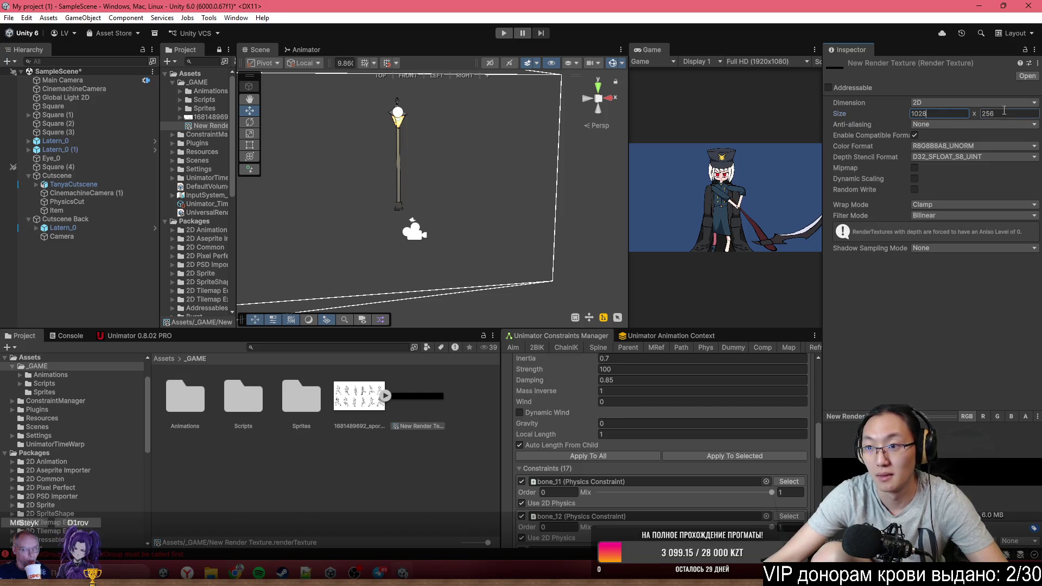
left_click(1005, 112)
type("10")
key("Return")
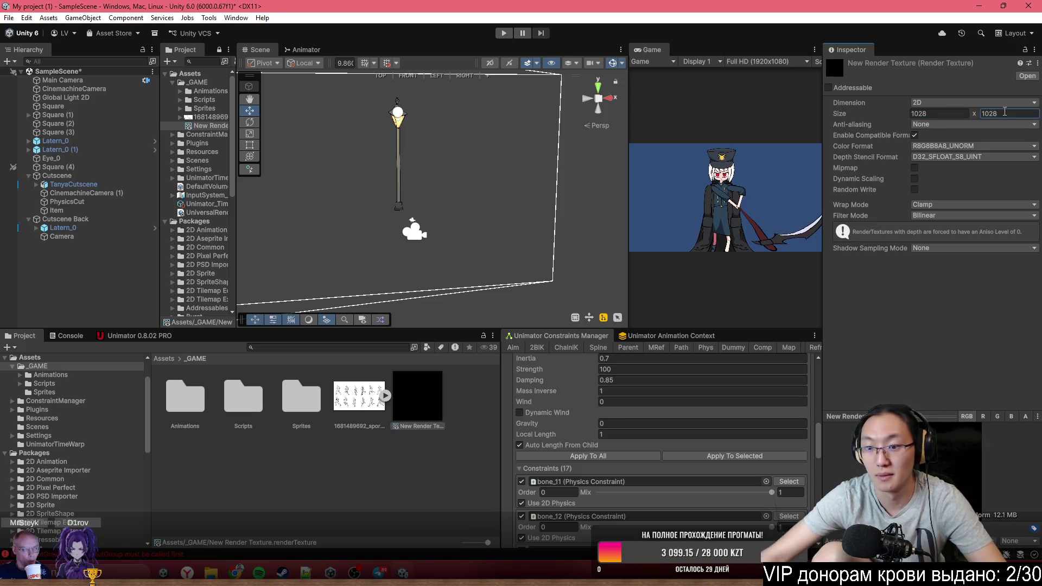
left_click(108, 239)
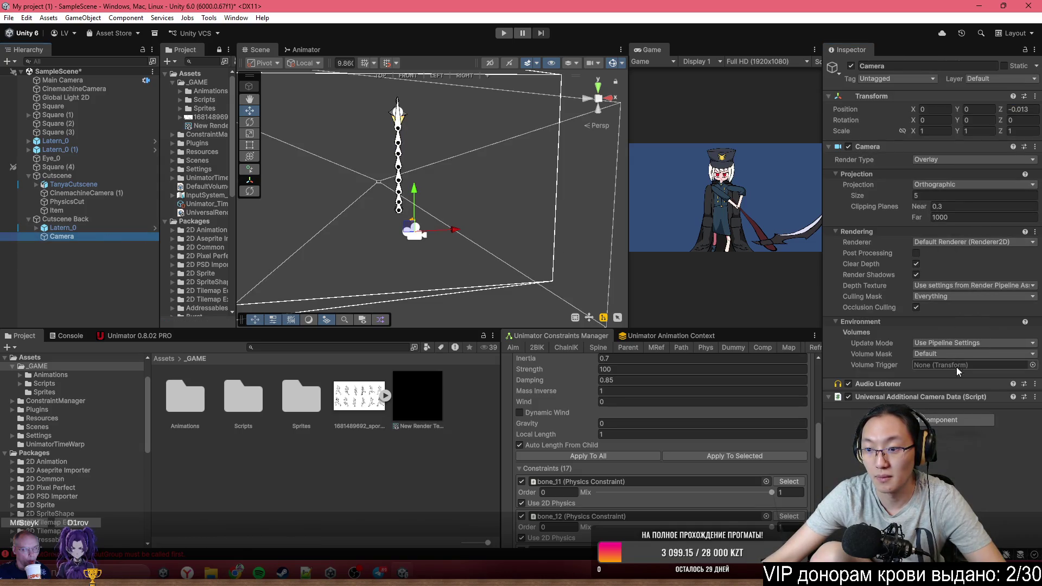
Review the Camera's renderer, culling mask and projection choices, keeping projection Orthographic
left_click(966, 242)
left_click(956, 258)
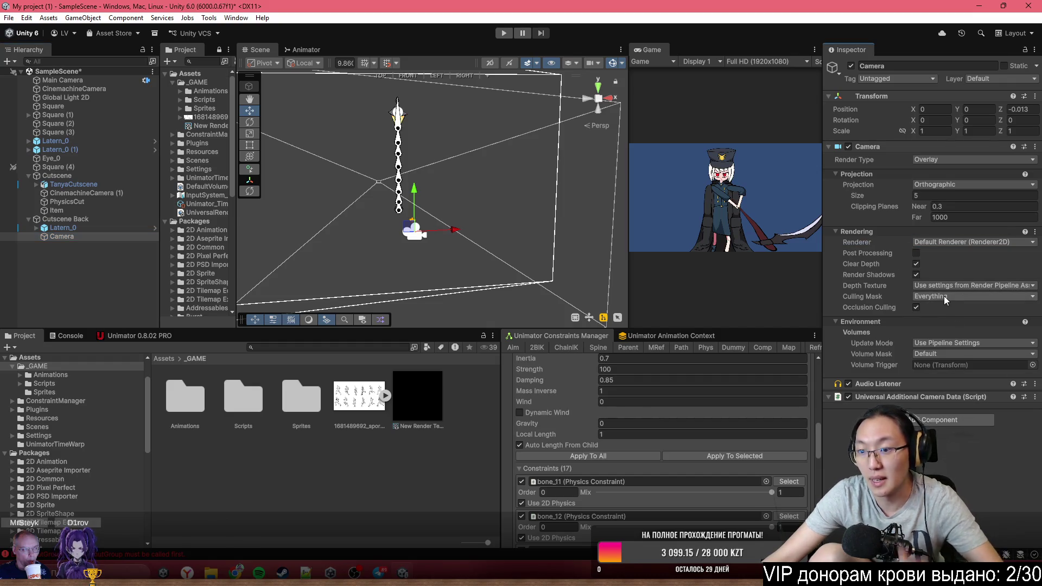
left_click(955, 296)
left_click(978, 460)
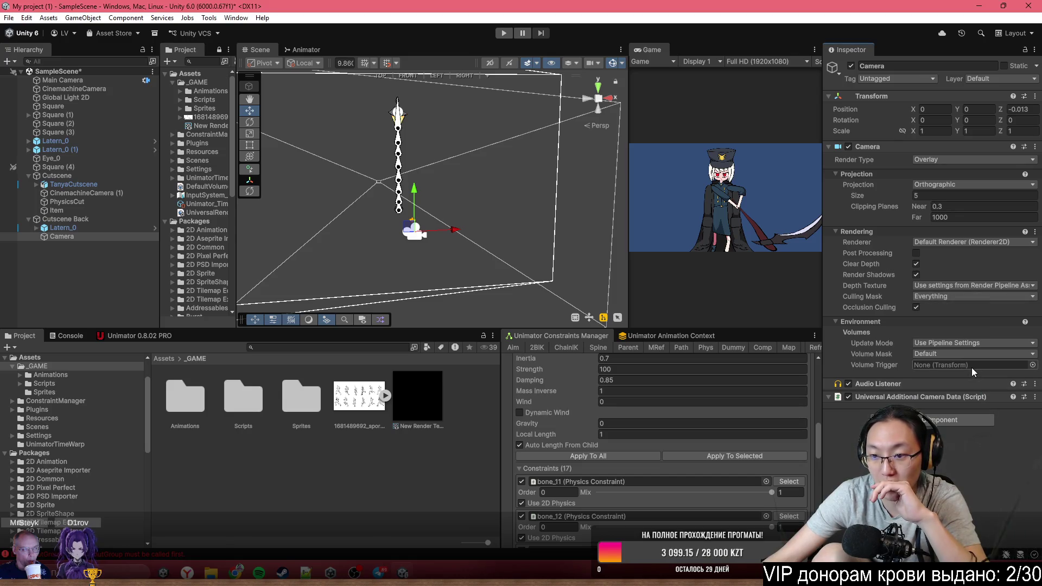
left_click(953, 183)
left_click(949, 319)
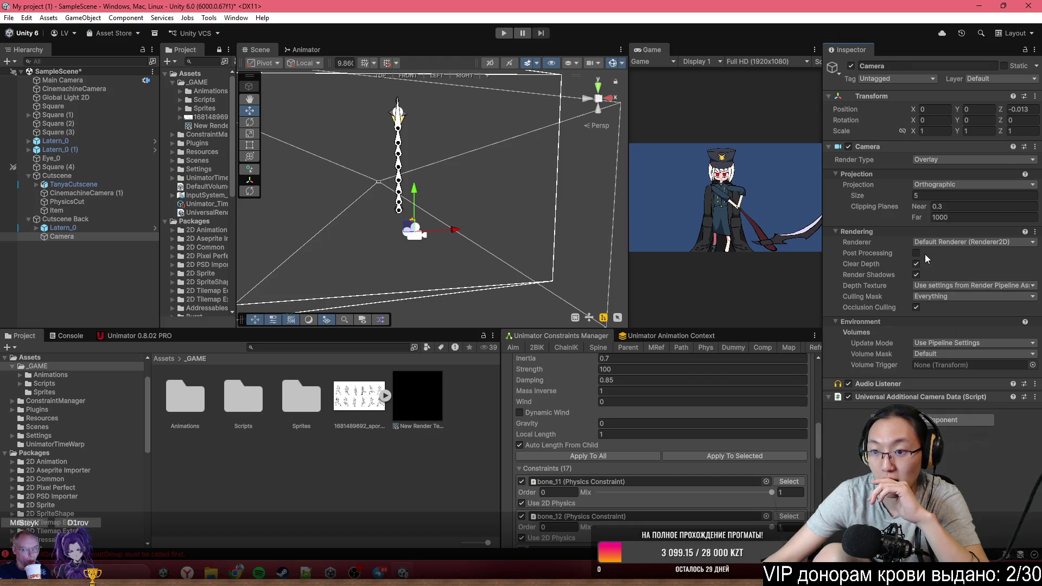
Turn the Camera's Depth Texture Off, keeping the culling mask and Default Renderer (Renderer2D)
left_click(926, 286)
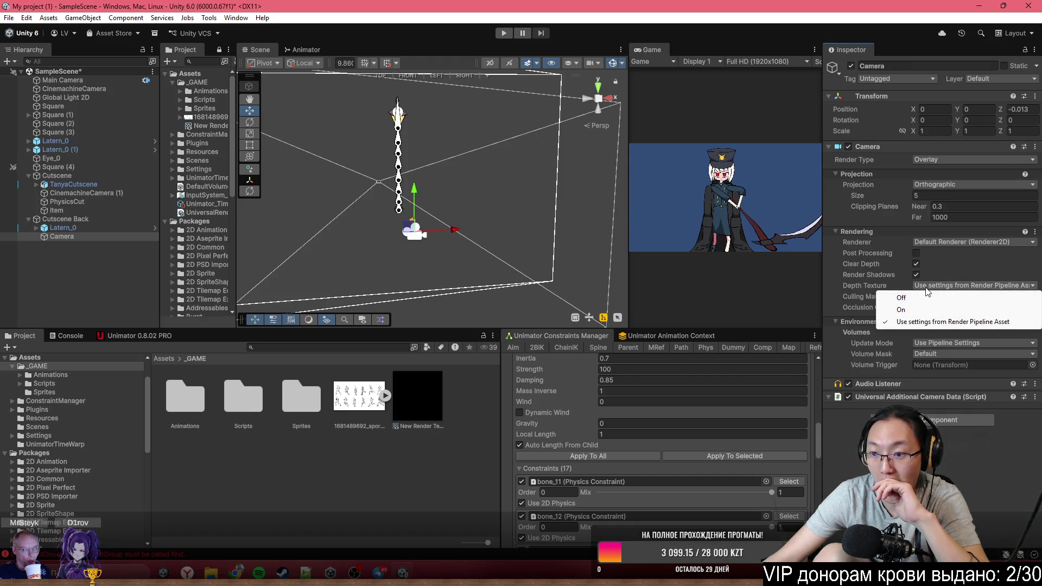
left_click(926, 308)
left_click(937, 284)
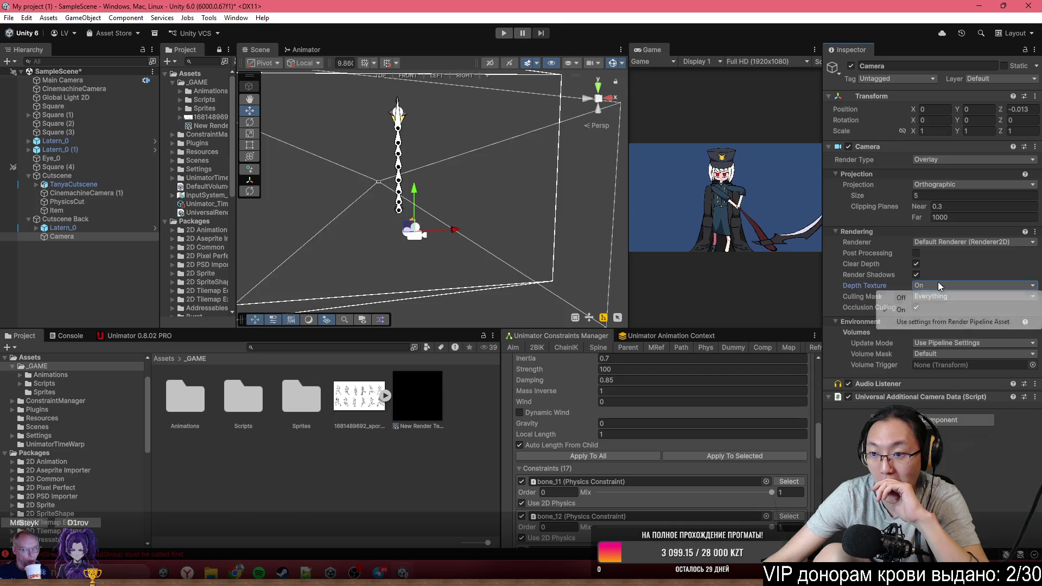
left_click(942, 298)
left_click(958, 298)
left_click(942, 452)
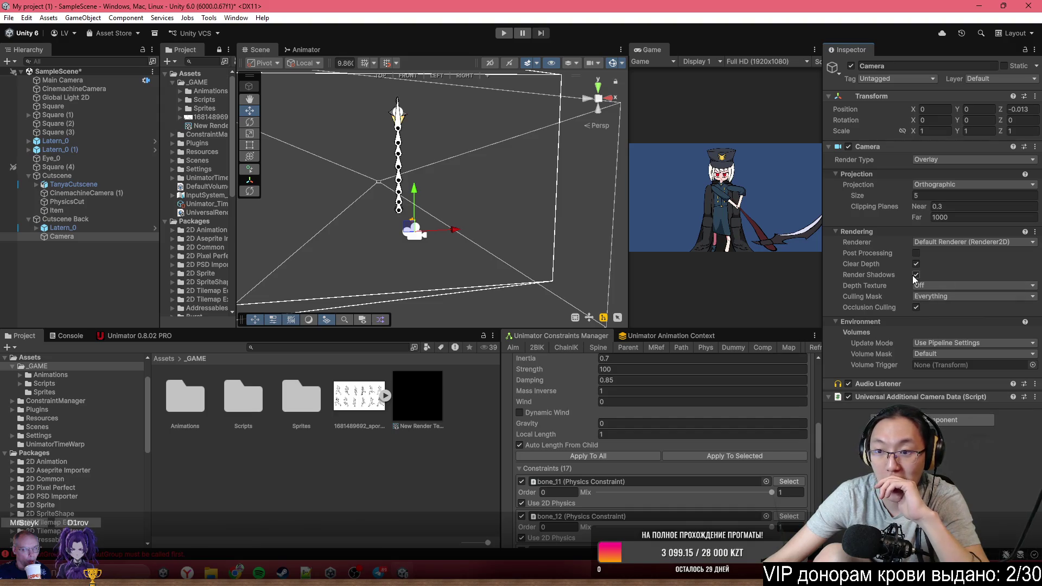
left_click(942, 242)
left_click(952, 266)
left_click(957, 243)
left_click(959, 263)
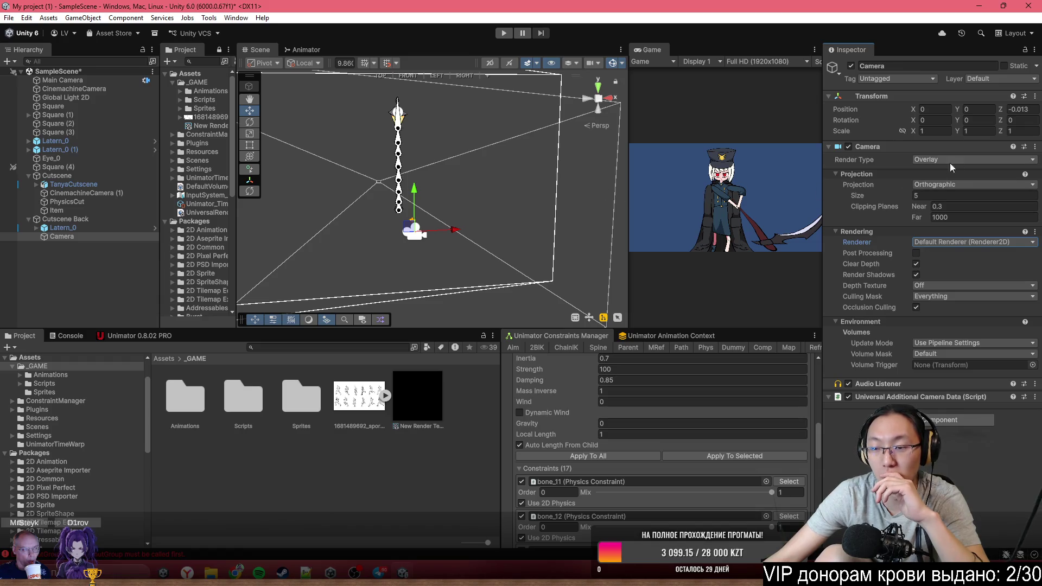
mouse_move(435, 210)
left_mouse_down()
mouse_move(493, 223)
mouse_move(422, 215)
mouse_move(475, 227)
mouse_move(507, 142)
mouse_move(500, 124)
mouse_move(335, 234)
mouse_move(219, 249)
mouse_move(195, 222)
left_mouse_up()
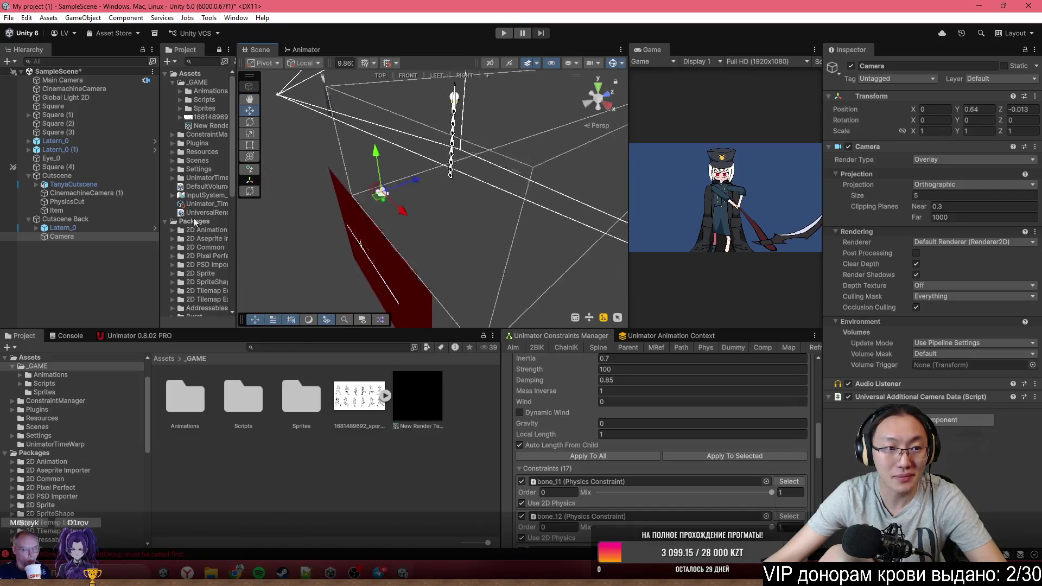
left_click(69, 89)
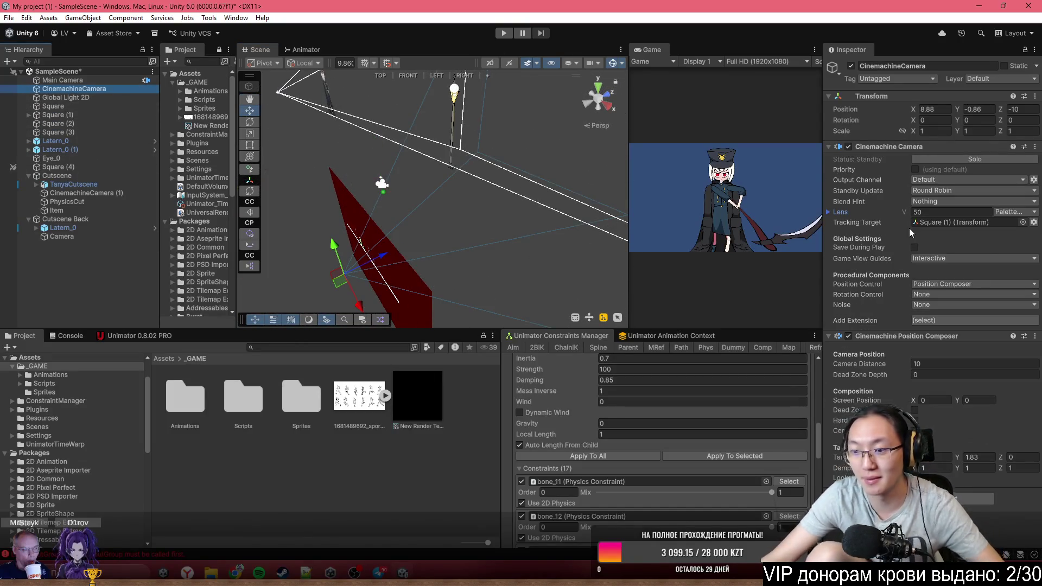
left_click(935, 321)
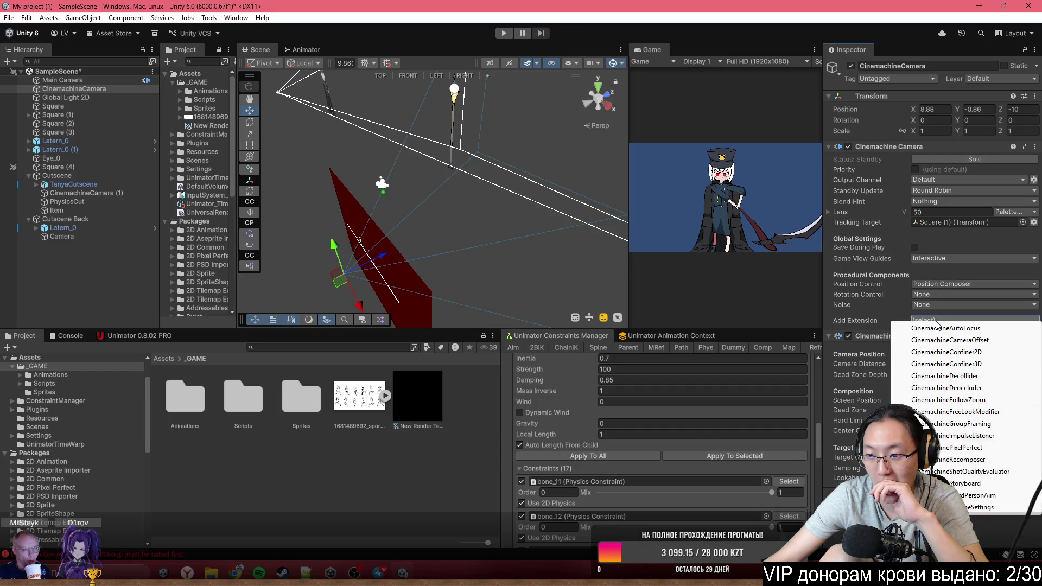
key("Escape")
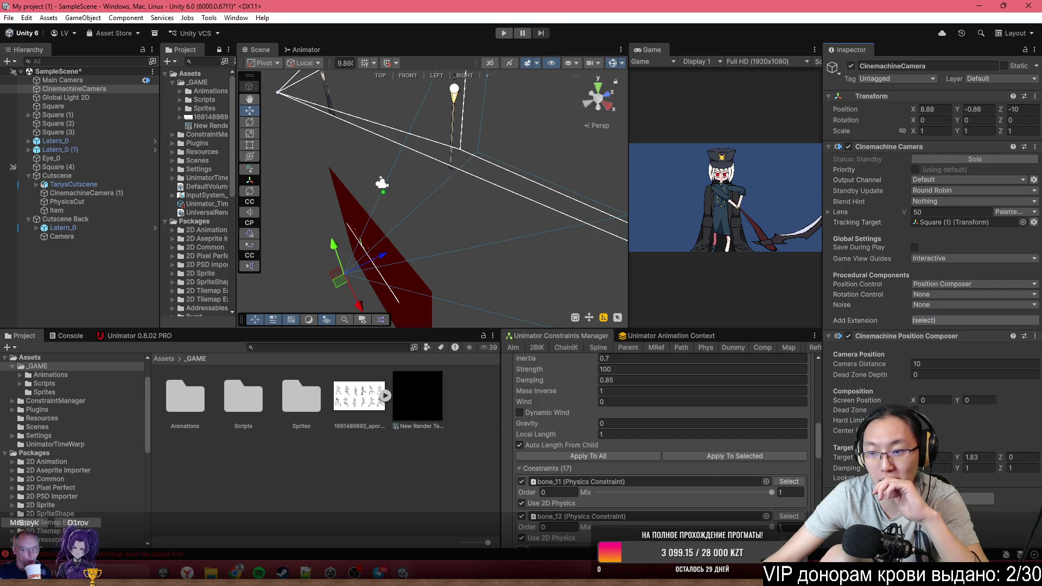
mouse_move(453, 243)
left_mouse_down()
mouse_move(535, 245)
mouse_move(573, 125)
mouse_move(624, 157)
left_mouse_up()
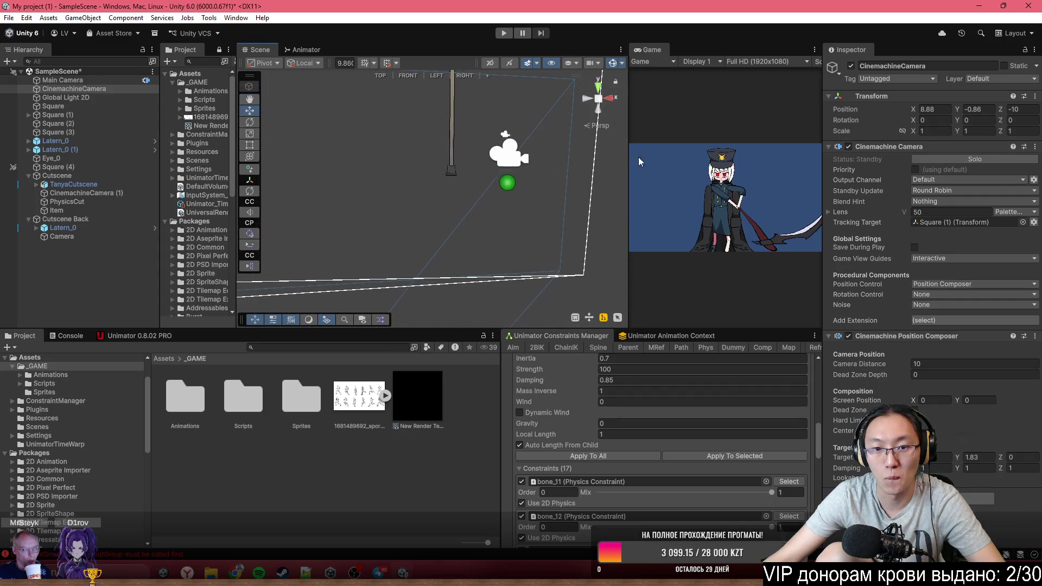
left_click(519, 162)
left_click_drag(520, 162, 624, 220)
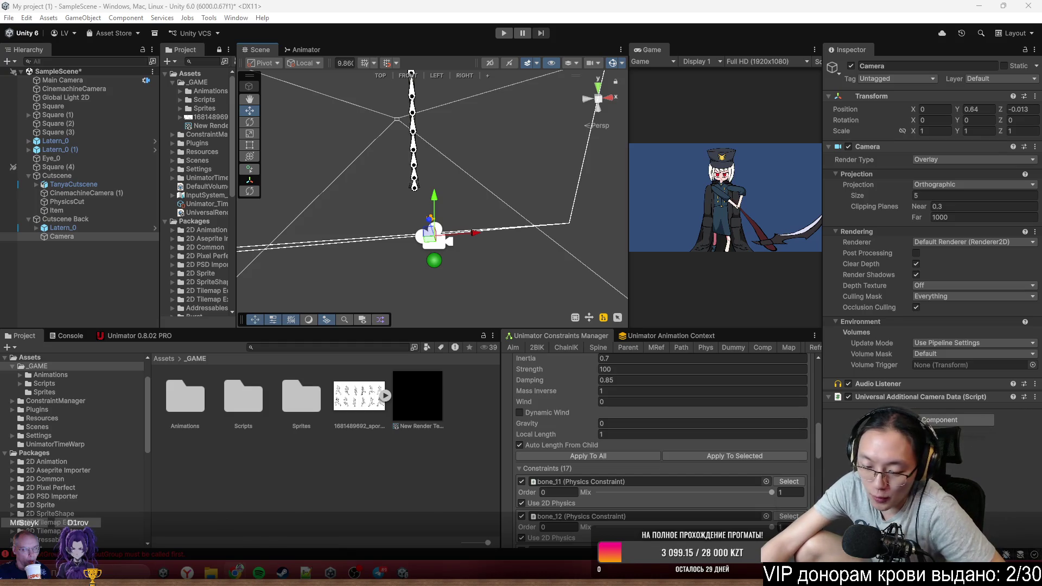
mouse_move(488, 206)
left_mouse_down()
mouse_move(617, 229)
mouse_move(565, 185)
mouse_move(455, 175)
left_mouse_up()
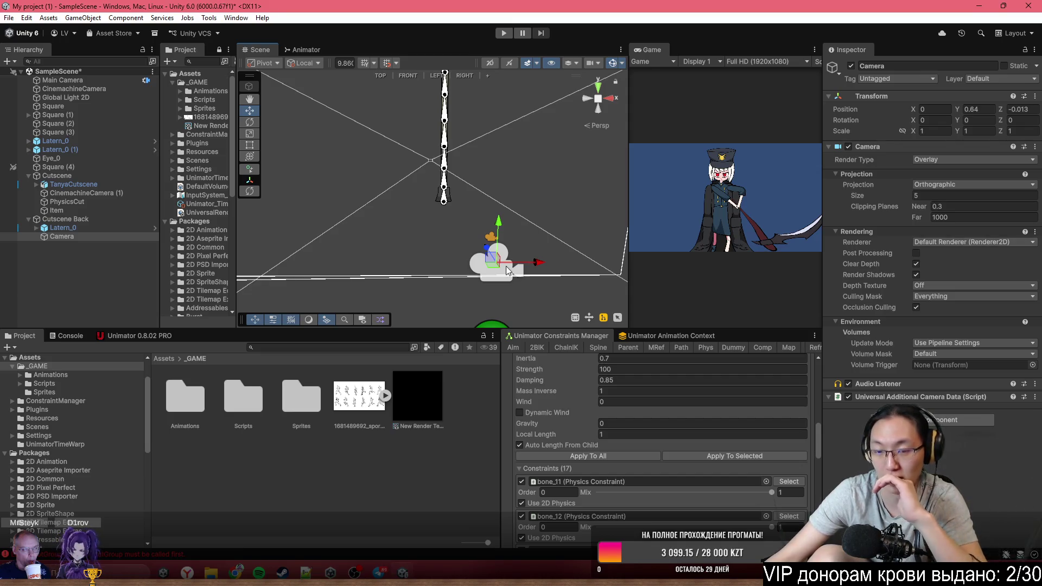
mouse_move(525, 197)
left_mouse_down()
mouse_move(1009, 197)
mouse_move(559, 187)
mouse_move(568, 190)
left_mouse_up()
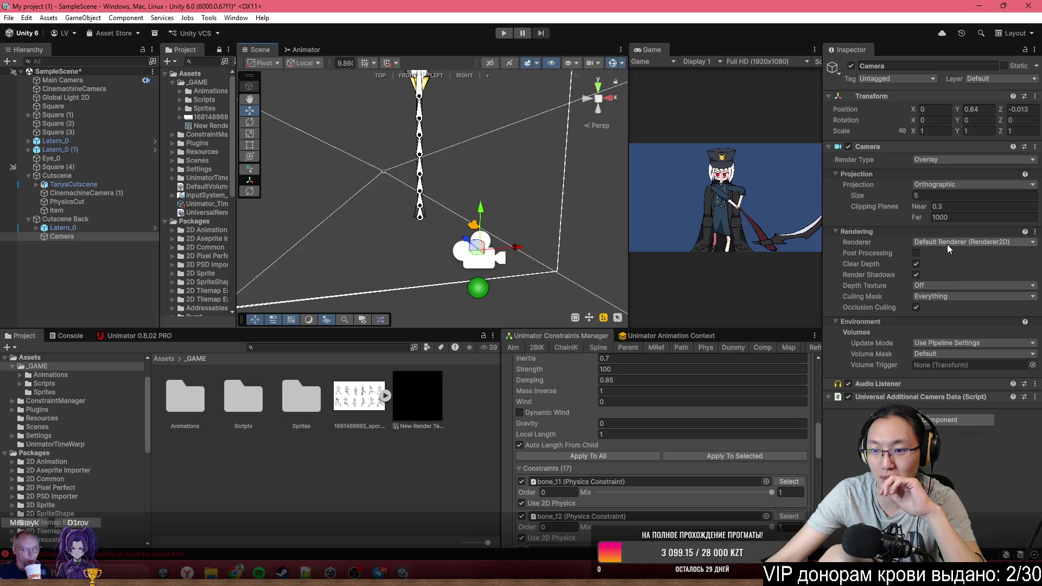
Make the Cutscene Back Camera a Base camera, leaving Damping unchanged
left_click(946, 159)
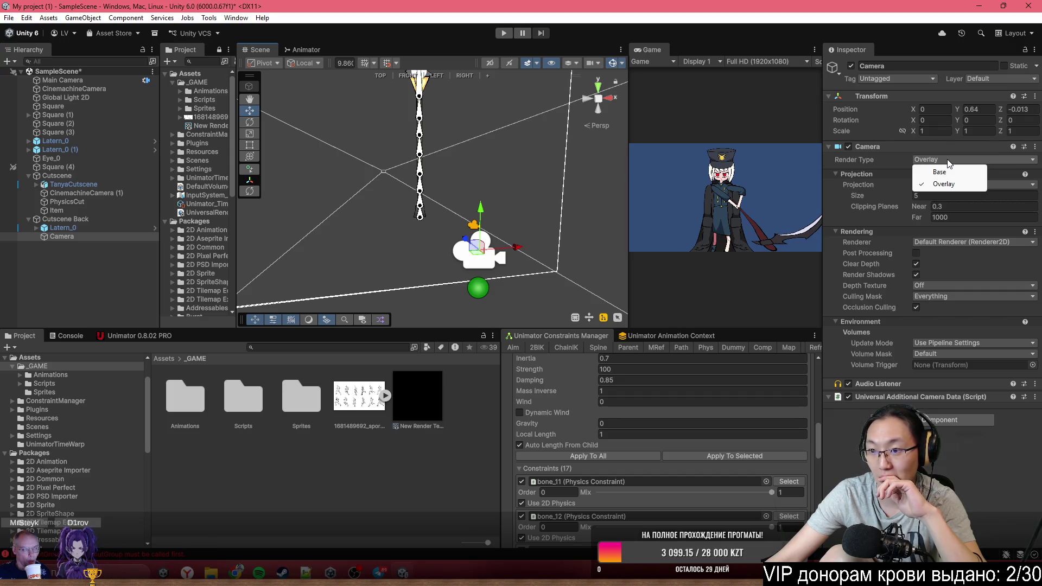
left_click(942, 172)
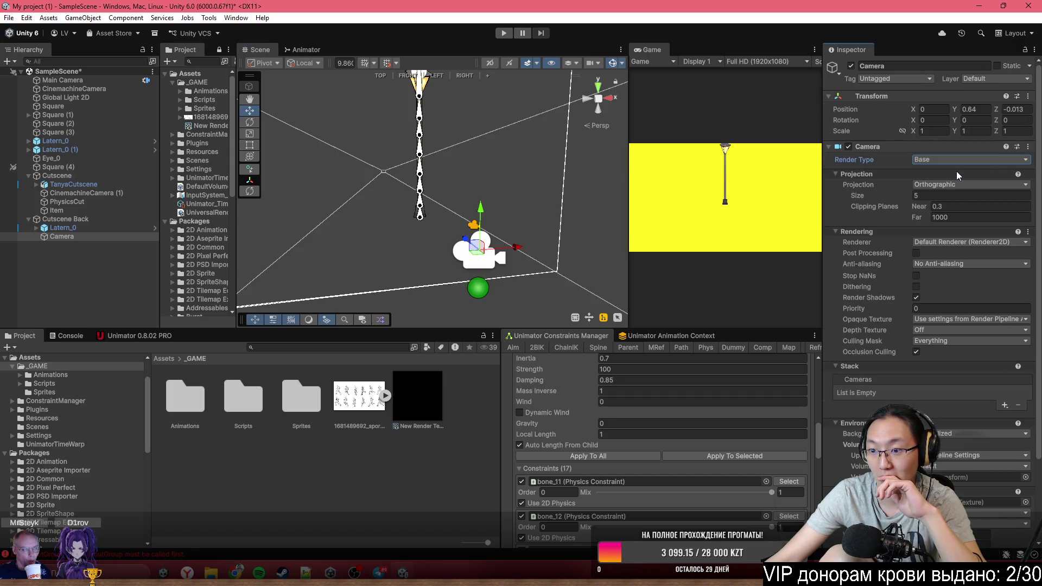
scroll(937, 253, "down", 2)
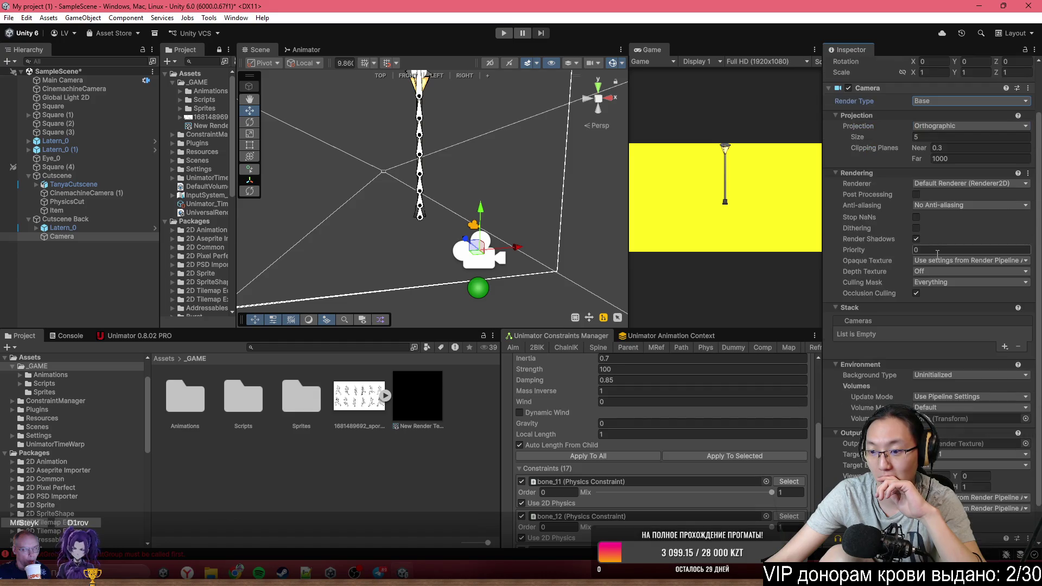
scroll(938, 253, "down", 1)
scroll(936, 254, "down", 1)
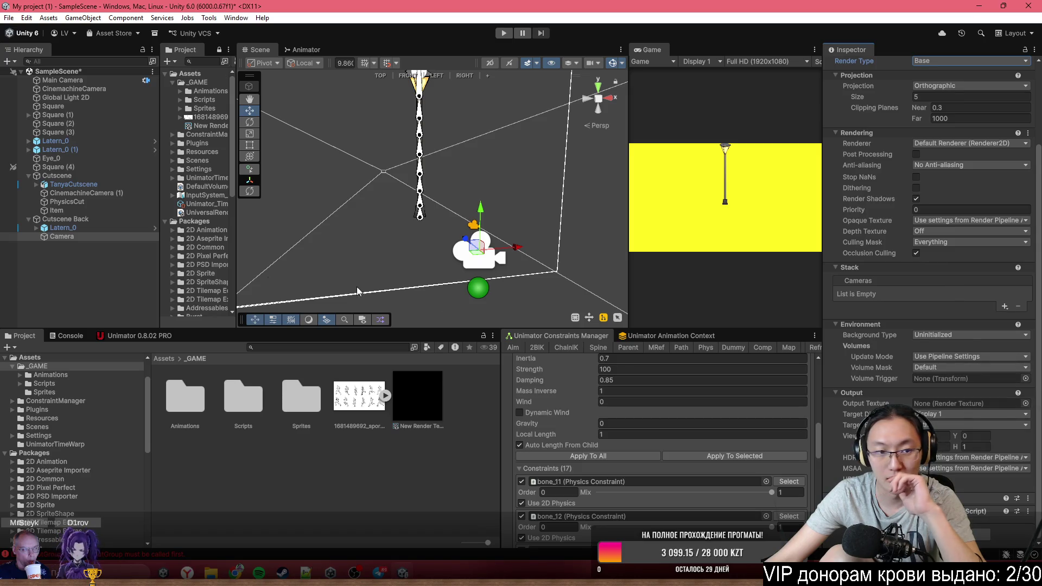
scroll(947, 402, "up", 2)
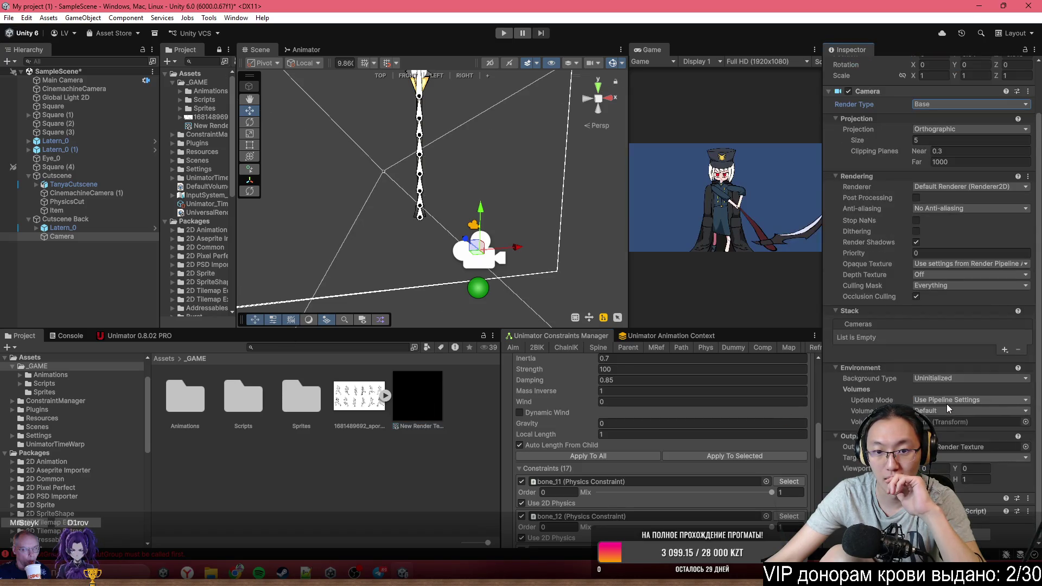
left_click(614, 380)
key("Return")
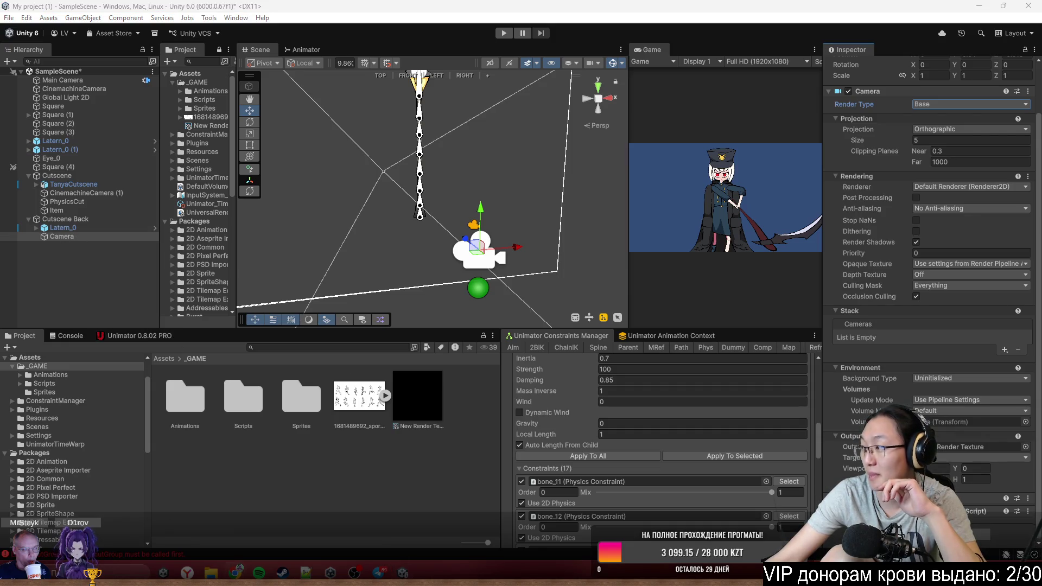
Review the New Render Texture and Camera settings, then orbit to show the character and camera frustum
left_click(419, 396)
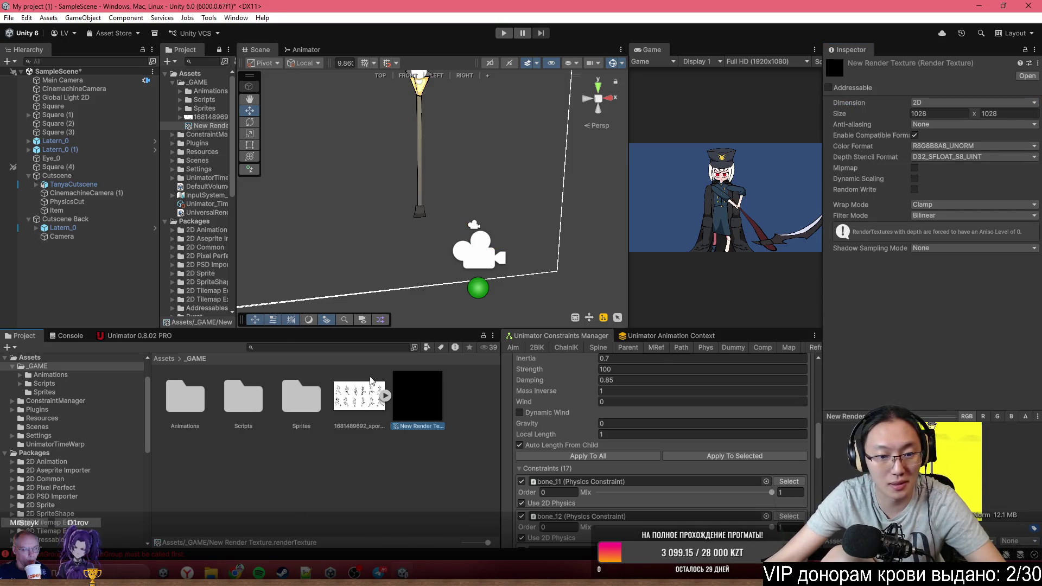
left_click(75, 236)
scroll(981, 298, "down", 3)
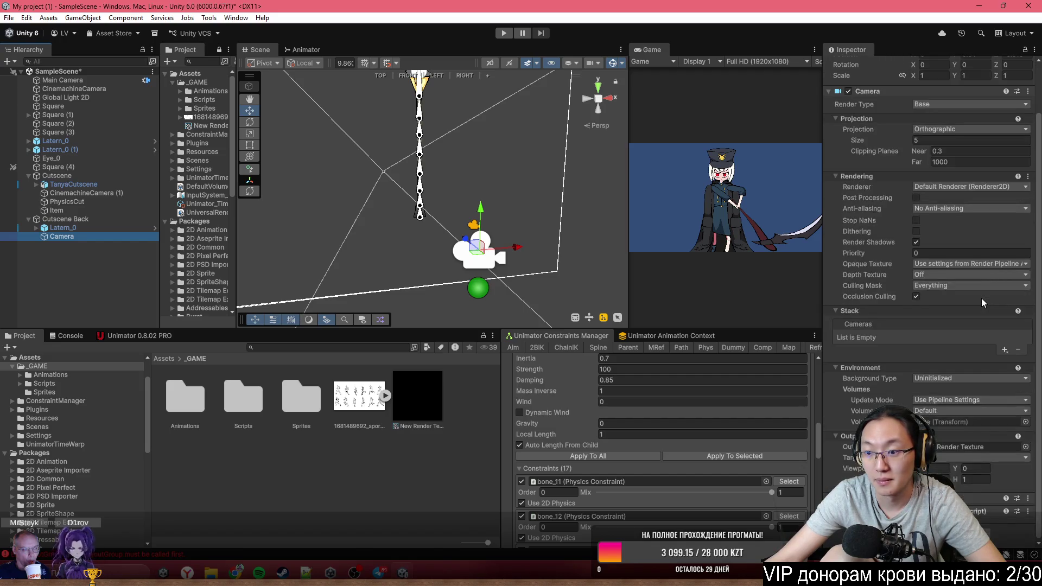
scroll(944, 271, "up", 2)
scroll(947, 380, "down", 2)
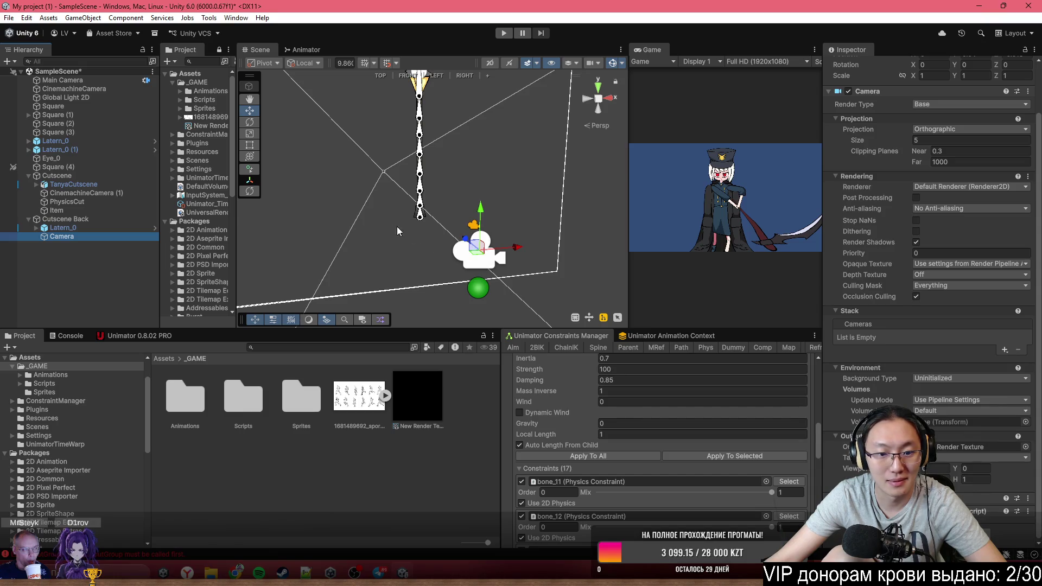
left_click(423, 401)
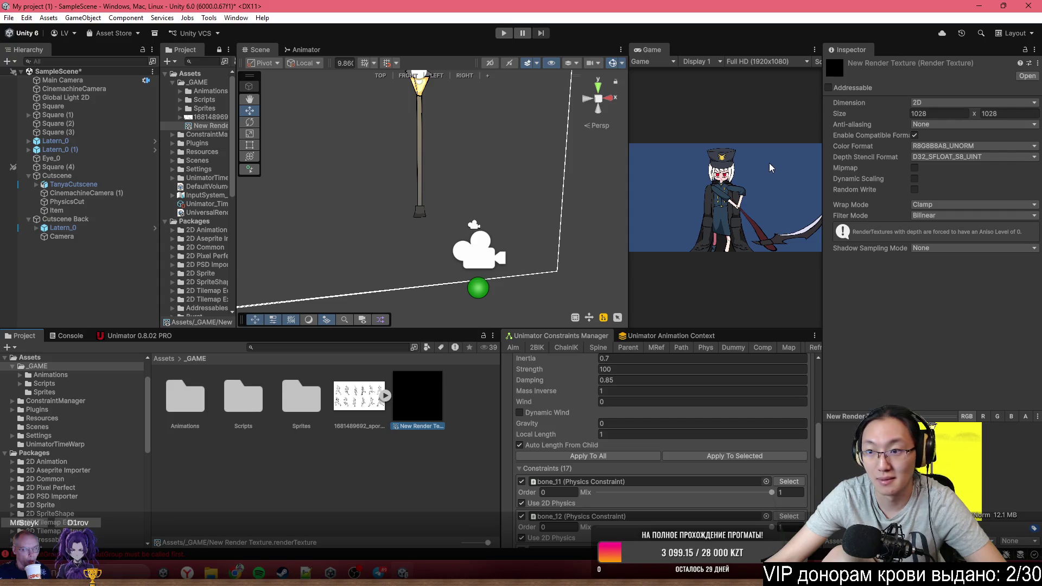
mouse_move(524, 286)
left_mouse_down()
mouse_move(366, 198)
mouse_move(456, 198)
left_mouse_up()
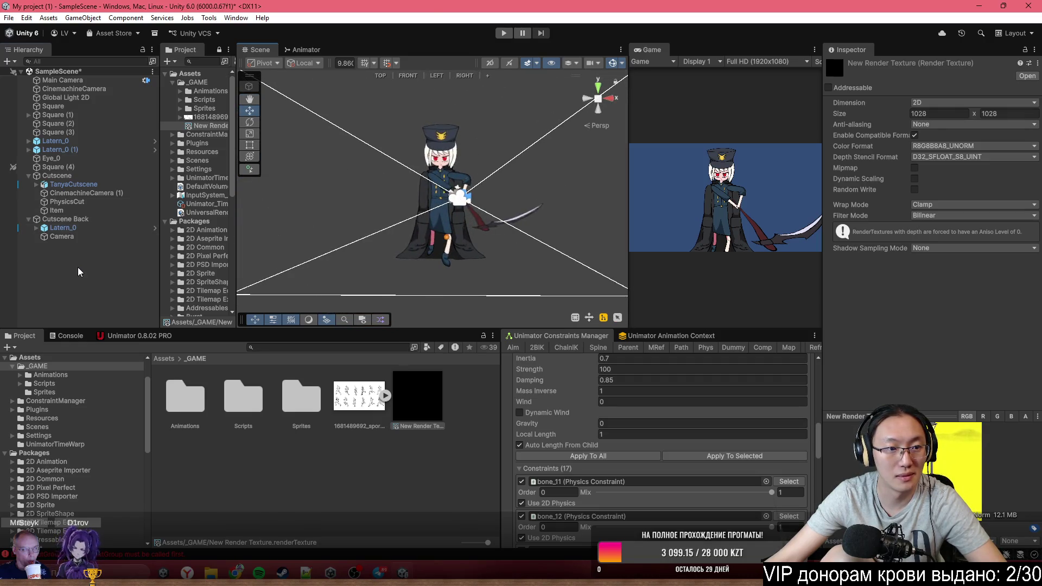
Add a 3D Quad to the scene and try dragging the render texture onto it
right_click(77, 222)
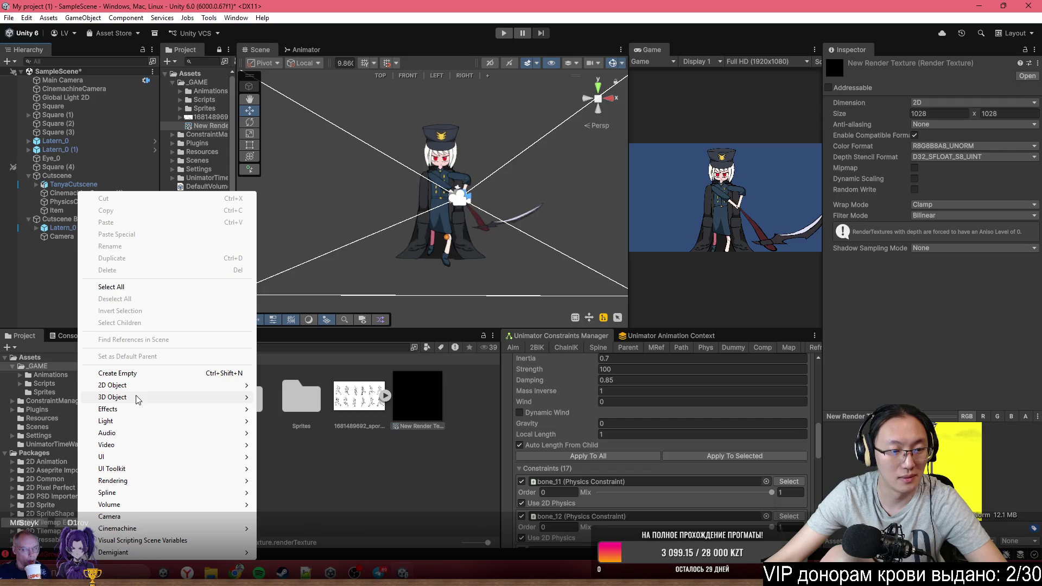
mouse_move(133, 397)
left_click(302, 456)
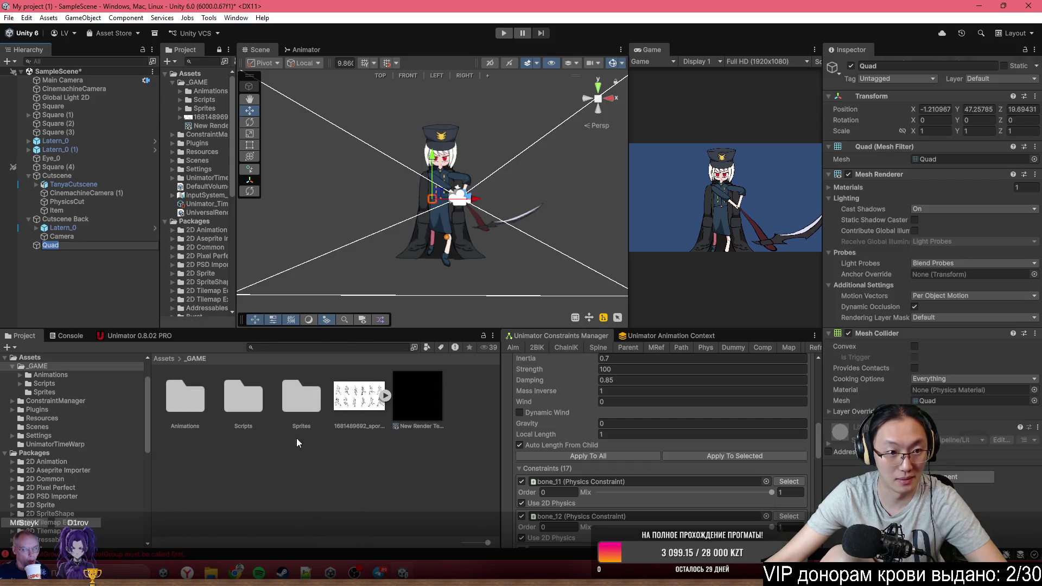
mouse_move(398, 401)
left_mouse_down()
mouse_move(950, 276)
mouse_move(976, 376)
left_mouse_up()
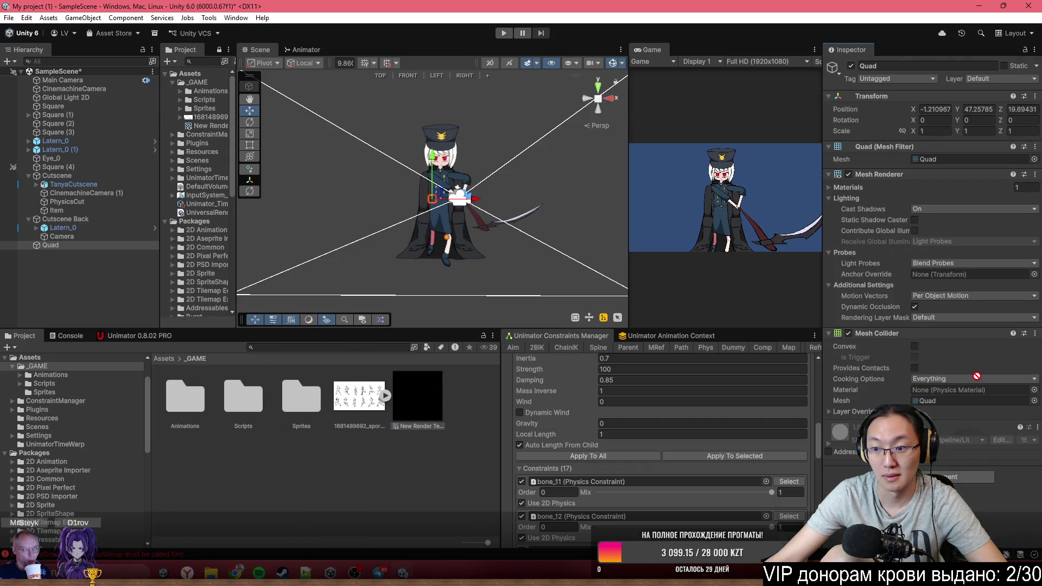
left_click_drag(976, 467, 972, 379)
Create a Materials folder inside _GAME
right_click(392, 471)
left_click(317, 483)
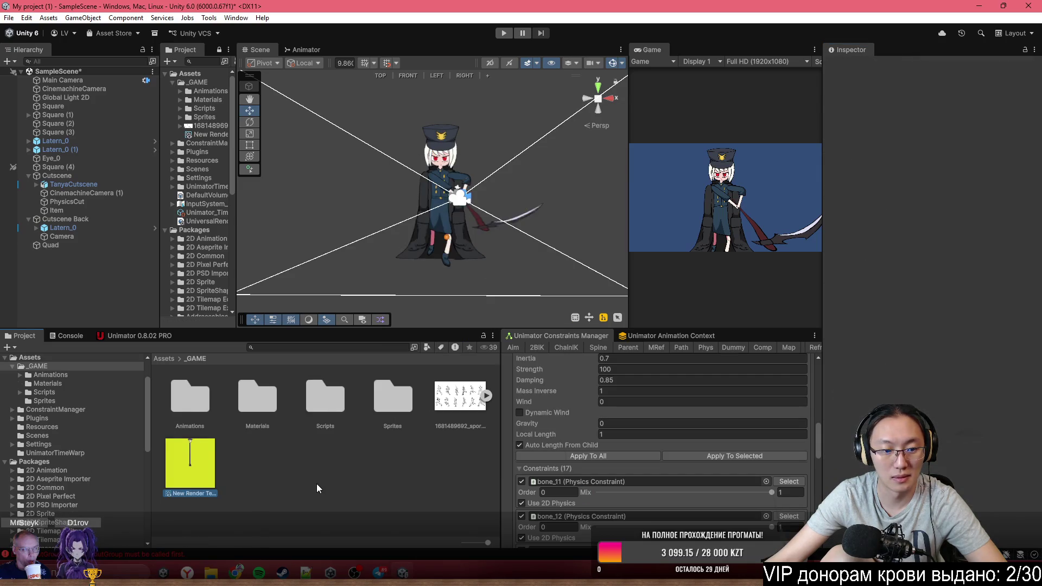
right_click(321, 481)
Create New Material and use the New Render Texture as its diffuse map
mouse_move(458, 168)
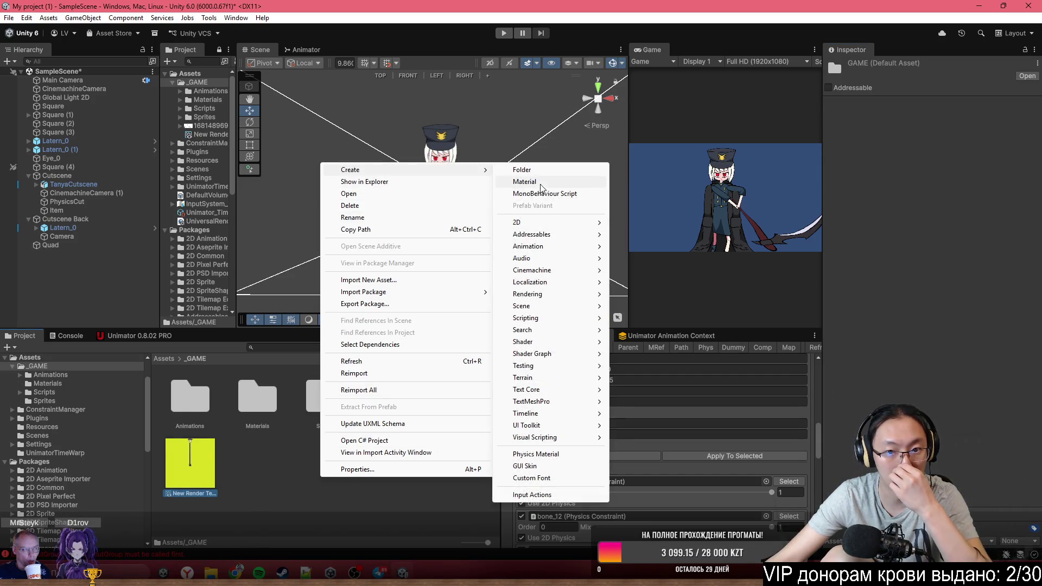
left_click(516, 181)
key("Return")
left_click_drag(246, 471, 1023, 116)
Assign New Material to the Quad and remove the extra material slot
mouse_move(57, 247)
left_mouse_down()
mouse_move(868, 251)
mouse_move(969, 237)
left_mouse_up()
left_click_drag(955, 294, 964, 384)
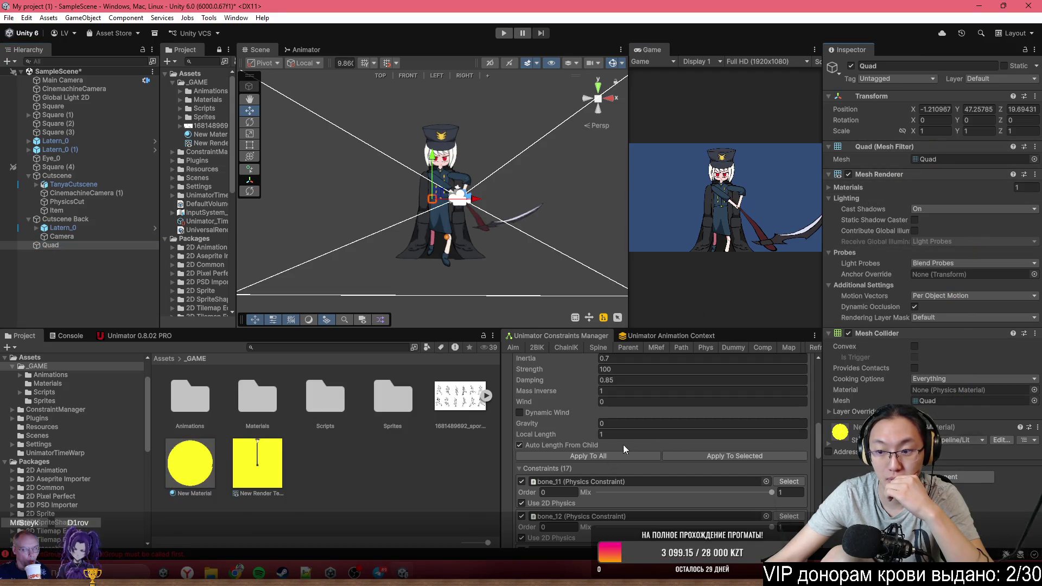
mouse_move(189, 484)
left_mouse_down()
mouse_move(923, 285)
mouse_move(934, 193)
mouse_move(966, 163)
mouse_move(954, 210)
mouse_move(959, 196)
left_mouse_up()
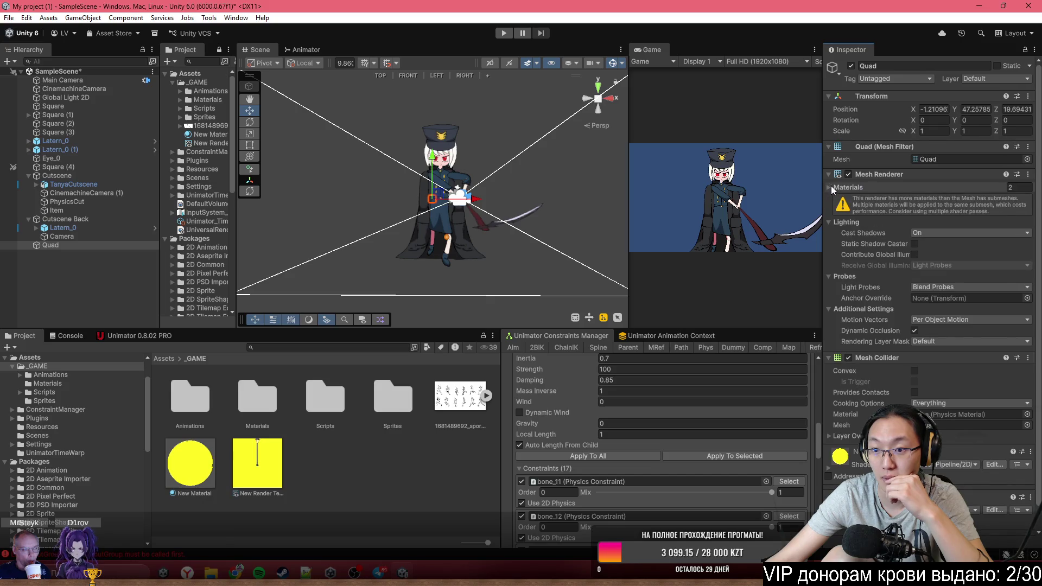
left_click(831, 187)
left_click(1018, 223)
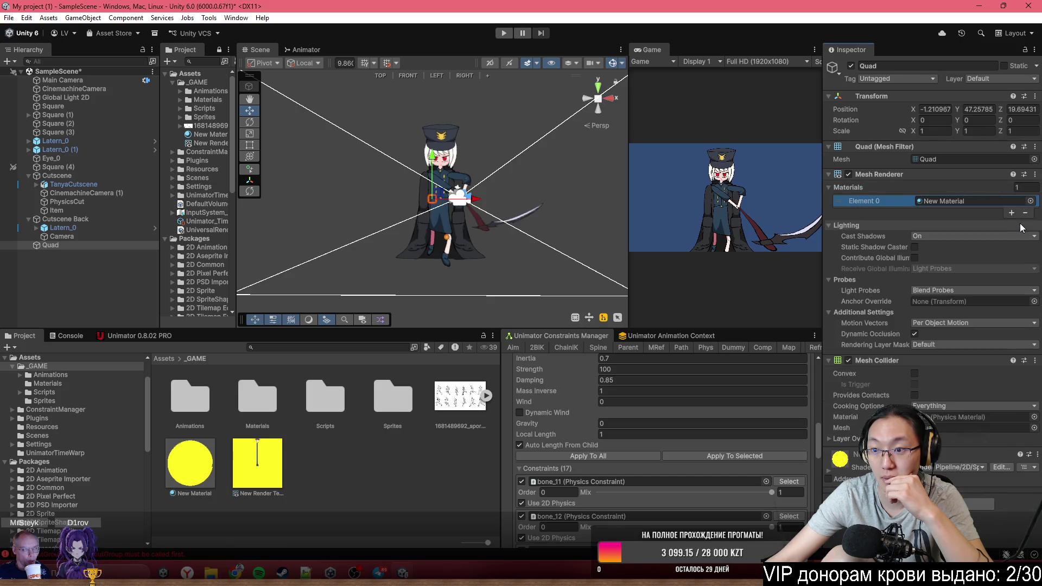
Zero the Quad's position and parent it under Item at local 0, 0, 0
scroll(376, 177, "up", 2)
left_click(934, 109)
type("0")
left_click(966, 109)
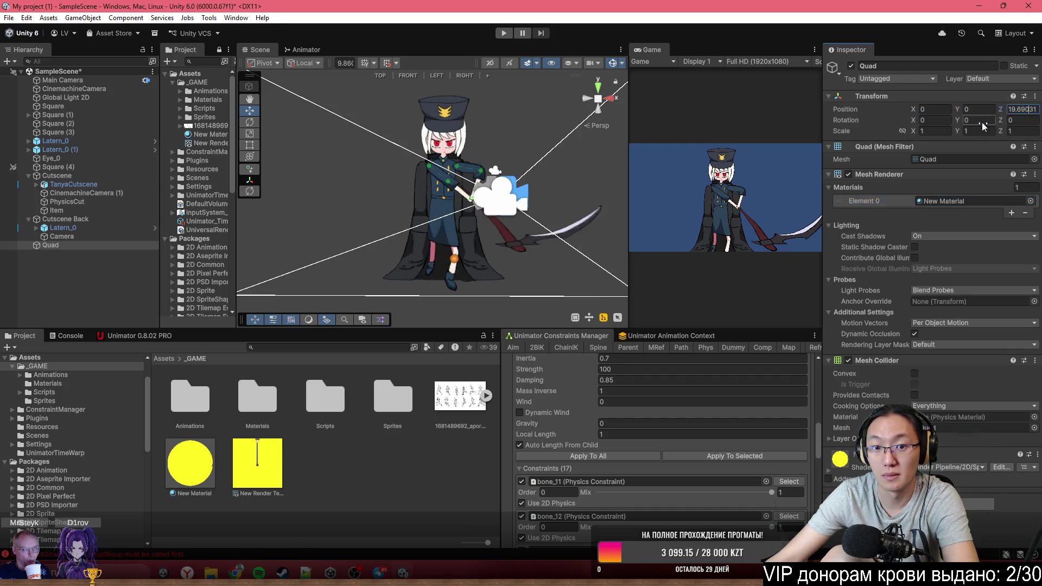
left_click_drag(50, 245, 76, 211)
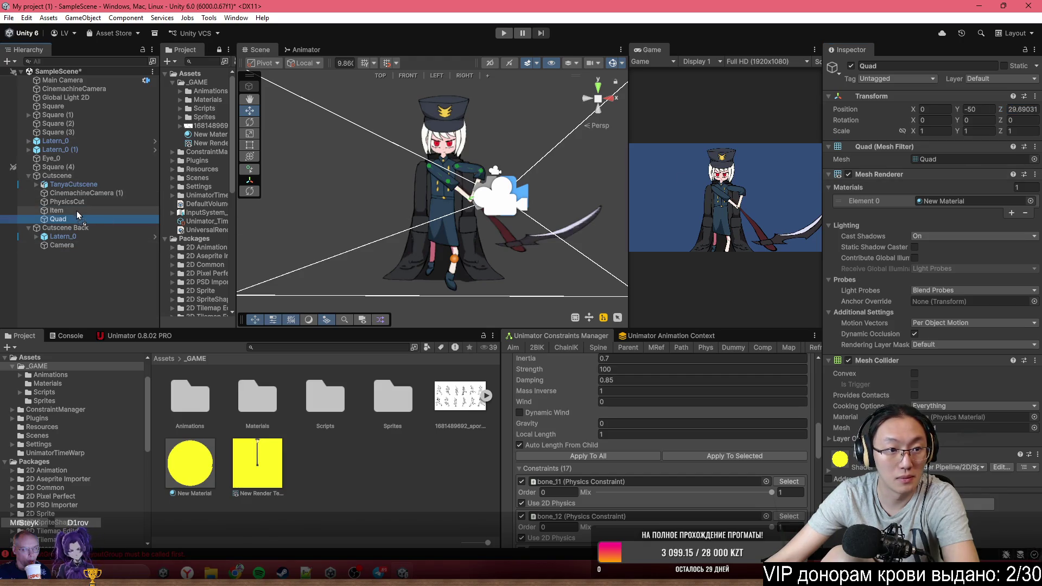
left_click(940, 111)
type("0")
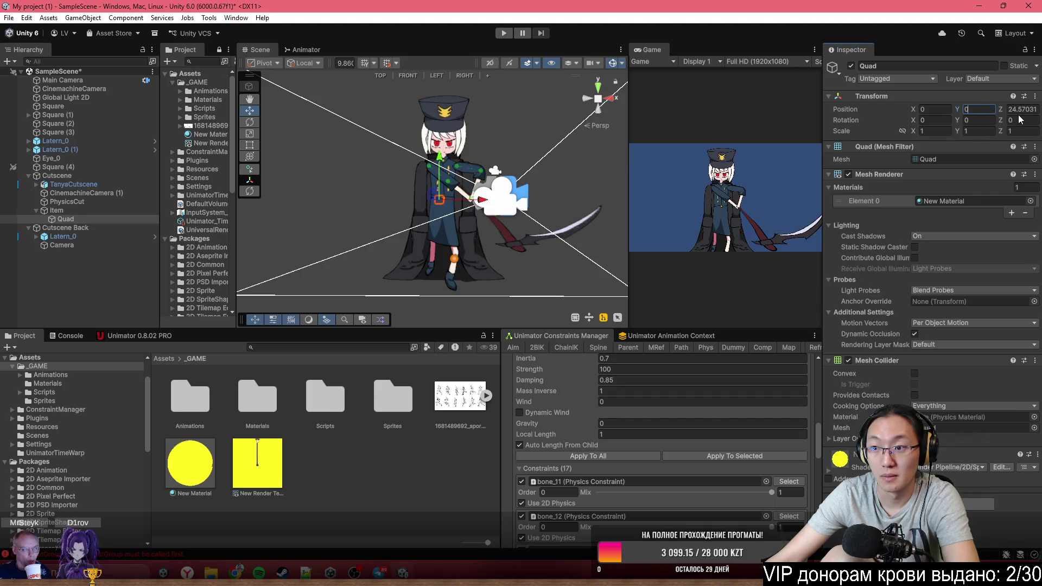
mouse_move(628, 195)
left_mouse_down()
mouse_move(573, 224)
mouse_move(633, 222)
mouse_move(634, 234)
mouse_move(380, 222)
mouse_move(393, 186)
left_mouse_up()
left_click(107, 212)
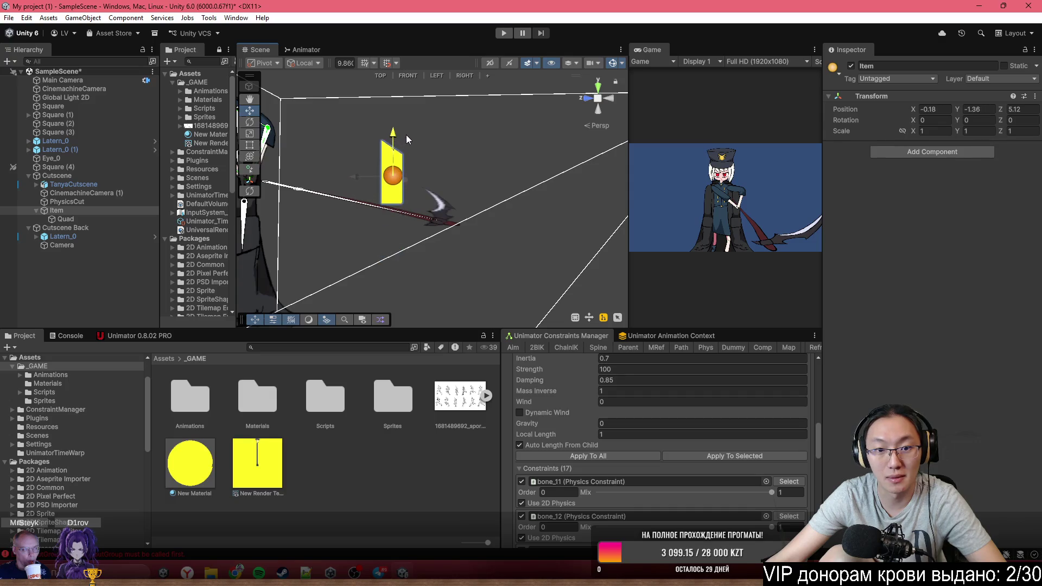
Slide the Item holder left to about X -1.235, beside the officer girl's scythe
mouse_move(411, 153)
left_mouse_down()
mouse_move(509, 212)
mouse_move(378, 243)
mouse_move(271, 228)
left_mouse_up()
left_click_drag(191, 217, 336, 208)
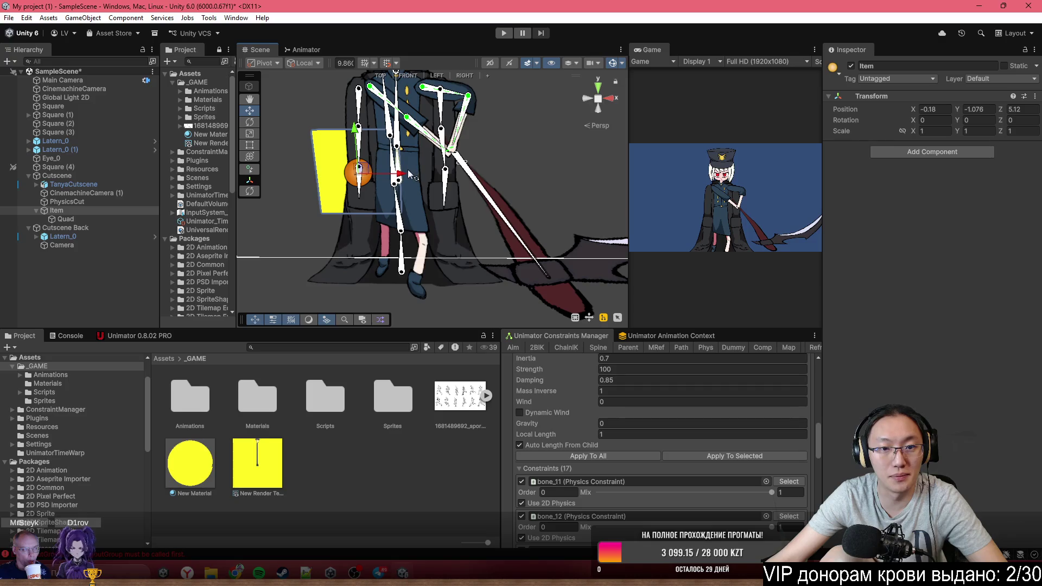
mouse_move(407, 175)
left_mouse_down()
mouse_move(316, 186)
mouse_move(580, 205)
mouse_move(480, 207)
left_mouse_up()
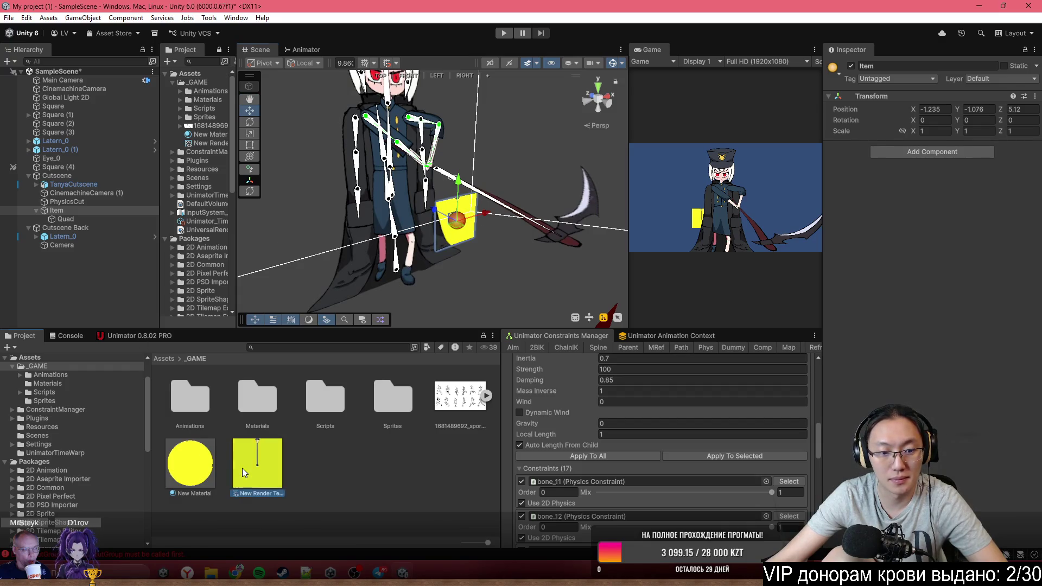
left_click(197, 468)
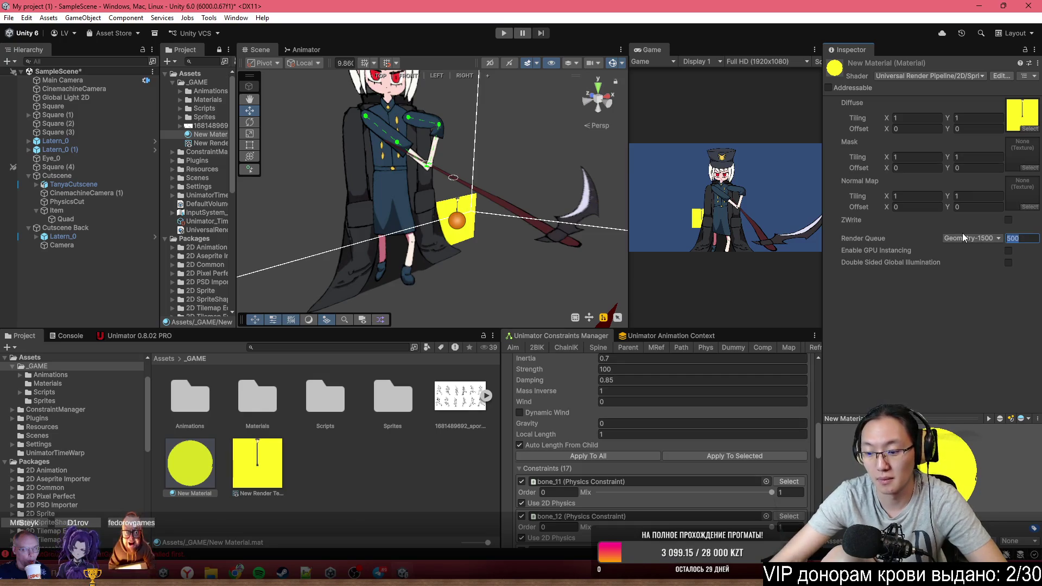
Cycle New Material's Render Queue through From Shader, Geometry and AlphaTest, ending on Transparent (3000)
type("0")
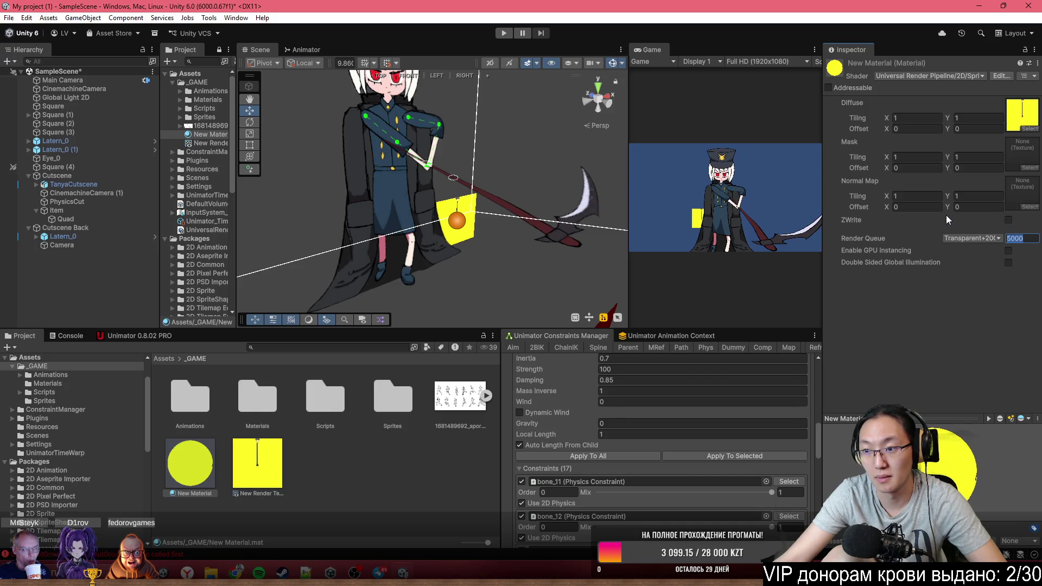
type("1")
left_click(970, 240)
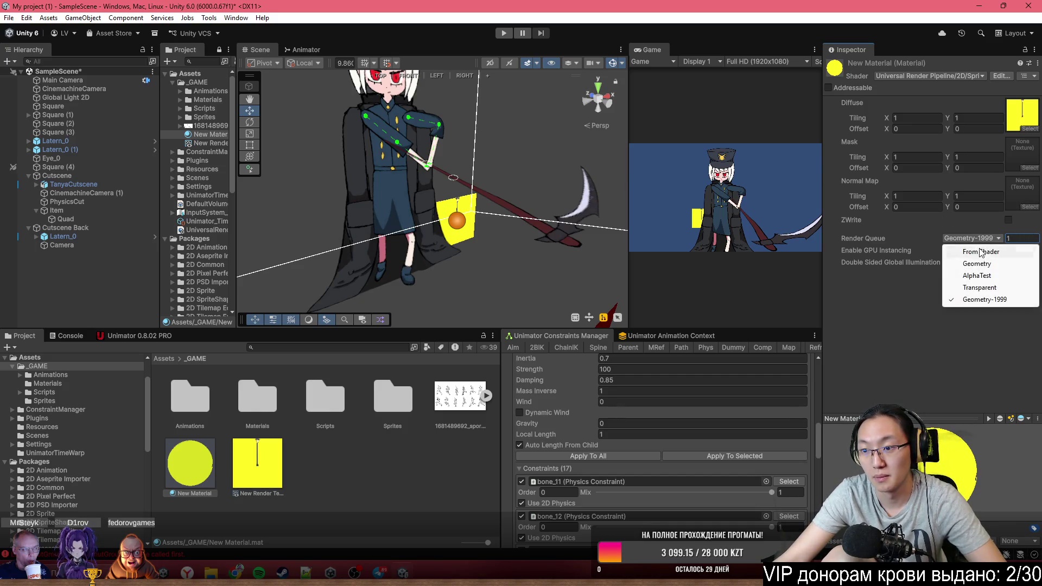
left_click(985, 252)
left_click(996, 240)
left_click(981, 265)
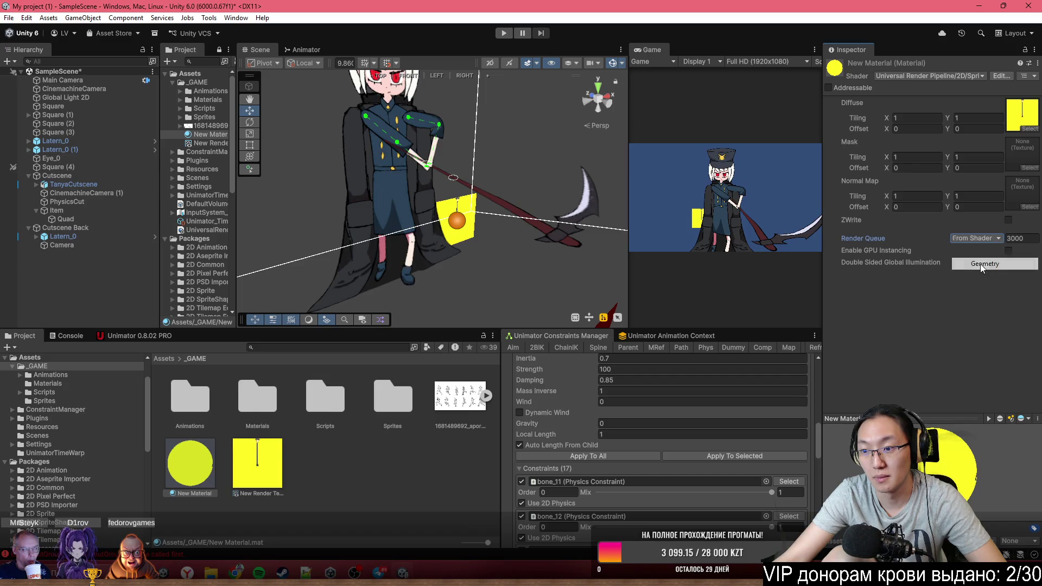
left_click(988, 241)
left_click(985, 275)
left_click(988, 240)
left_click(983, 289)
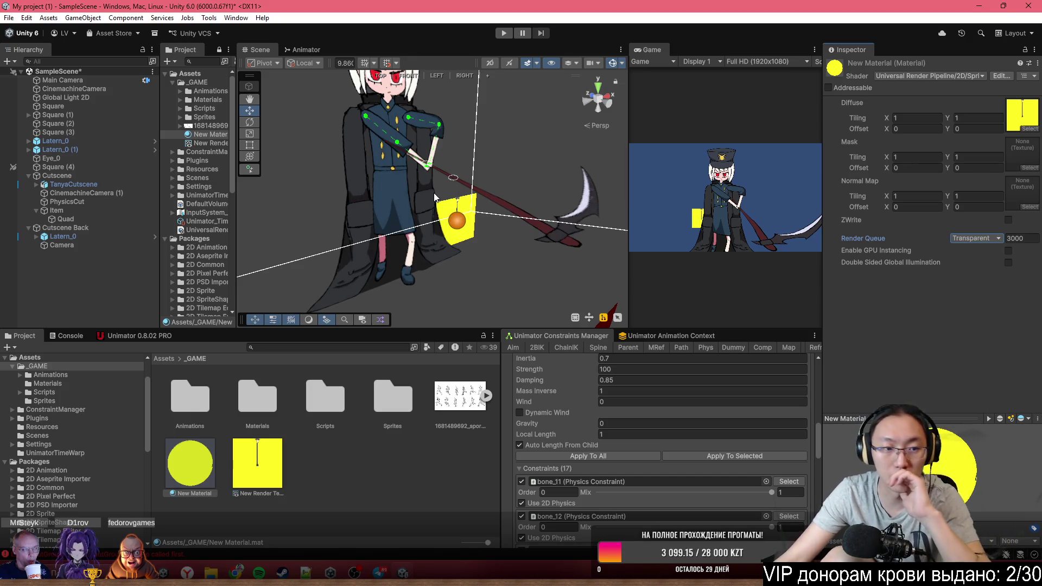
scroll(422, 273, "down", 5)
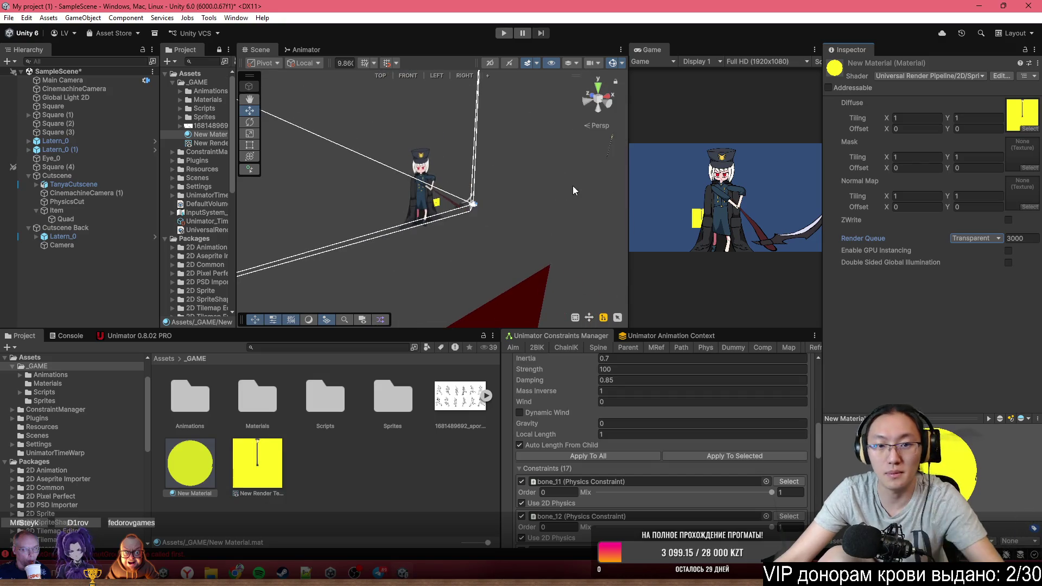
Scale the yellow Quad up to 7.82 and orbit until the character faces the viewer
mouse_move(532, 174)
left_mouse_down()
mouse_move(530, 158)
mouse_move(510, 152)
mouse_move(424, 162)
mouse_move(304, 201)
left_mouse_up()
scroll(488, 146, "up", 3)
left_click(485, 140)
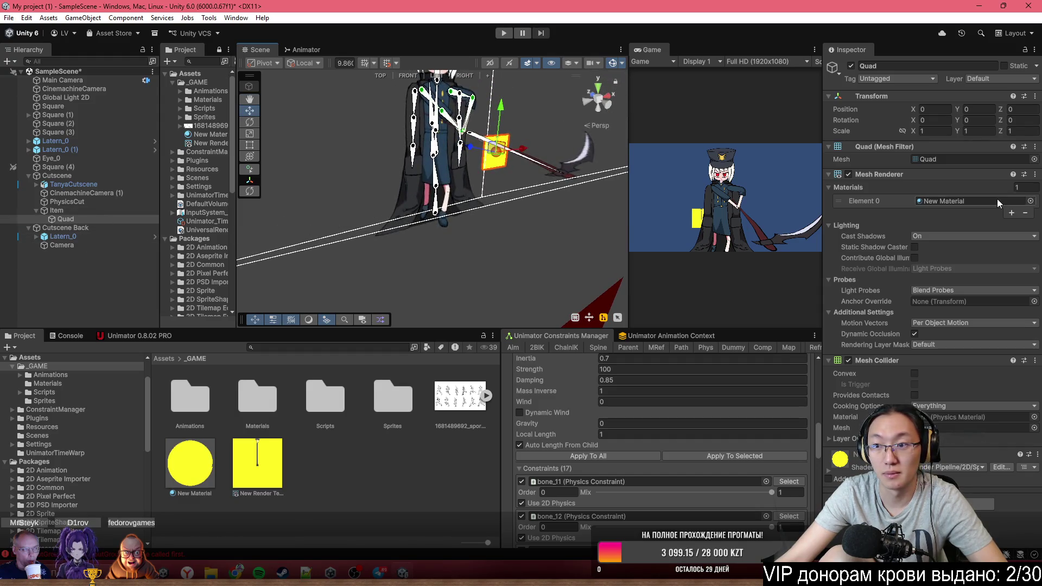
mouse_move(918, 132)
left_mouse_down()
mouse_move(1034, 140)
mouse_move(3, 141)
mouse_move(14, 144)
left_mouse_up()
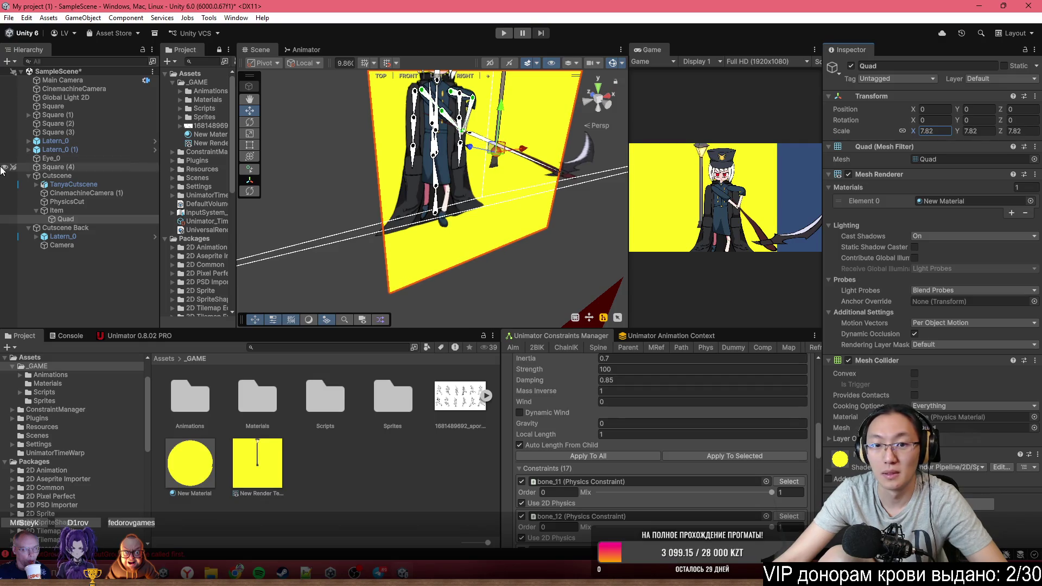
mouse_move(391, 101)
left_mouse_down()
mouse_move(471, 96)
mouse_move(484, 81)
left_mouse_up()
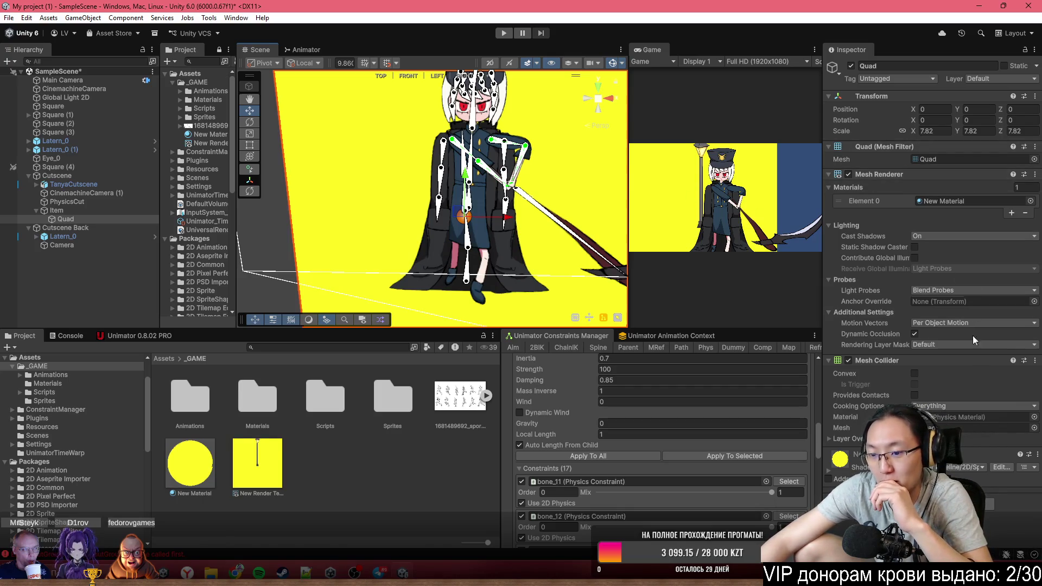
Check the Quad material's render queue options, leaving them unchanged
left_click(841, 472)
scroll(990, 502, "down", 5)
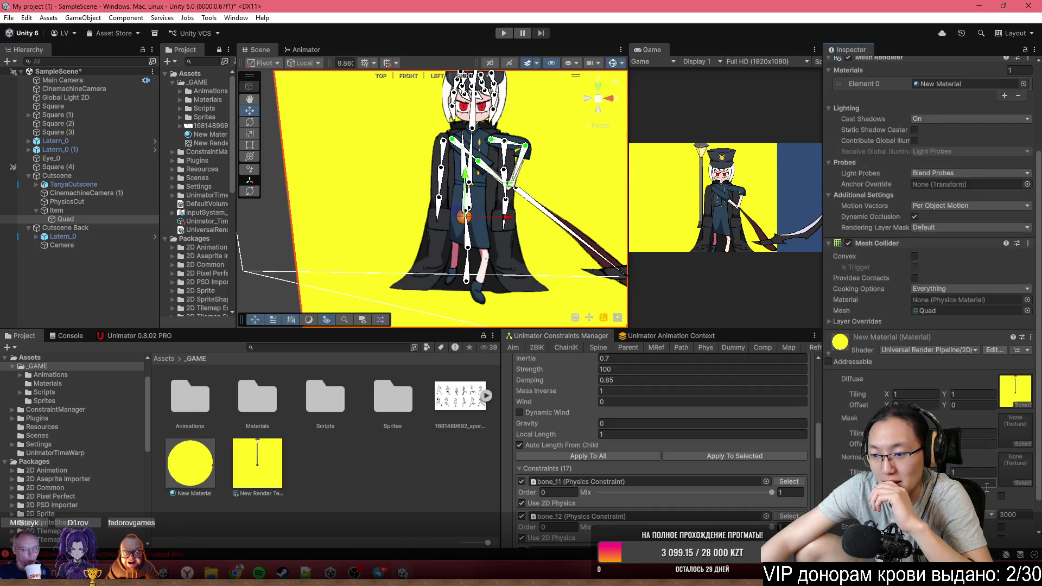
left_click(998, 493)
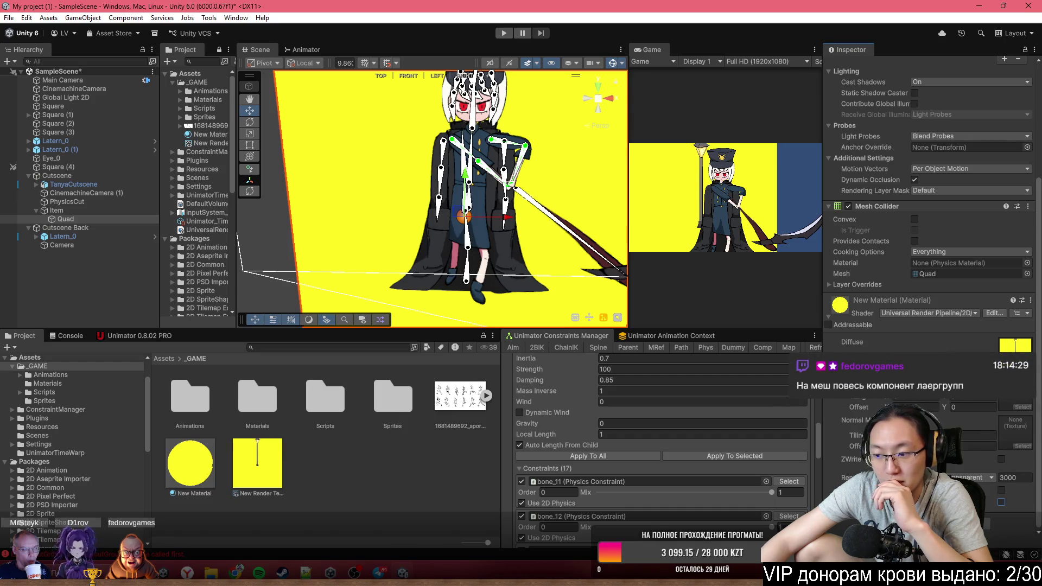
Add a Sorting Group to the Quad under Item with Order in Layer 32
left_click(94, 217)
key("ctrl+shift+a")
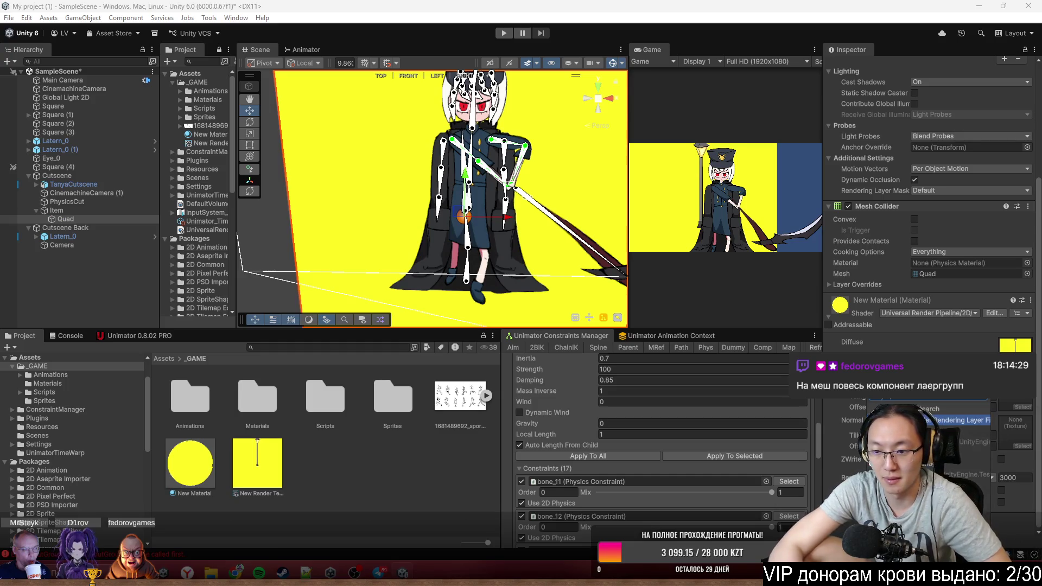
key("Down")
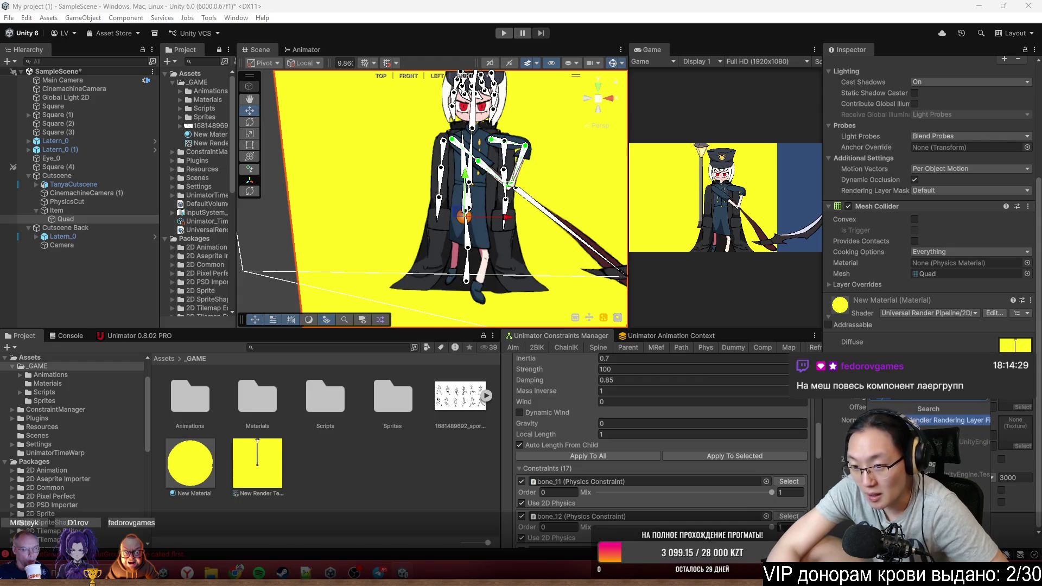
key("Down")
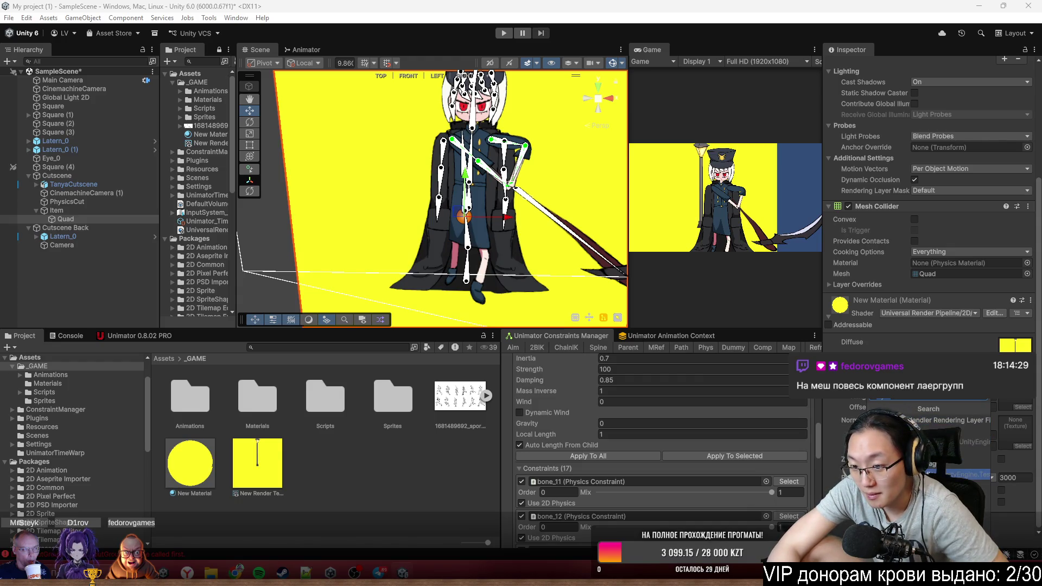
key("Down")
key("Down")
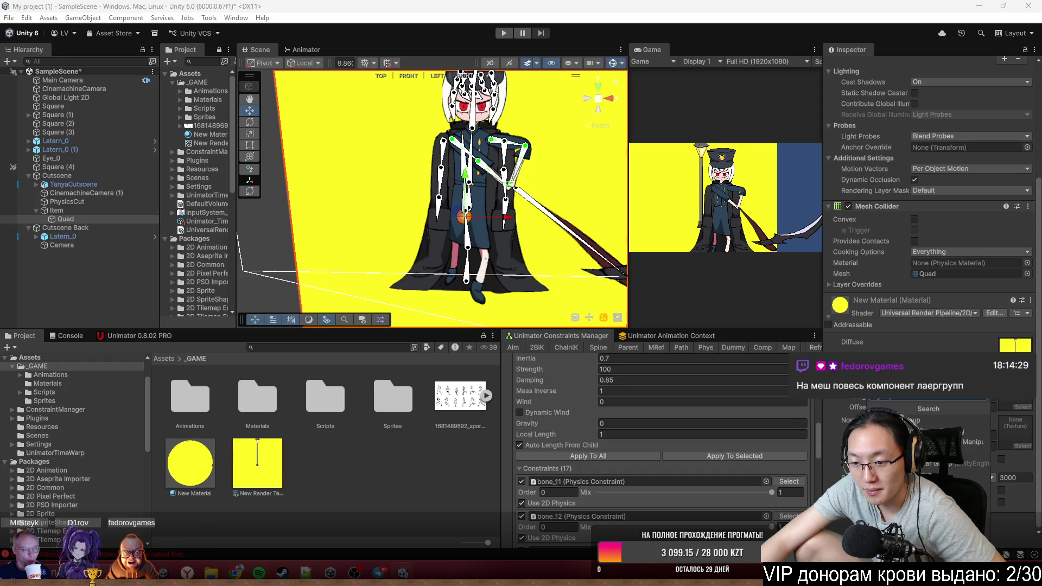
key("Return")
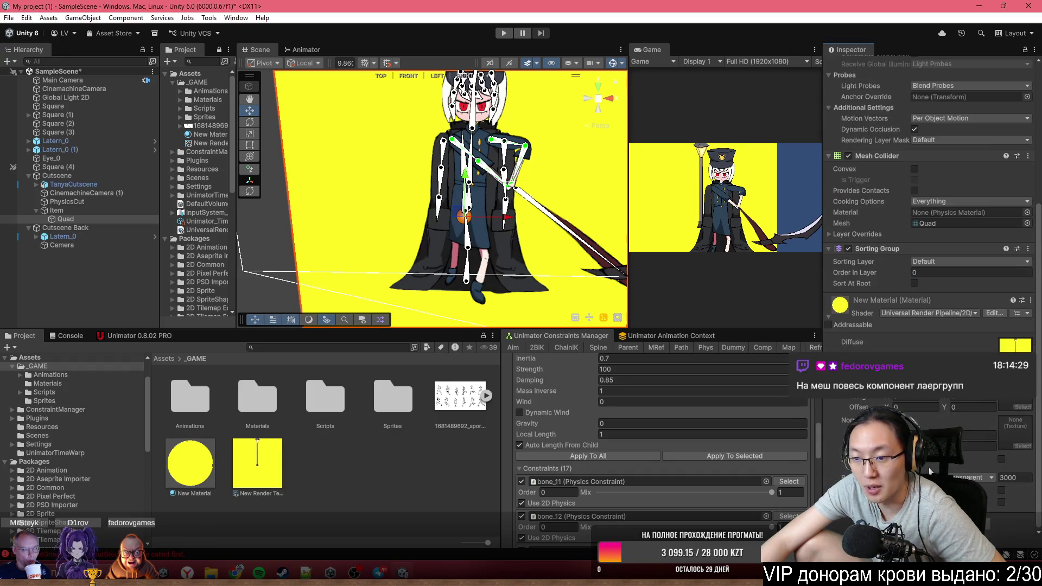
left_click(863, 273)
type("16")
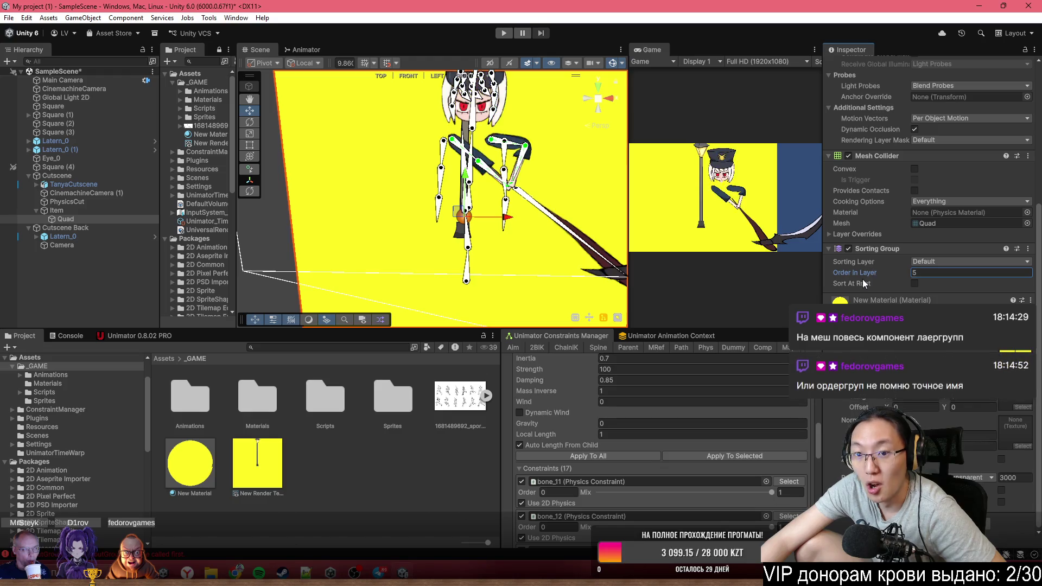
left_click_drag(871, 278, 923, 254)
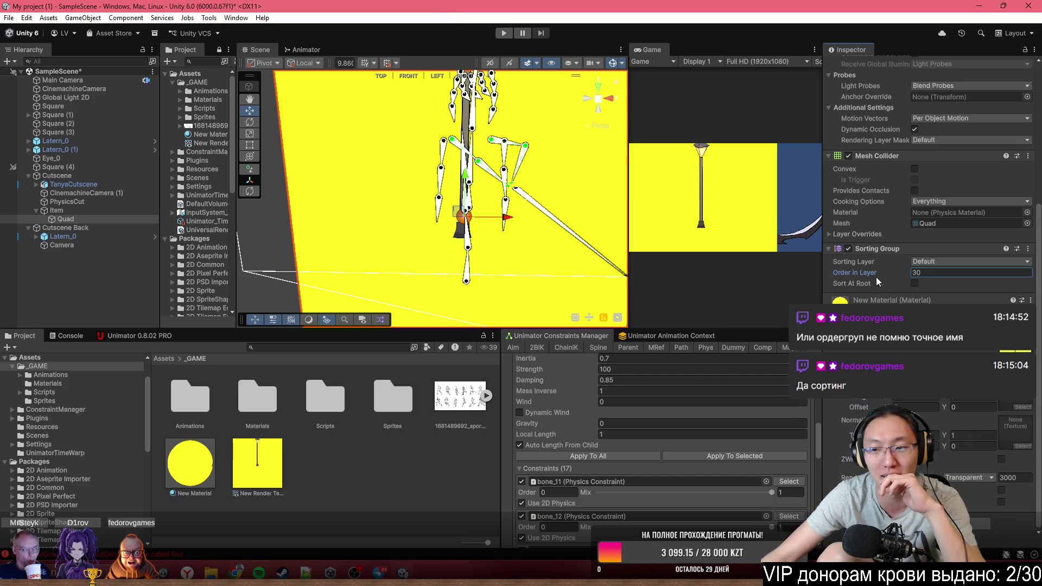
left_click_drag(902, 273, 853, 266)
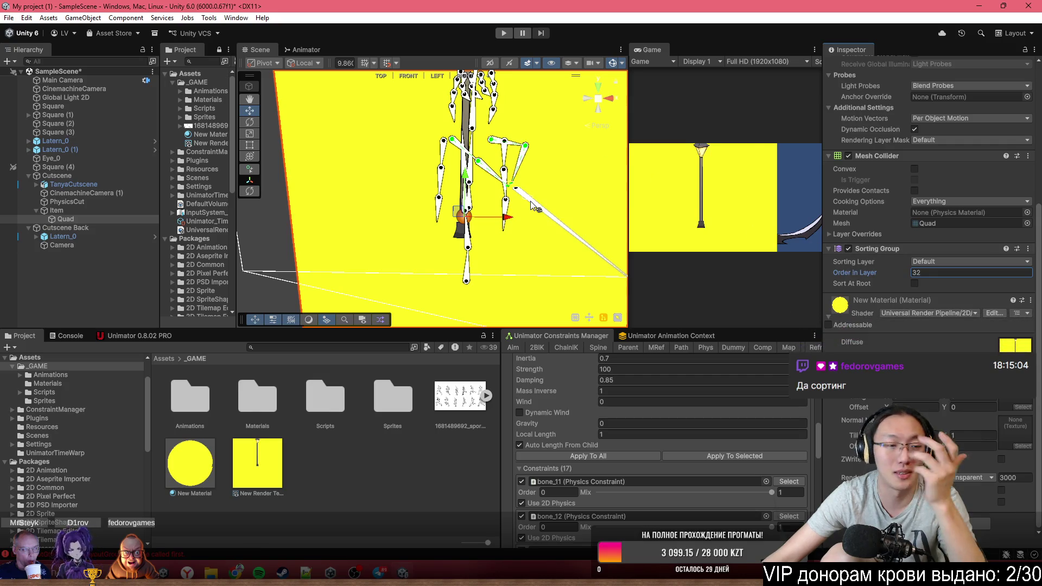
mouse_move(610, 207)
left_mouse_down()
mouse_move(611, 162)
mouse_move(644, 164)
mouse_move(494, 307)
left_mouse_up()
right_click(494, 306)
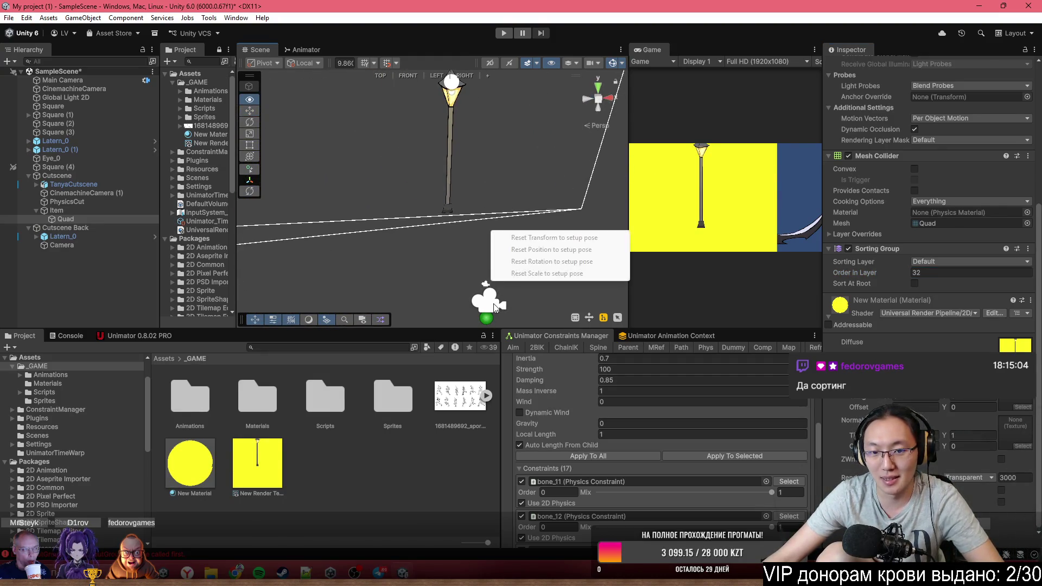
Inspect the Cutscene Back camera's CinemachineCamera settings
left_click(494, 307)
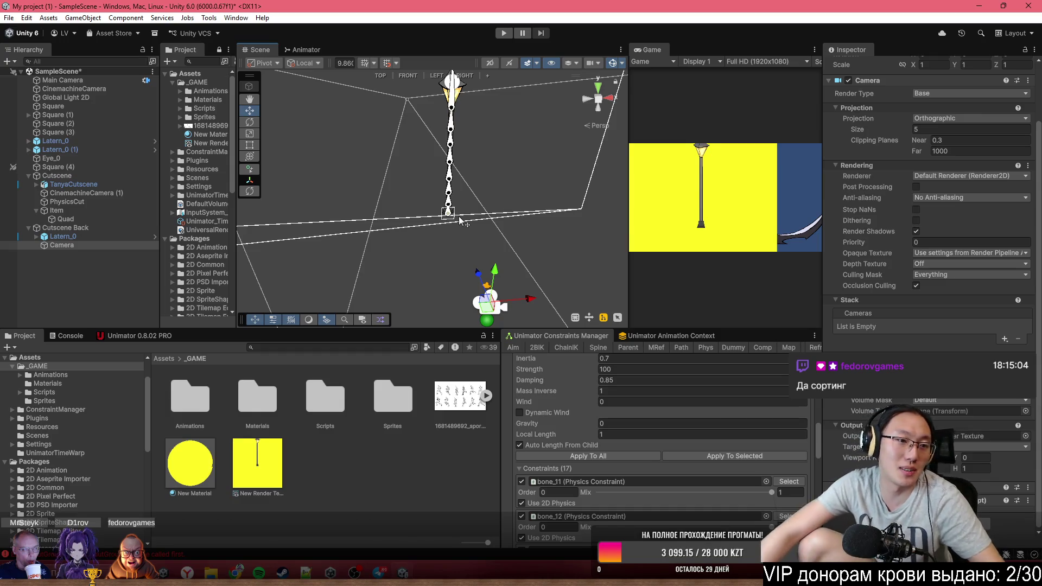
scroll(870, 248, "up", 3)
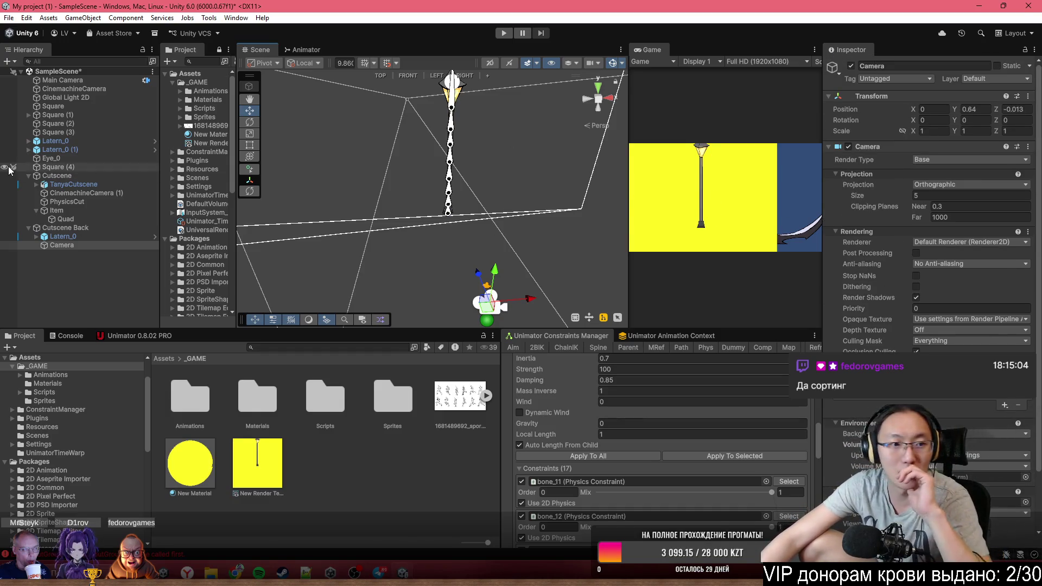
left_click(83, 90)
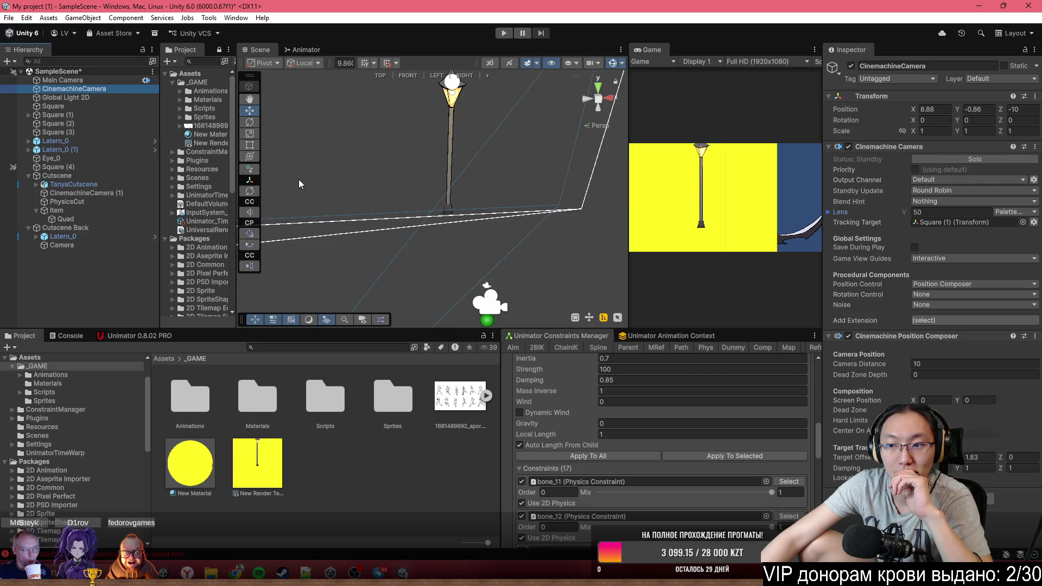
left_click_drag(422, 168, 451, 173)
Set the Cutscene Back Camera background to a solid dark blue (49, 77, 121)
left_click(465, 279)
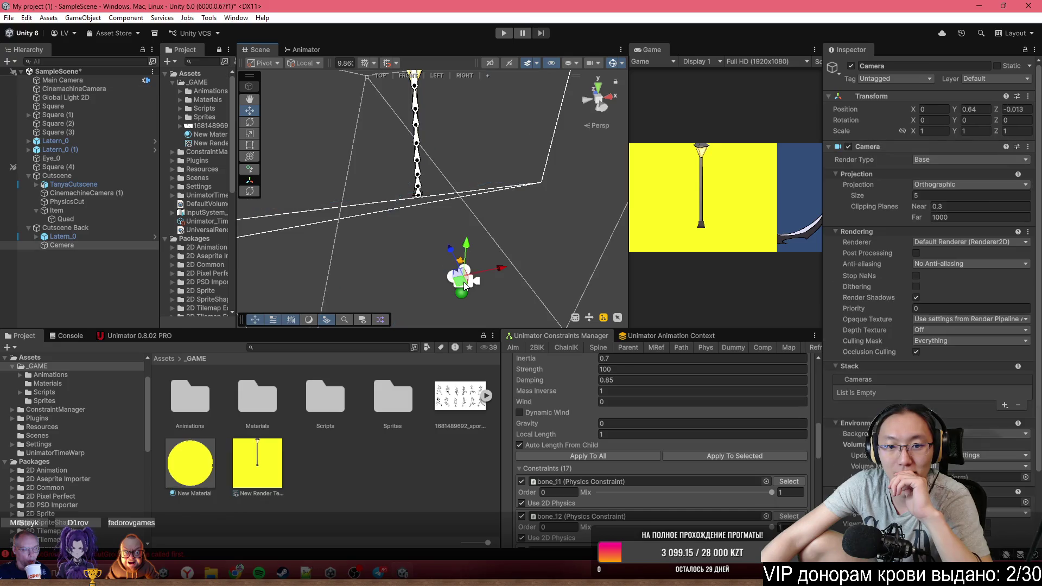
scroll(923, 260, "down", 3)
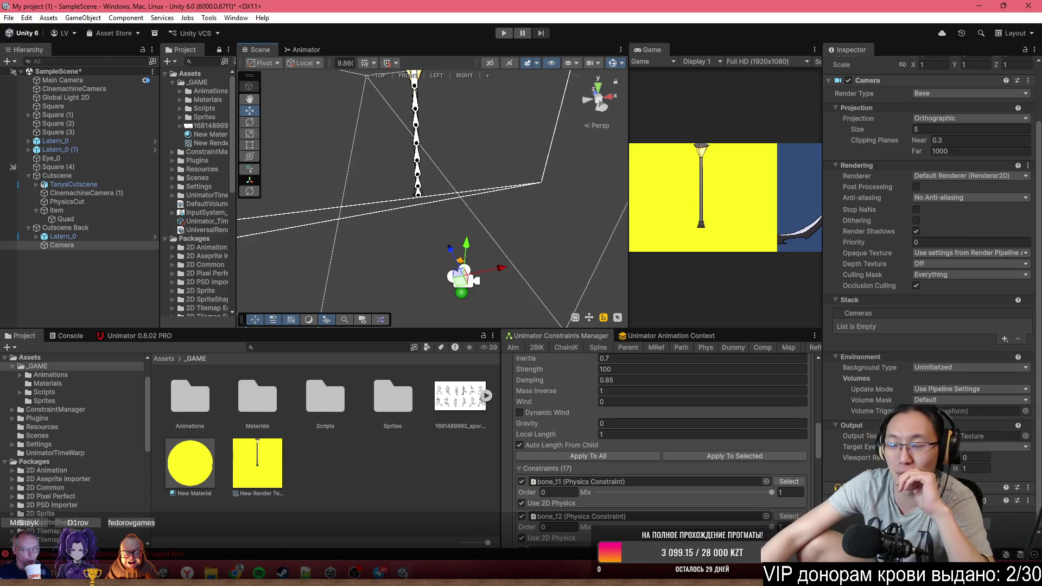
left_click(973, 367)
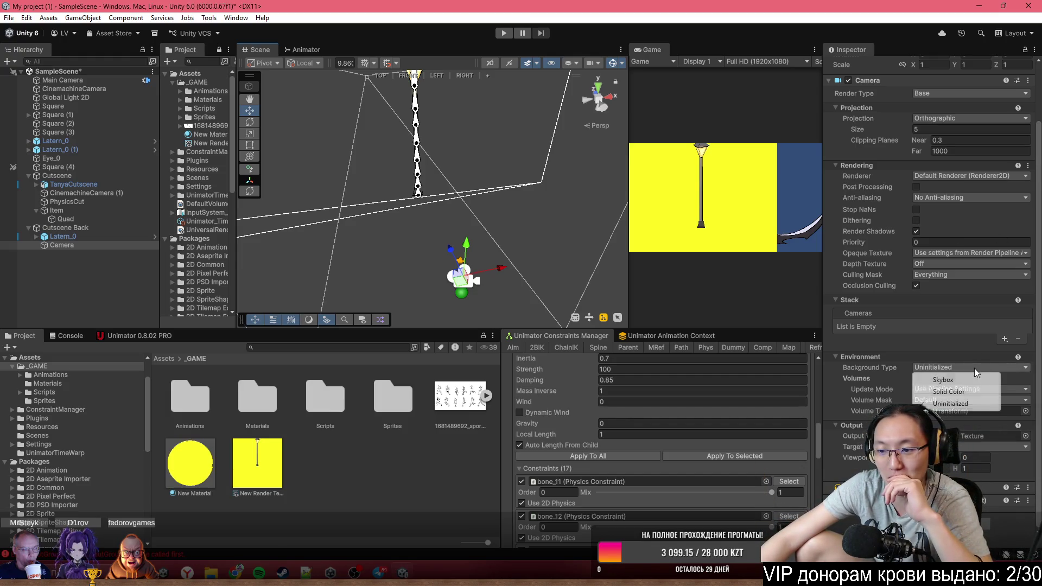
left_click(974, 391)
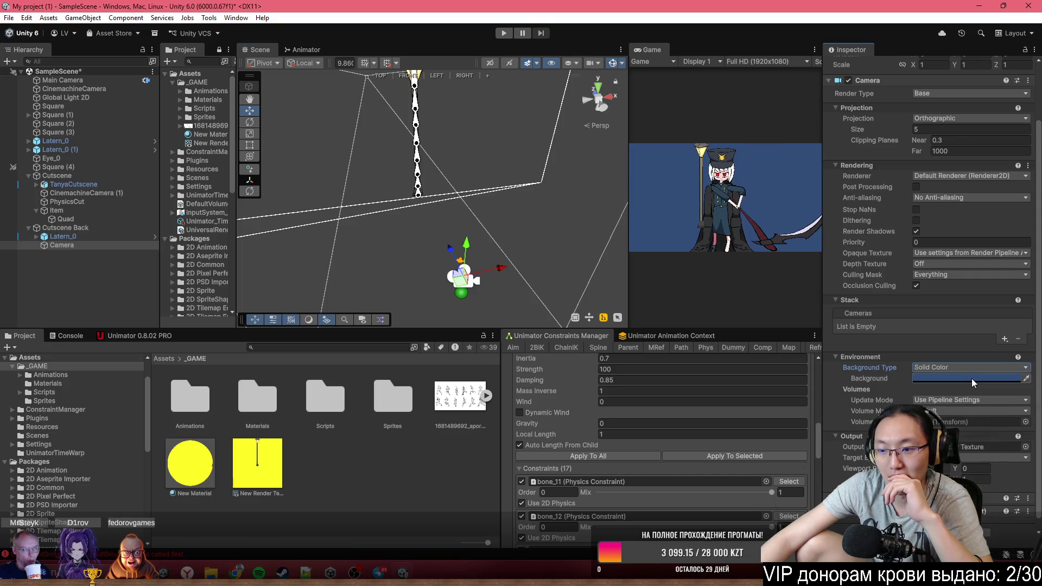
left_click(972, 379)
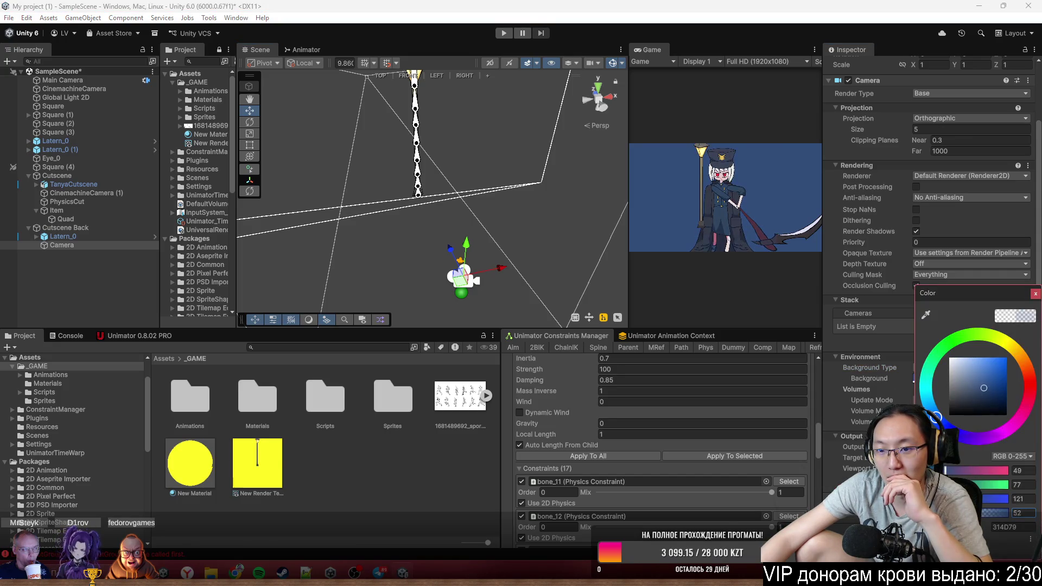
left_click(1035, 293)
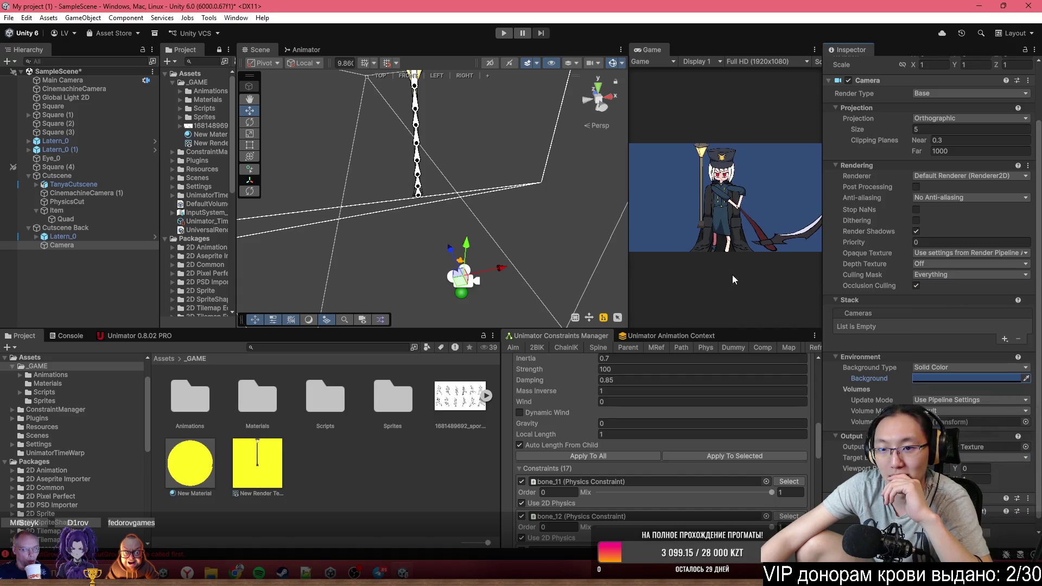
mouse_move(552, 189)
left_mouse_down()
mouse_move(498, 126)
mouse_move(462, 212)
mouse_move(434, 233)
mouse_move(504, 193)
left_mouse_up()
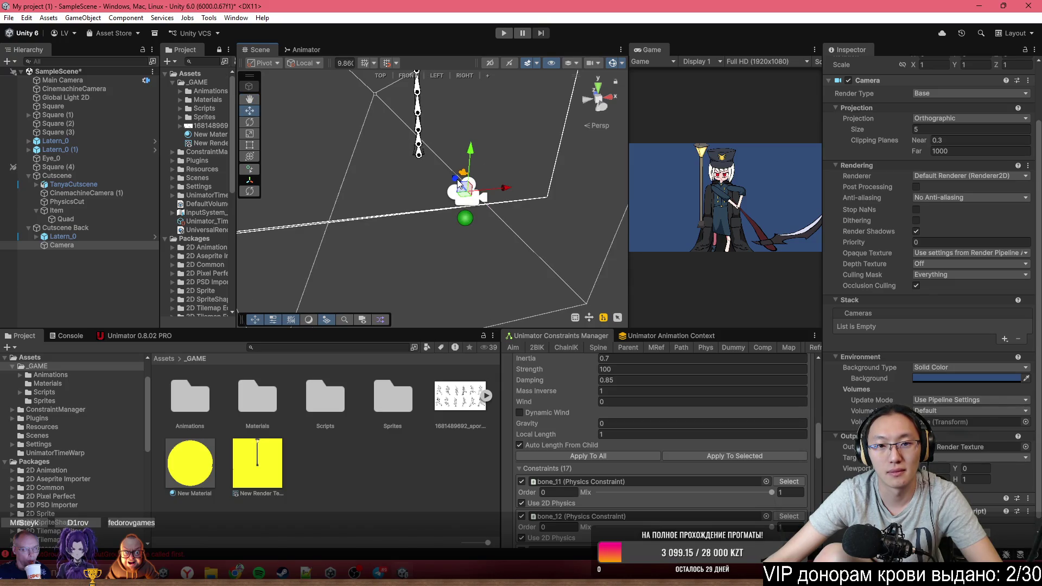
left_click_drag(454, 184, 443, 179)
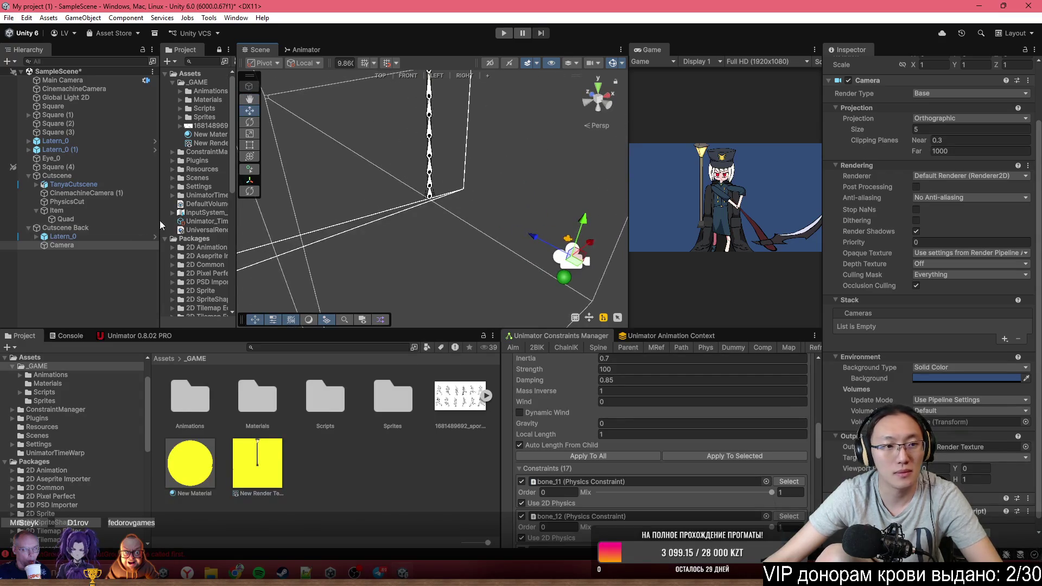
left_click(107, 236)
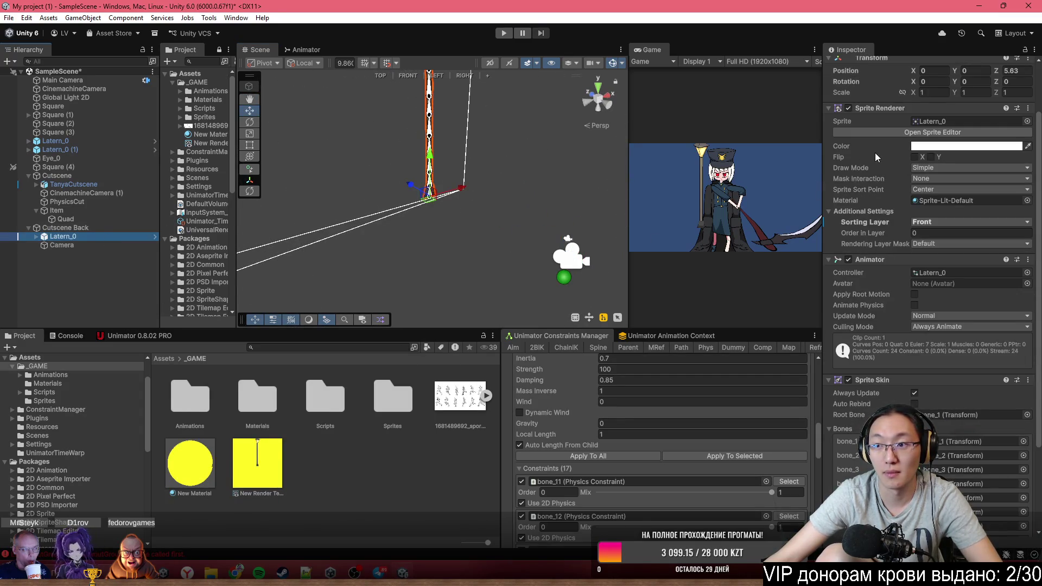
Create an empty object named ItemPlace under Cutscene Back
right_click(50, 228)
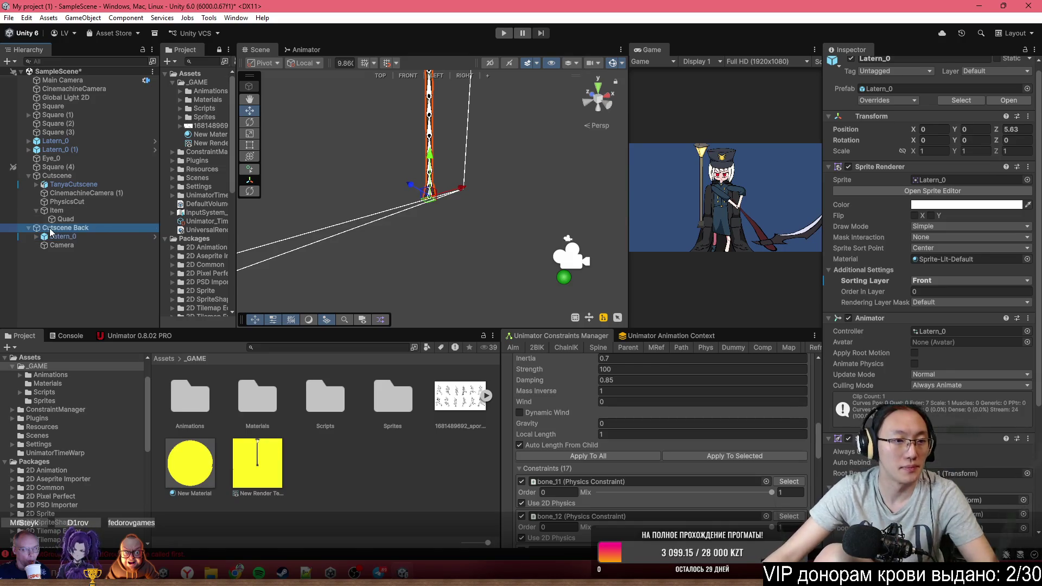
left_click(128, 297)
left_click(922, 68)
type("ItemPlace")
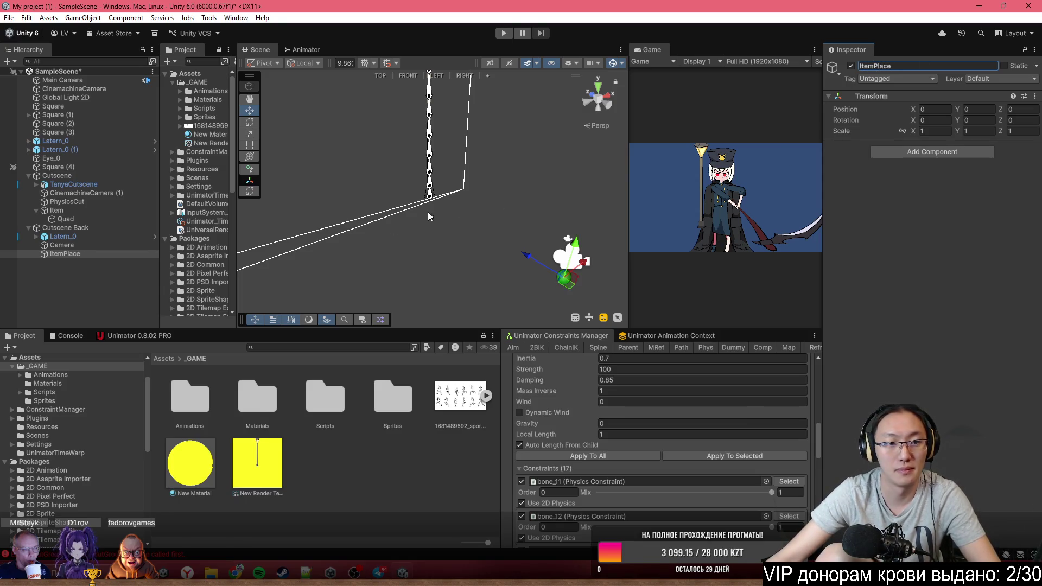
left_click(114, 245)
mouse_move(453, 171)
left_mouse_down()
mouse_move(380, 136)
mouse_move(499, 180)
mouse_move(482, 194)
left_mouse_up()
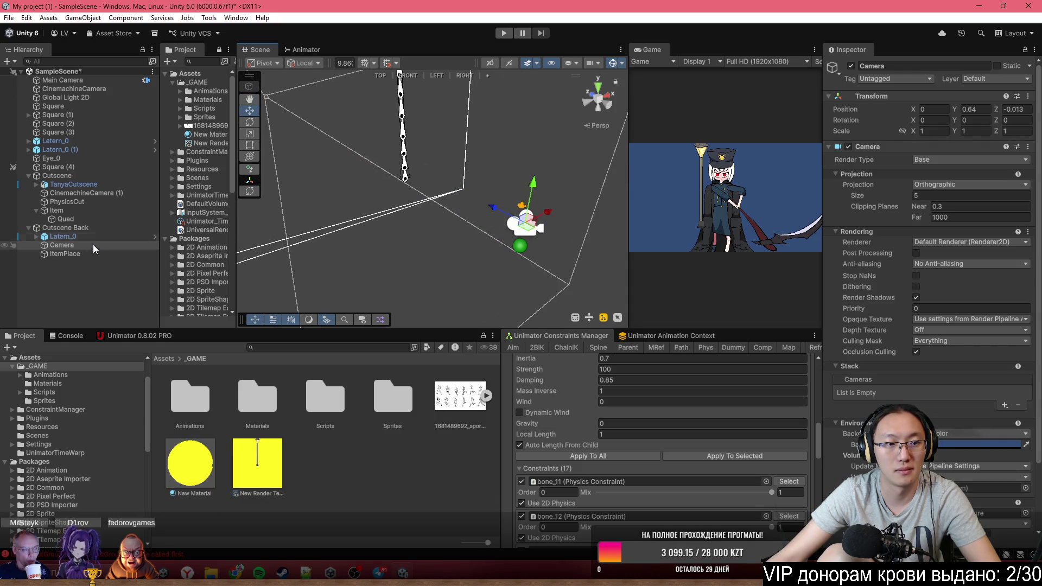
Nest Latern_0 in ItemPlace at local Z 0 and move ItemPlace to Z 4.11
left_click_drag(79, 238, 70, 255)
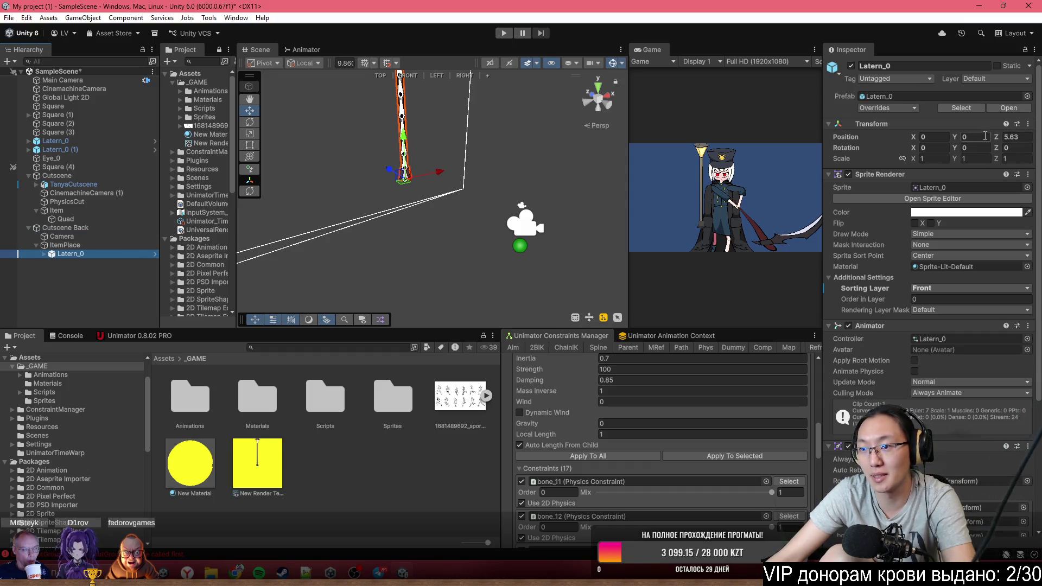
left_click(1012, 137)
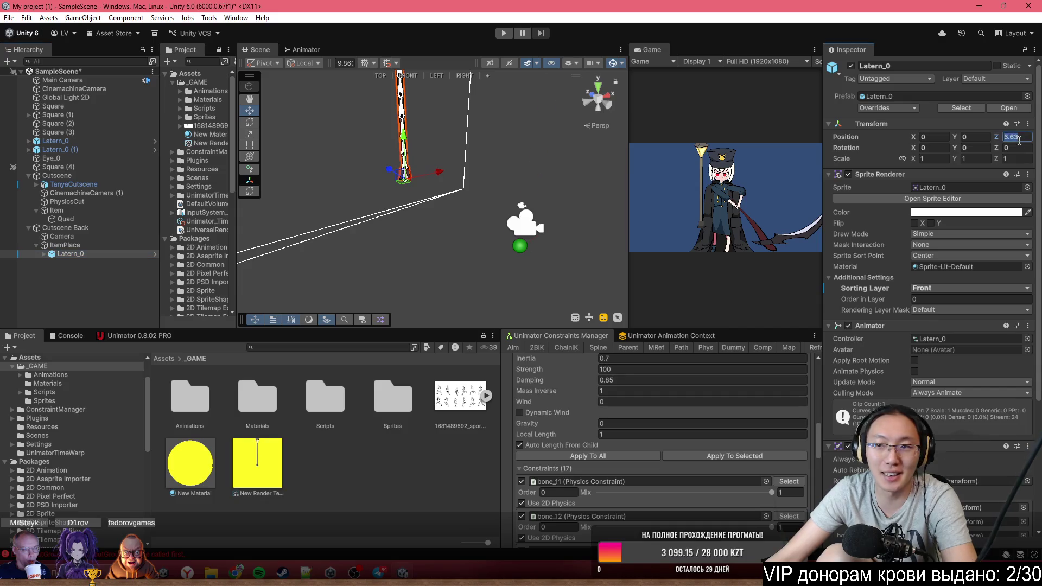
type("0")
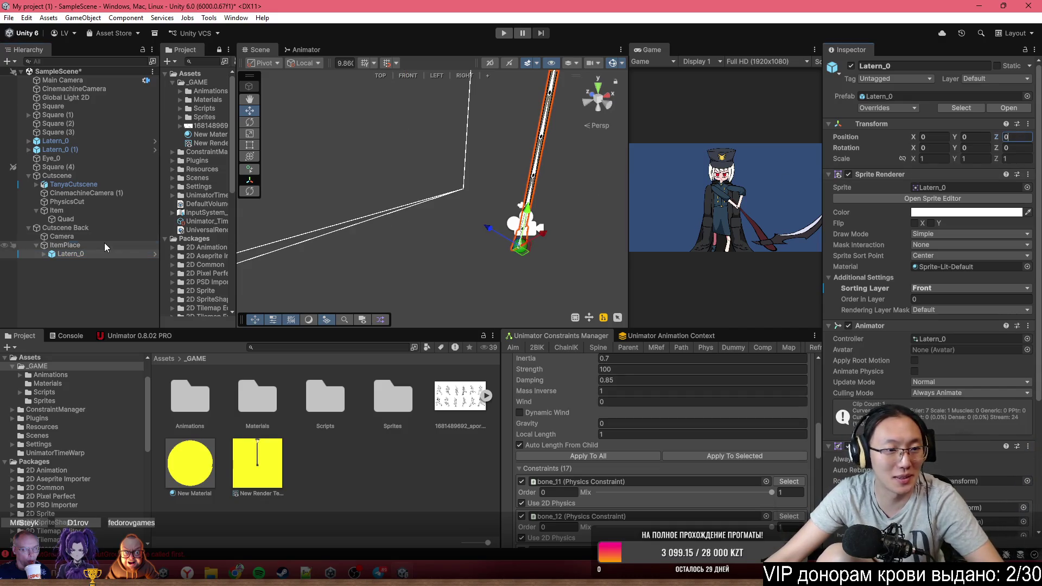
left_click(105, 244)
mouse_move(489, 232)
left_mouse_down()
mouse_move(378, 175)
mouse_move(421, 201)
mouse_move(383, 184)
mouse_move(404, 189)
left_mouse_up()
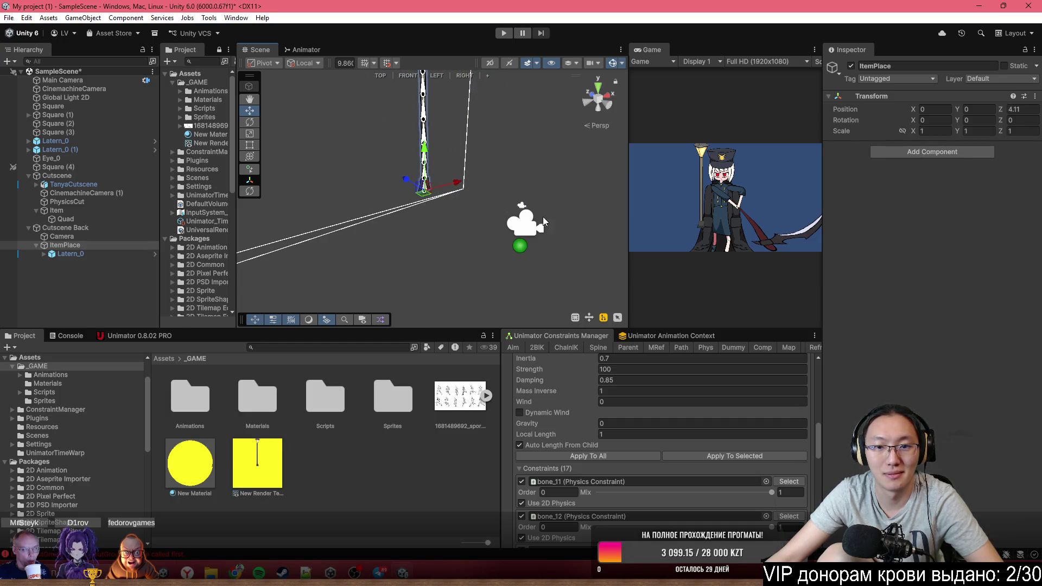
left_click(535, 234)
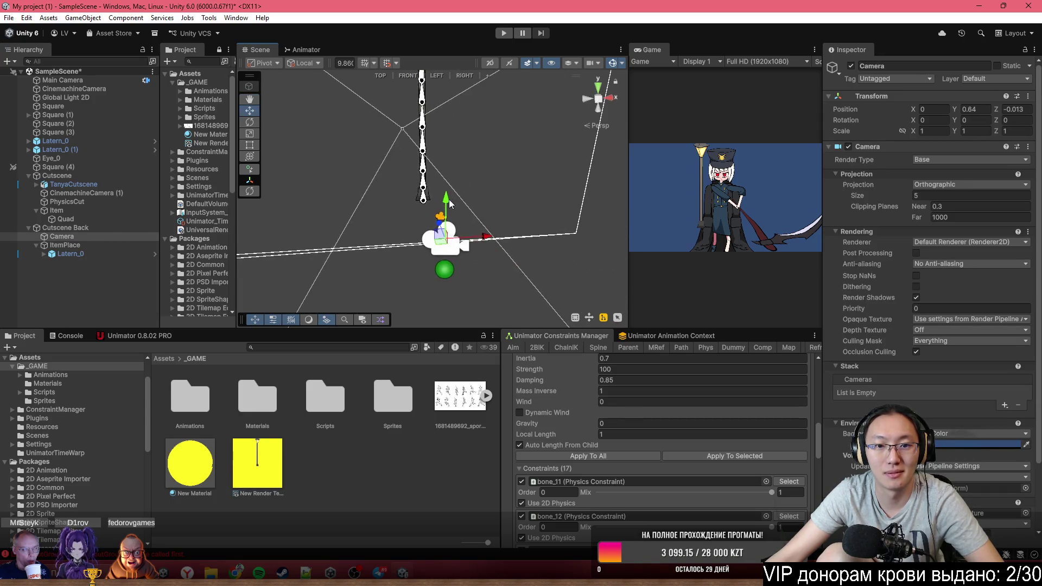
Raise the Cutscene Back camera and set its Rotation Z to -45
left_click_drag(447, 186, 449, 101)
mouse_move(460, 151)
left_mouse_down()
mouse_move(513, 199)
mouse_move(446, 200)
mouse_move(440, 192)
mouse_move(554, 192)
left_mouse_up()
key("e")
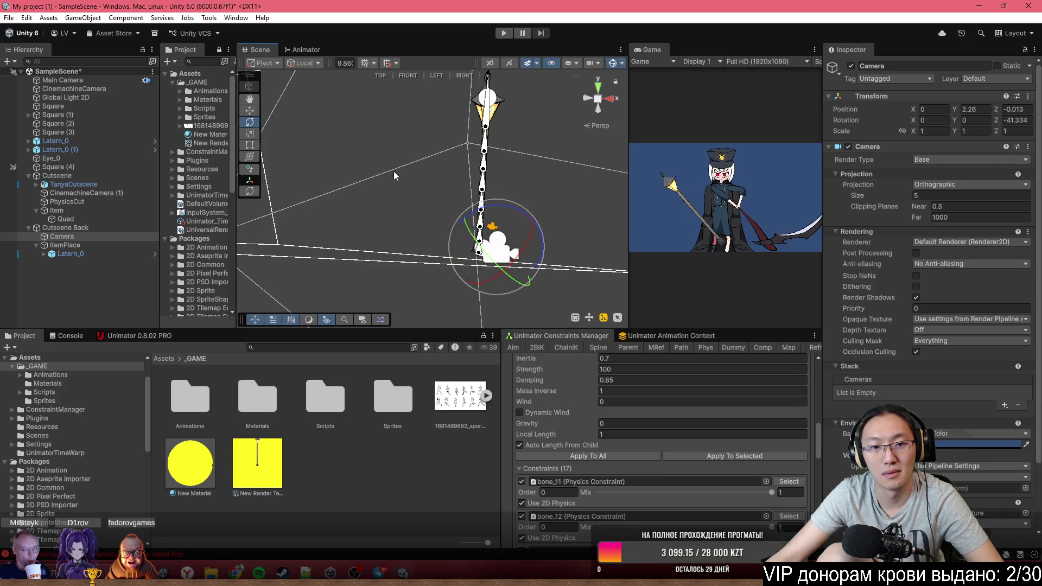
left_click(254, 114)
double_click(1024, 120)
type("-45")
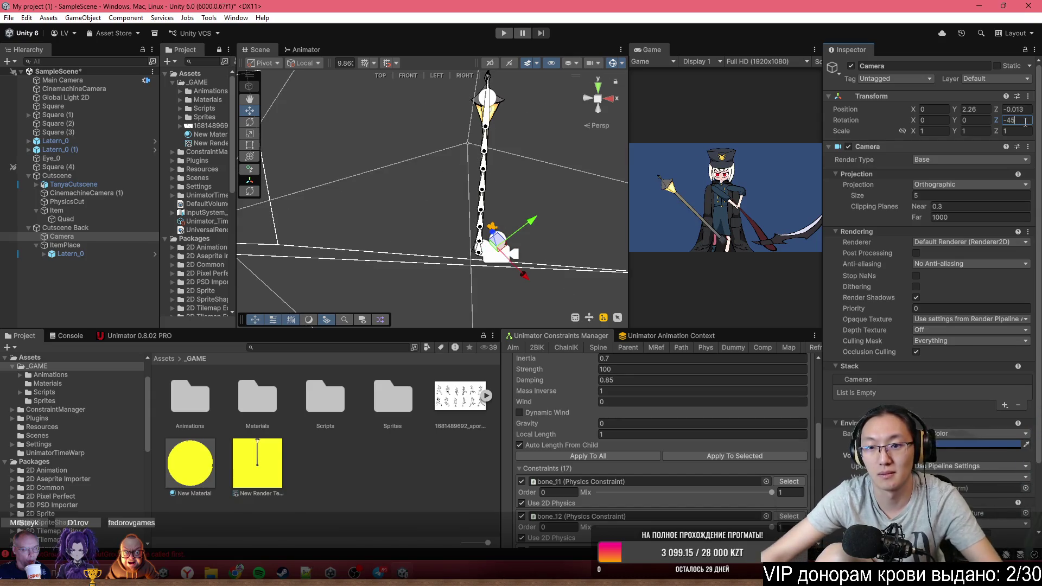
Move the camera to X -0.84, Y 5.81 and duplicate it as Camera (1)
mouse_move(497, 240)
left_mouse_down()
mouse_move(413, 169)
mouse_move(353, 140)
mouse_move(351, 109)
left_mouse_up()
key("f")
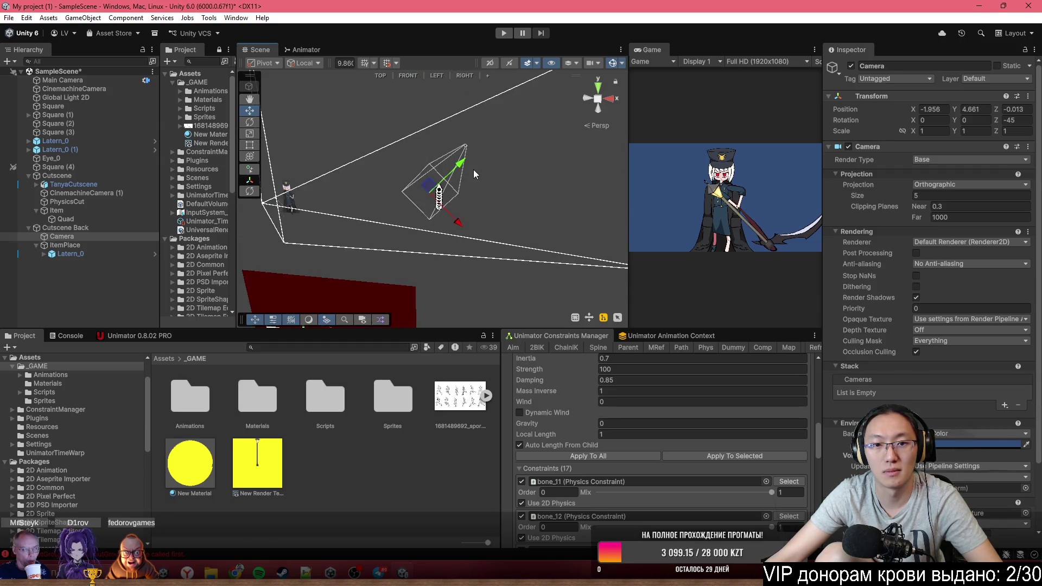
mouse_move(437, 183)
left_mouse_down()
mouse_move(421, 156)
mouse_move(434, 142)
mouse_move(450, 145)
mouse_move(468, 212)
mouse_move(494, 213)
mouse_move(451, 215)
mouse_move(439, 183)
mouse_move(448, 170)
left_mouse_up()
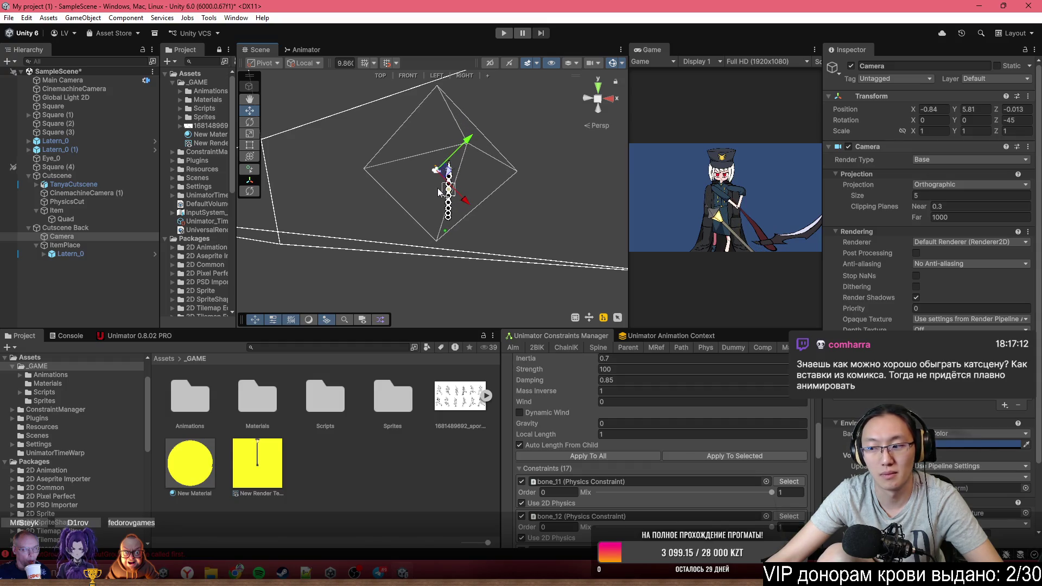
scroll(502, 220, "up", 3)
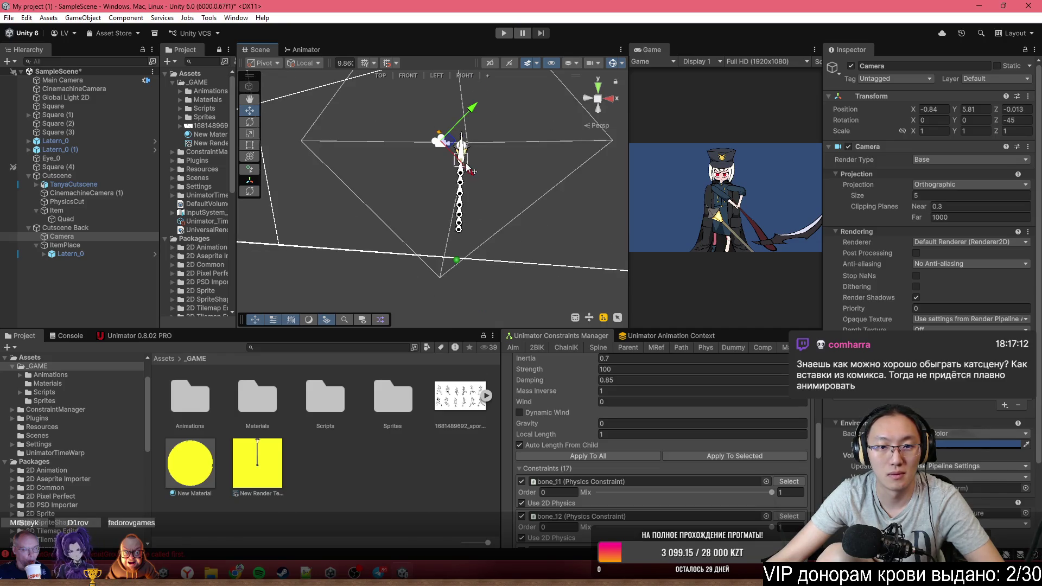
key("ctrl+d")
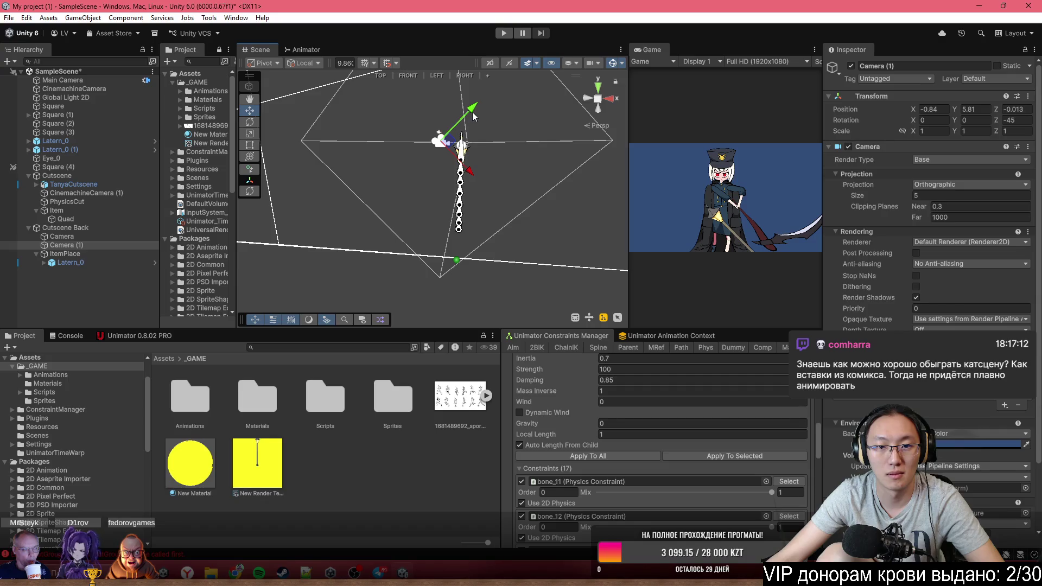
Move Camera (1) lower-left and duplicate New Material and New Render Texture
left_click_drag(474, 111, 371, 207)
left_click(270, 467)
left_click(190, 462, "ctrl")
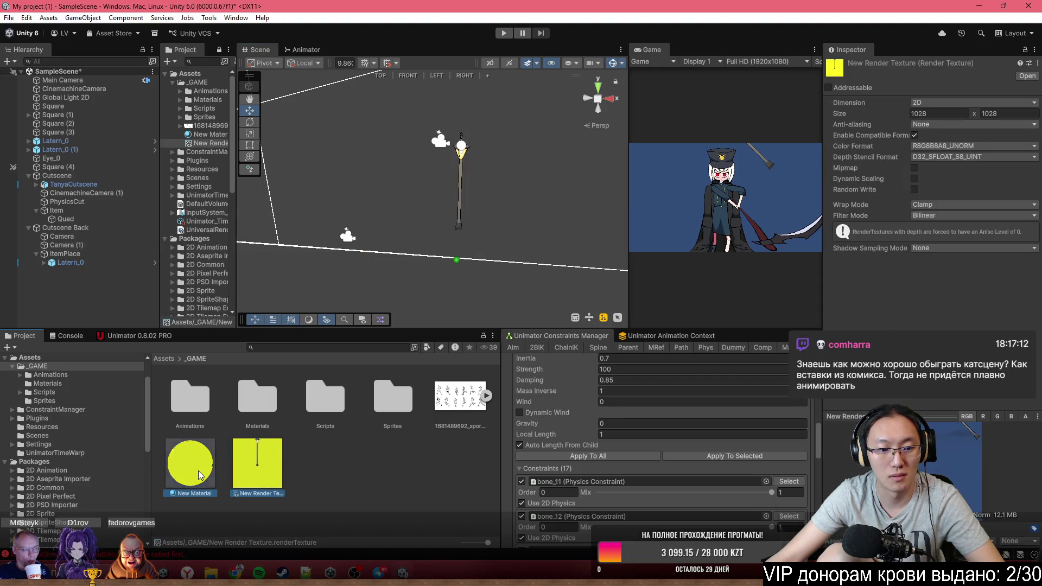
key("ctrl+d")
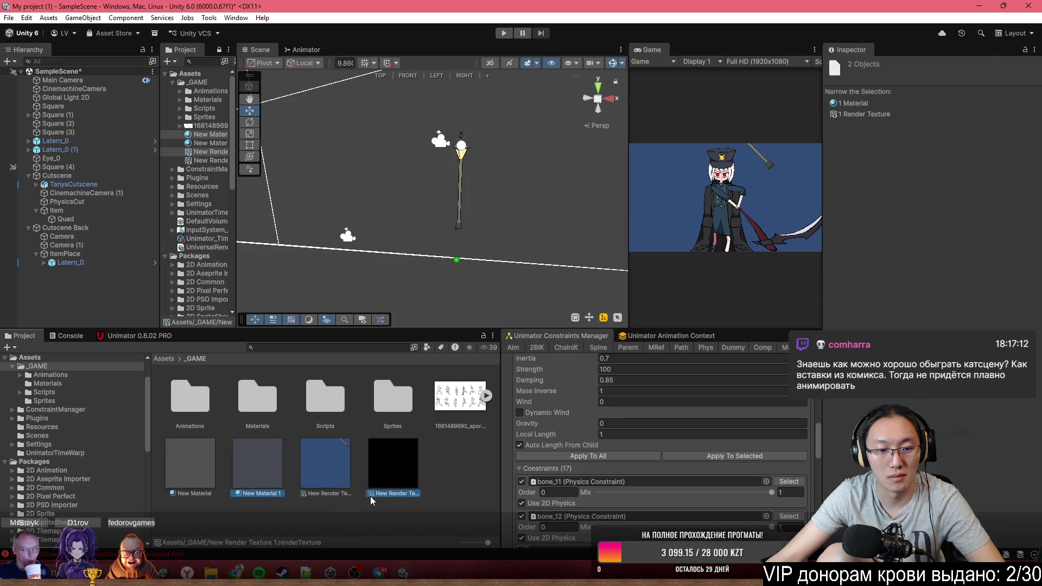
Set New Render Texture 1 as Camera (1)'s Output Texture
left_click(65, 245)
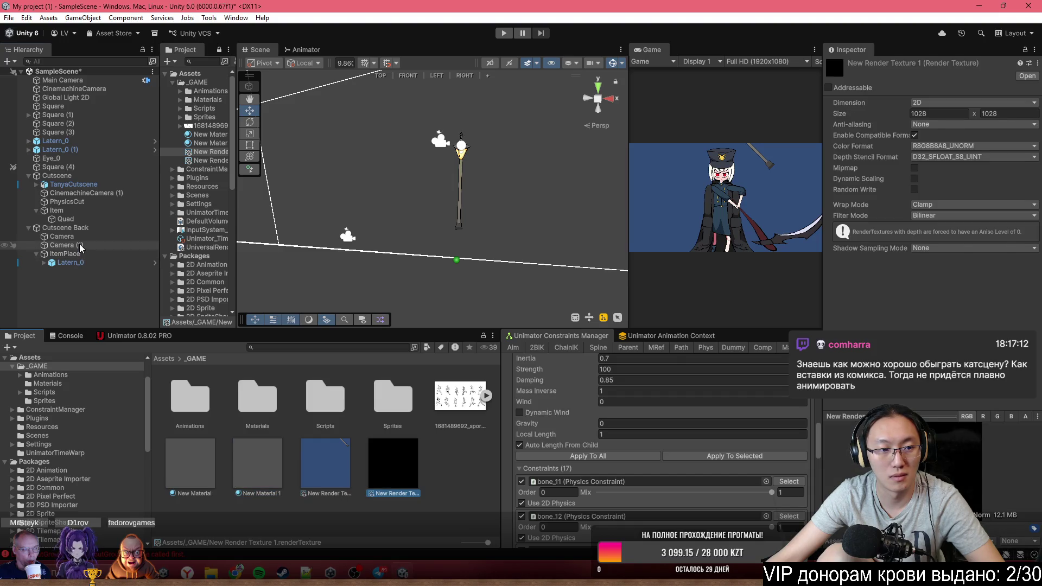
scroll(928, 190, "down", 3)
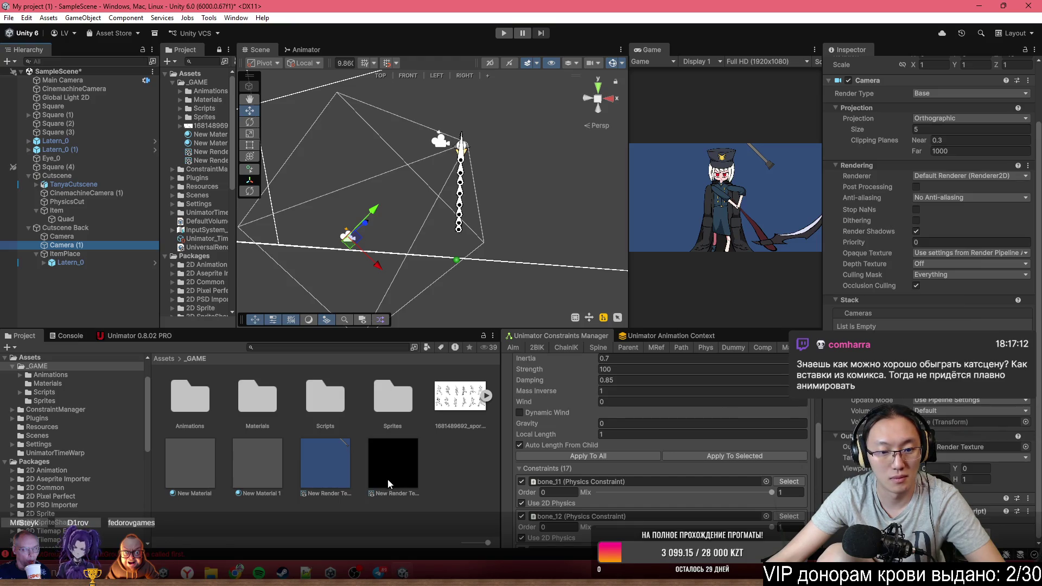
left_click_drag(985, 447, 985, 447)
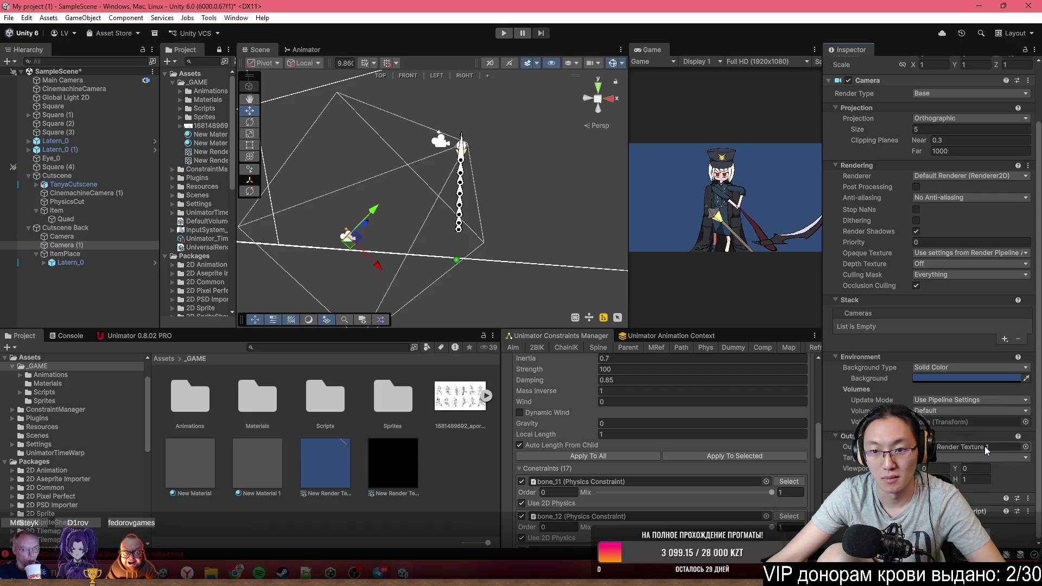
left_click(83, 238)
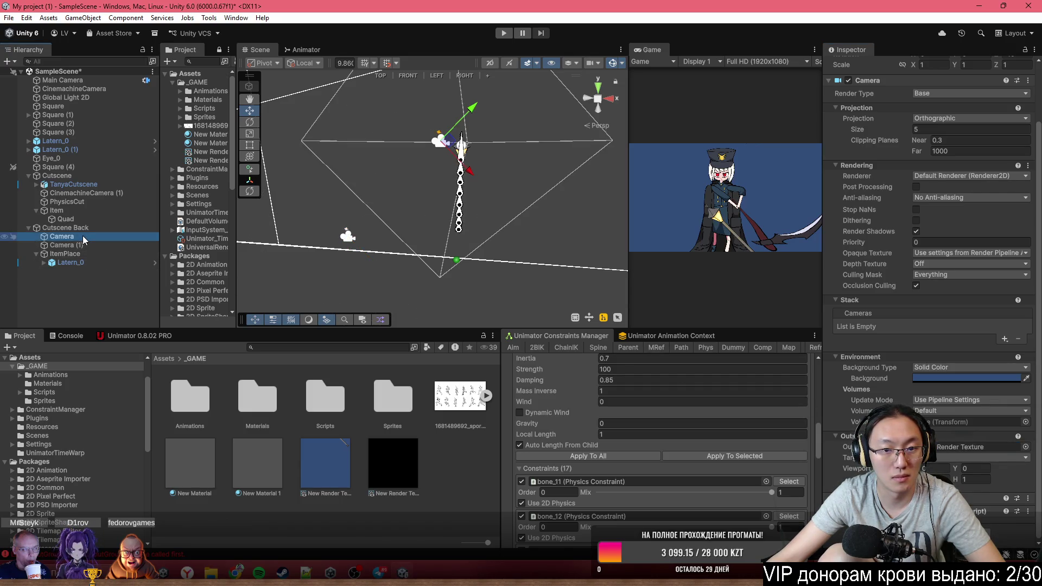
left_click_drag(365, 170, 306, 145)
scroll(409, 160, "up", 5)
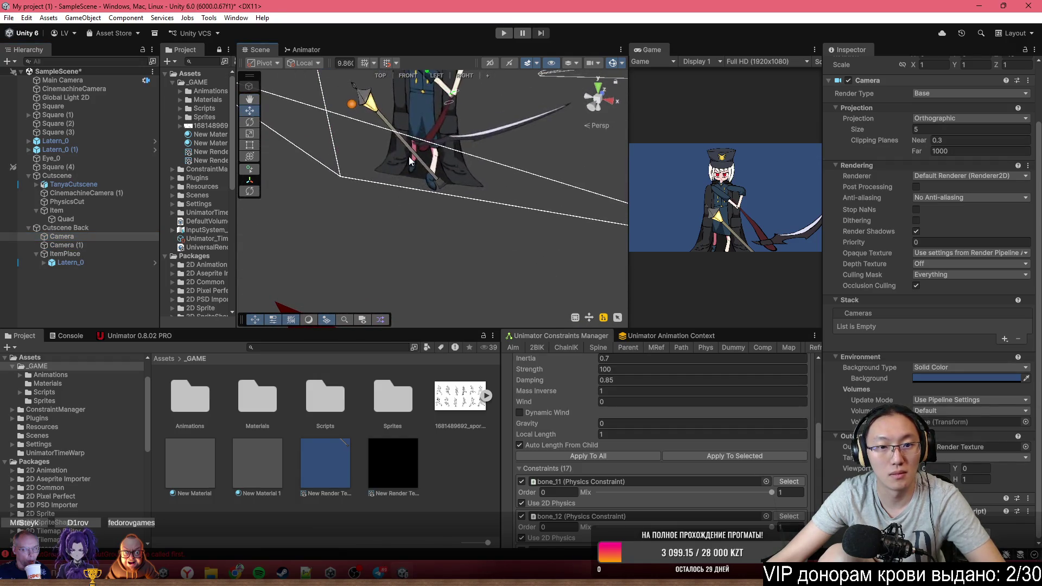
left_click(367, 107)
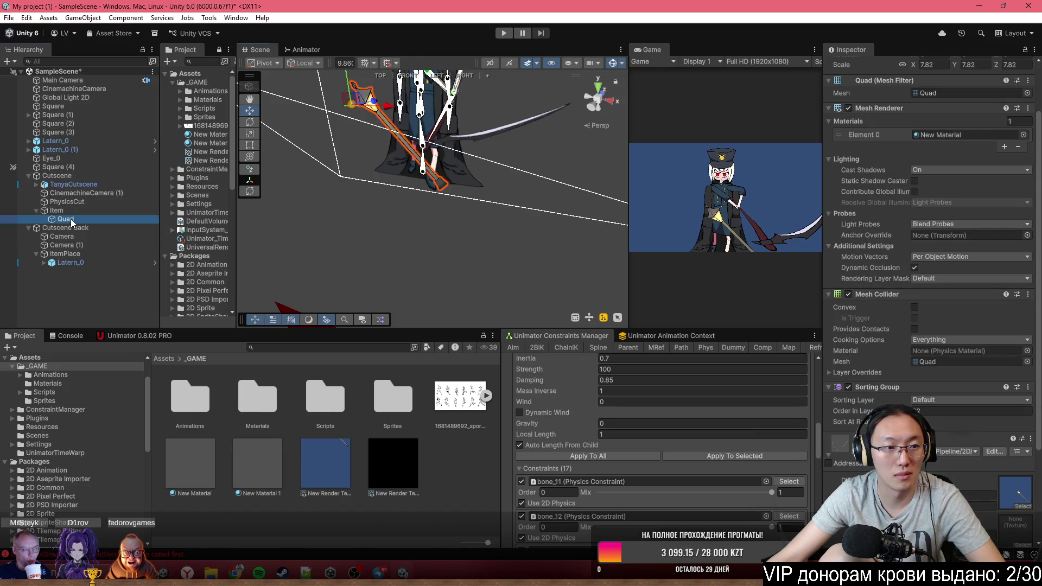
Duplicate the item Quad as Quad (1) and move the original Quad down-right with the Rect tool
key("ctrl+d")
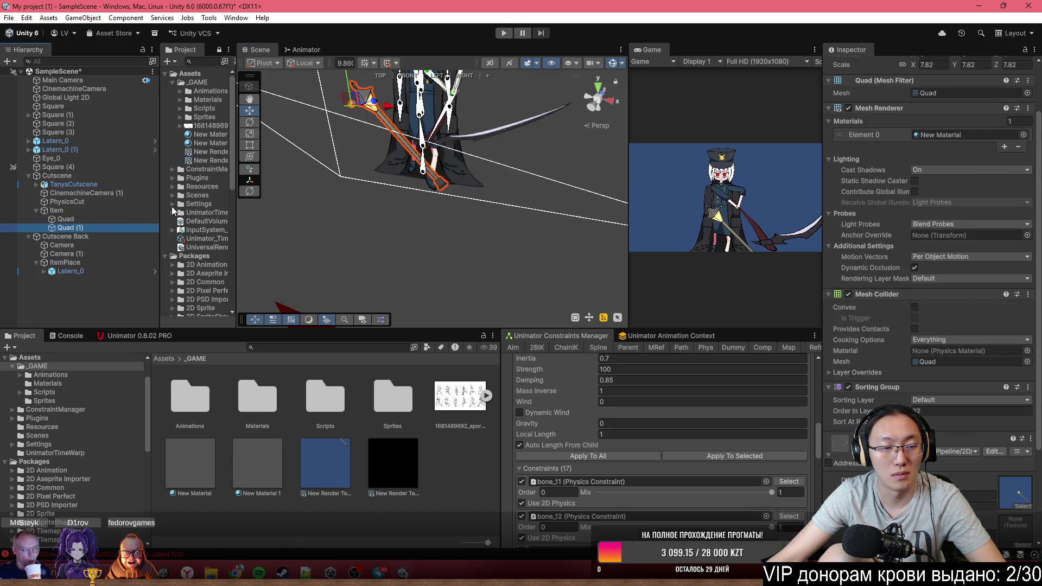
scroll(898, 252, "down", 5)
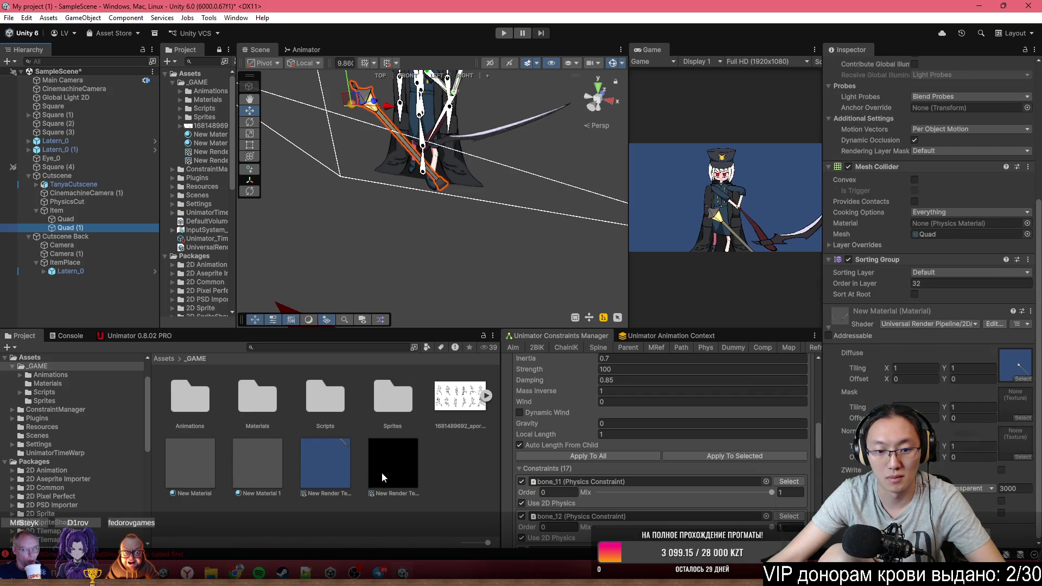
mouse_move(457, 215)
left_mouse_down()
mouse_move(512, 179)
mouse_move(505, 174)
left_mouse_up()
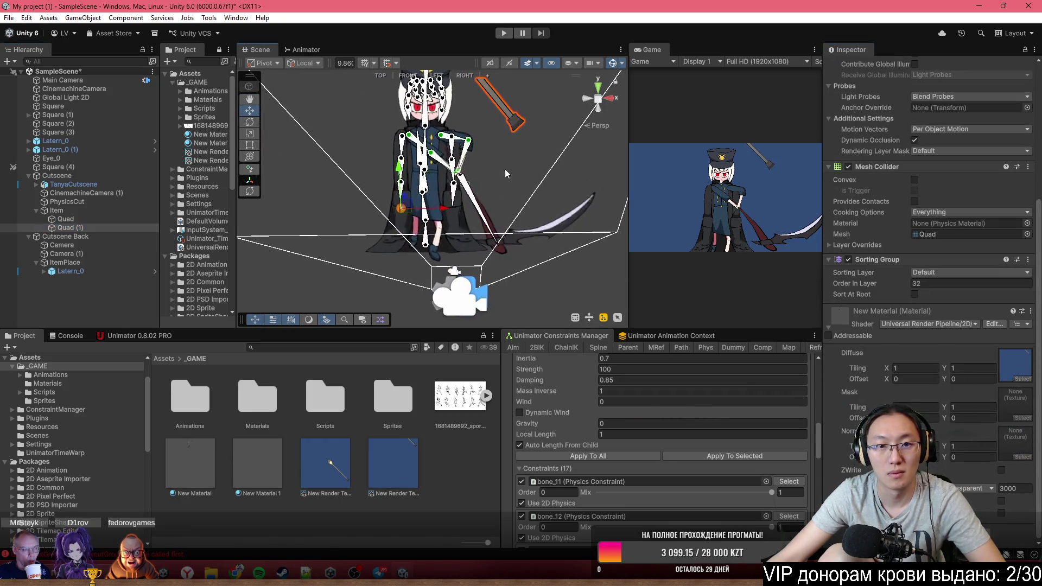
double_click(90, 220)
key("t")
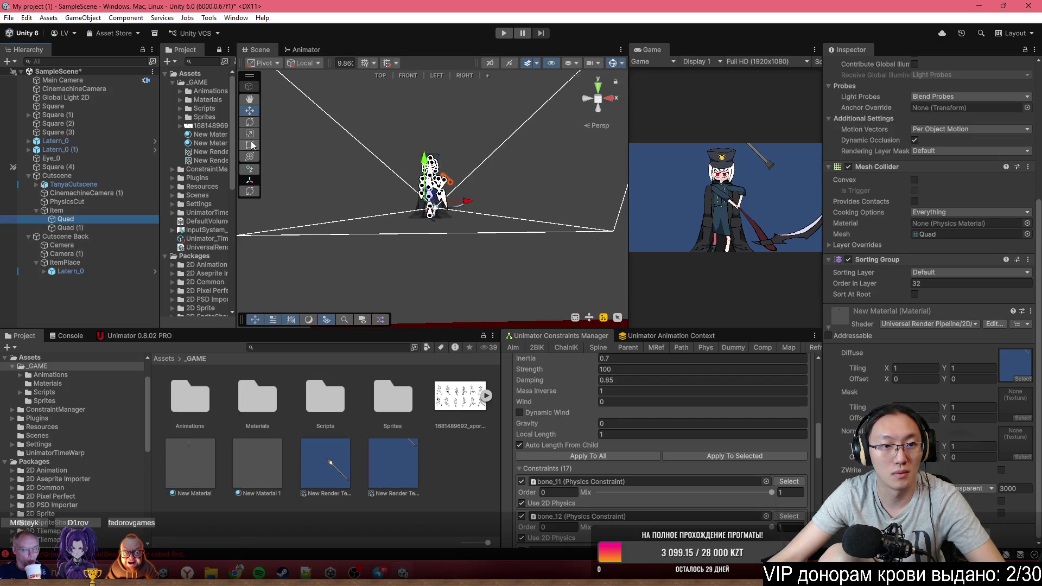
scroll(478, 159, "up", 5)
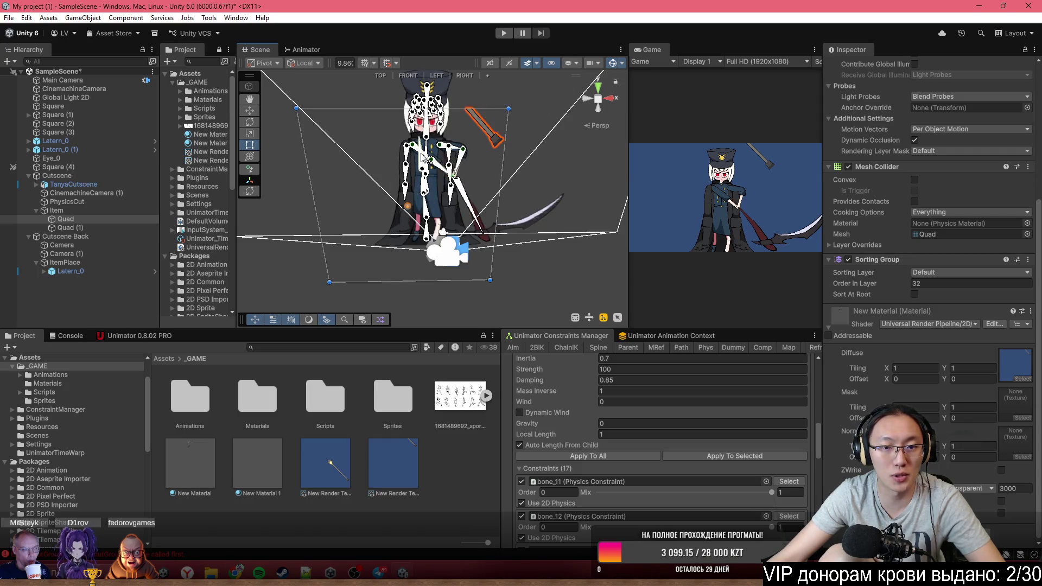
mouse_move(482, 130)
left_mouse_down()
mouse_move(491, 174)
mouse_move(517, 193)
left_mouse_up()
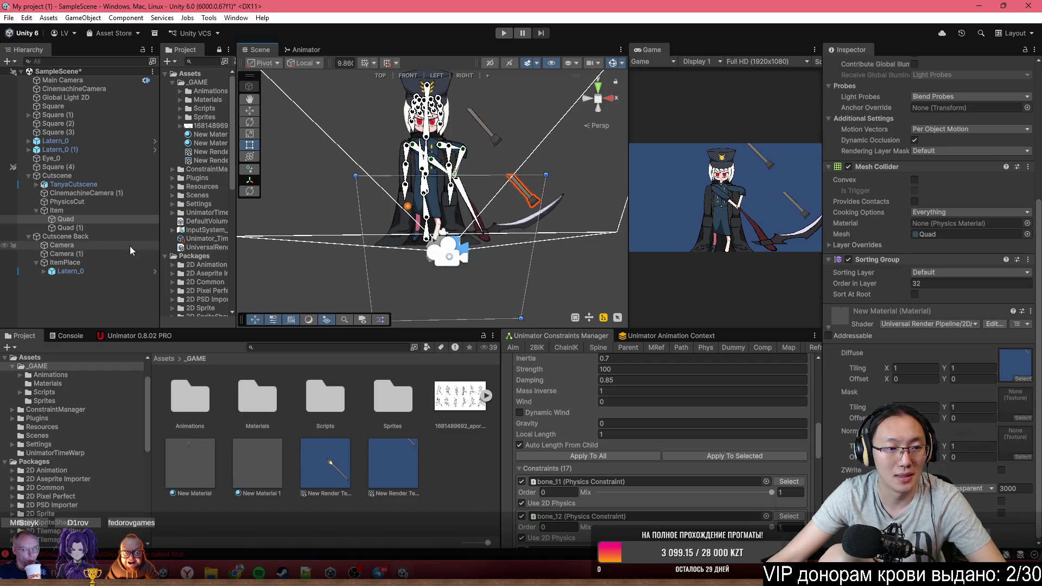
double_click(65, 227)
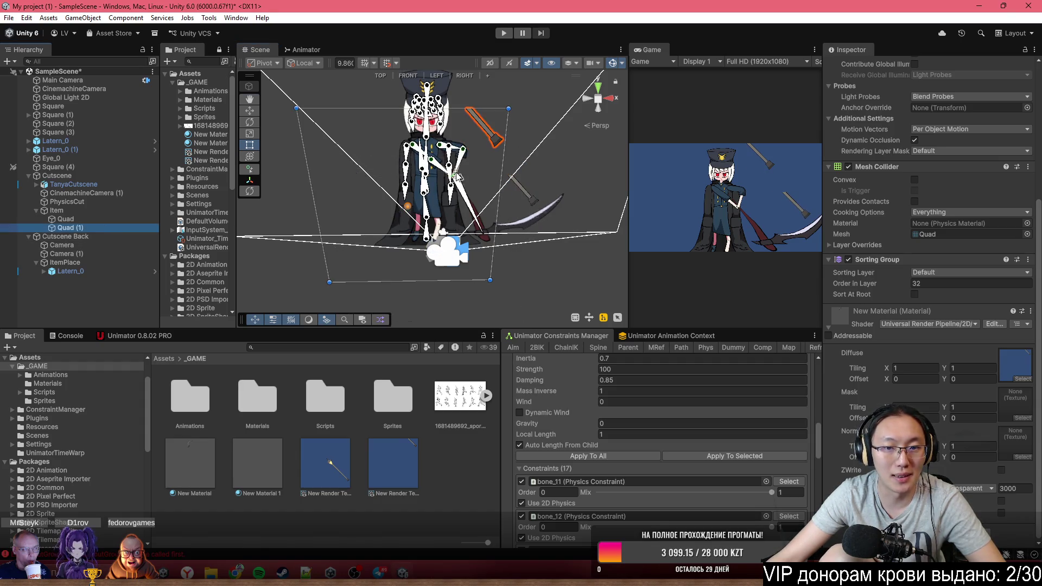
Switch the Scene view to a flat 2D front view and move the Cutscene Back camera right
left_click(587, 123)
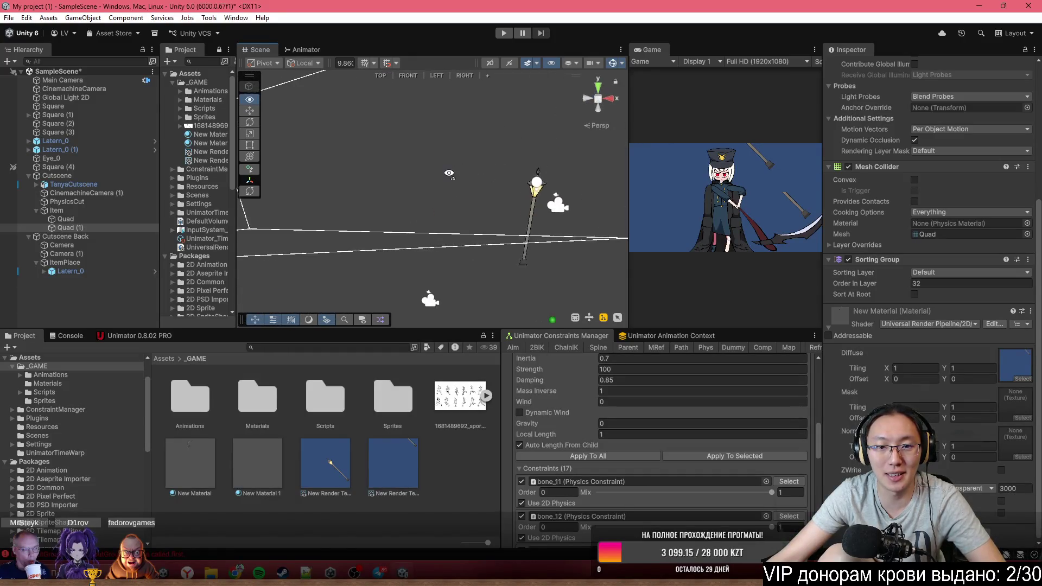
left_click(405, 216)
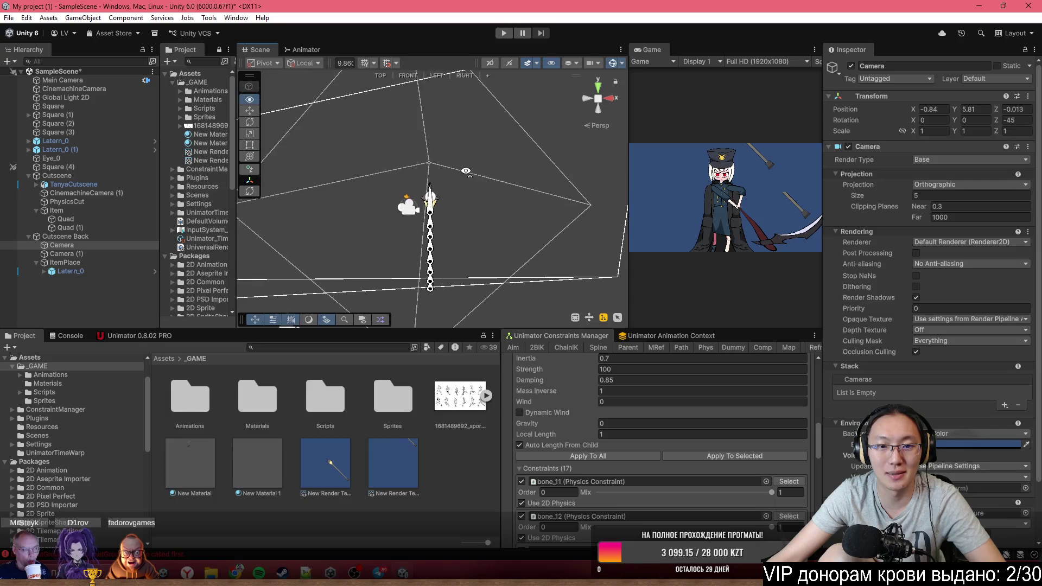
left_click(490, 64)
scroll(434, 187, "up", 3)
scroll(434, 188, "up", 5)
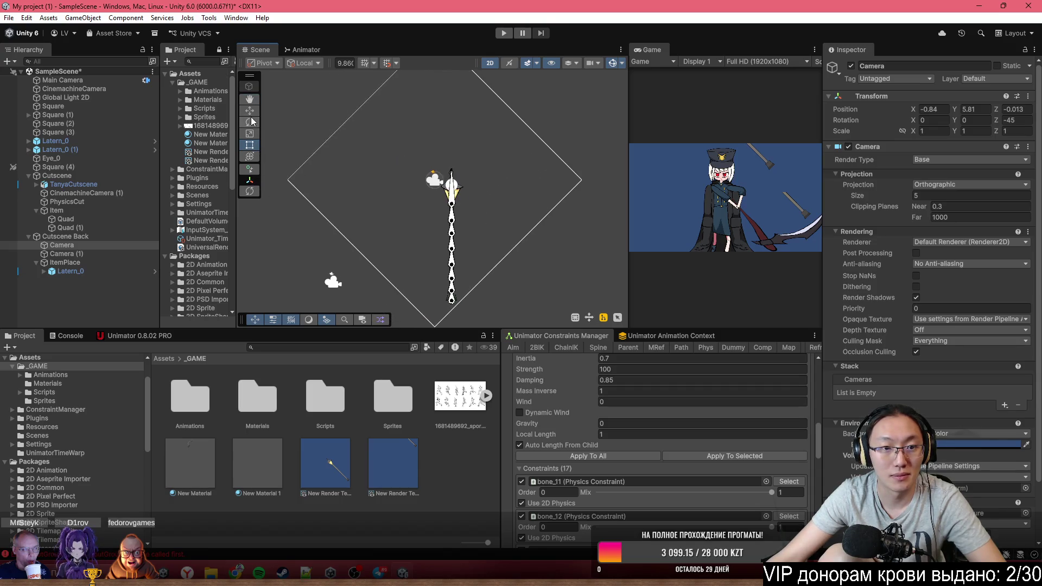
mouse_move(444, 185)
left_mouse_down()
mouse_move(502, 163)
mouse_move(525, 195)
left_mouse_up()
left_click_drag(446, 240, 463, 196)
Move Camera (1) down-right and review both render textures and materials
left_click(349, 239)
mouse_move(349, 239)
left_mouse_down()
mouse_move(415, 277)
mouse_move(437, 253)
mouse_move(469, 265)
mouse_move(386, 283)
mouse_move(381, 271)
left_mouse_up()
scroll(971, 356, "down", 3)
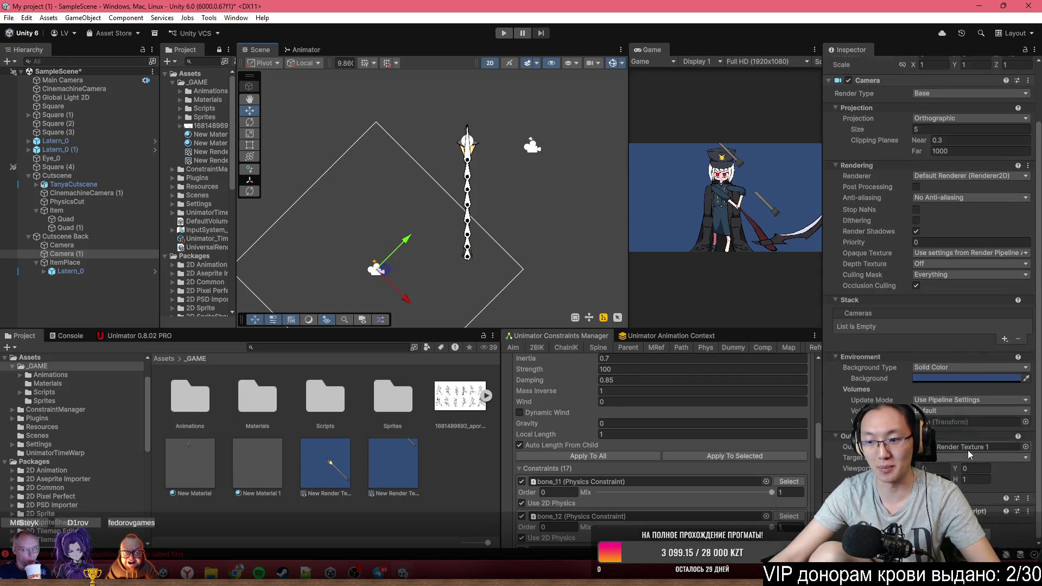
left_click(408, 472)
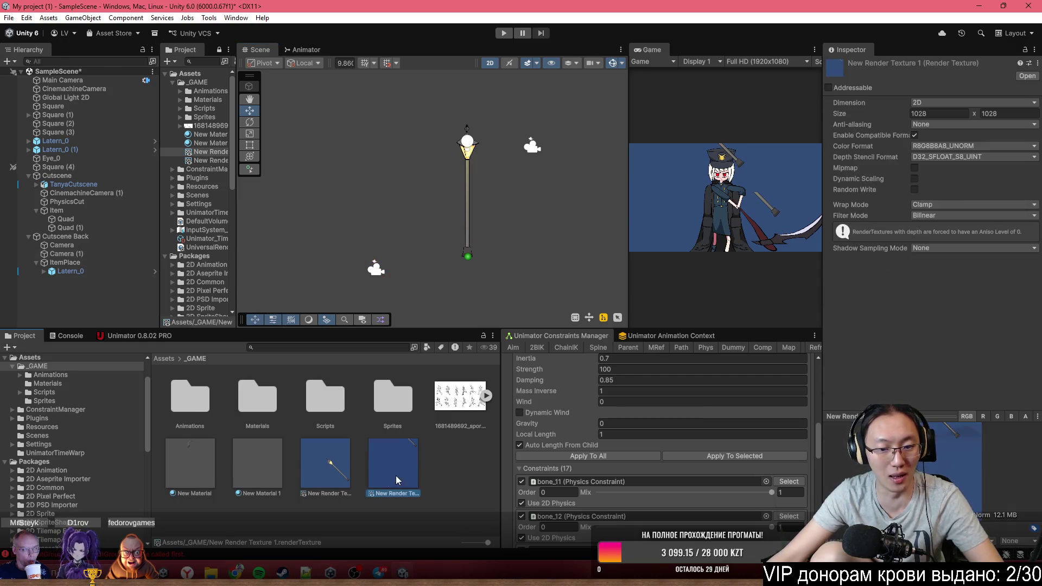
left_click(348, 477)
left_click(406, 482)
left_click(270, 473)
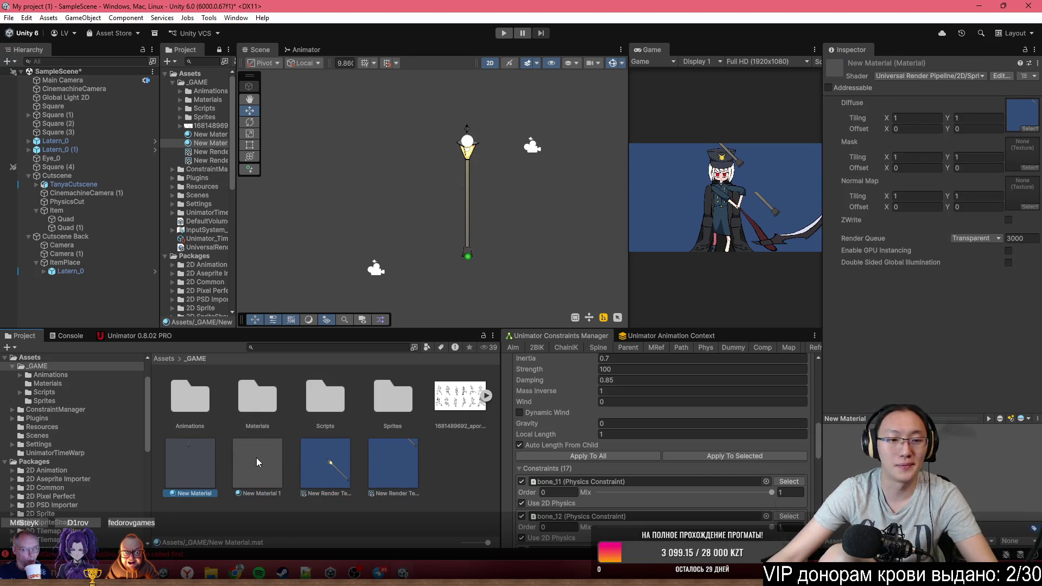
left_click(204, 460)
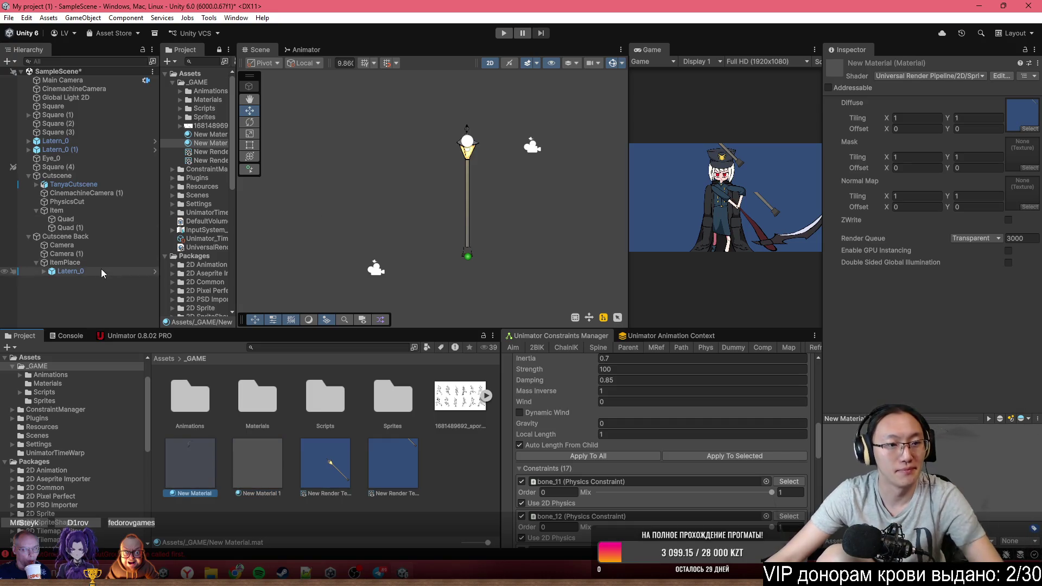
Assign New Material 1 to Quad (1) and frame Camera (1) to check the shot
left_click(112, 227)
left_click(116, 219)
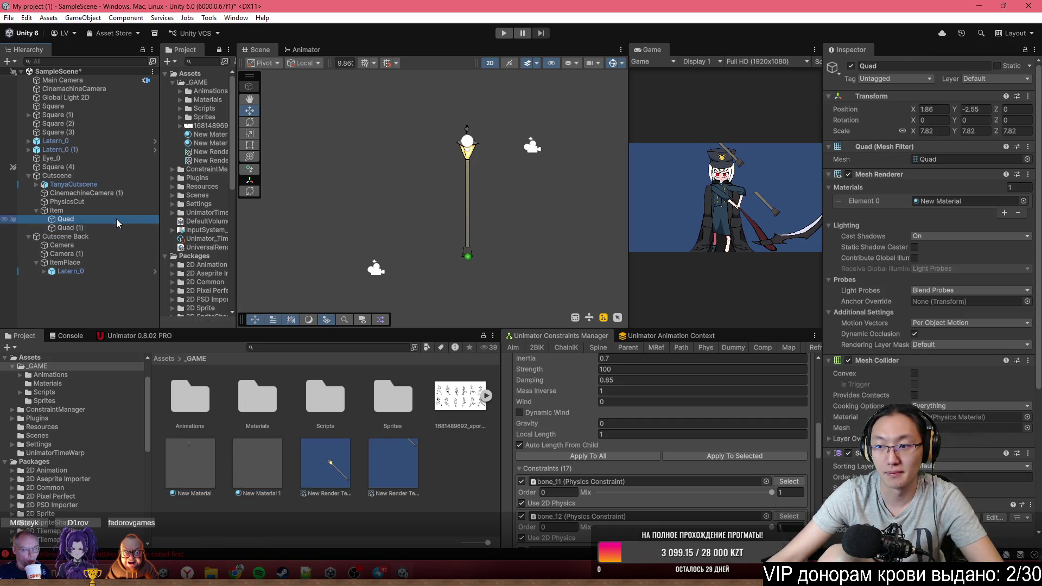
left_click(116, 234)
left_click(116, 229)
left_click_drag(268, 476, 955, 201)
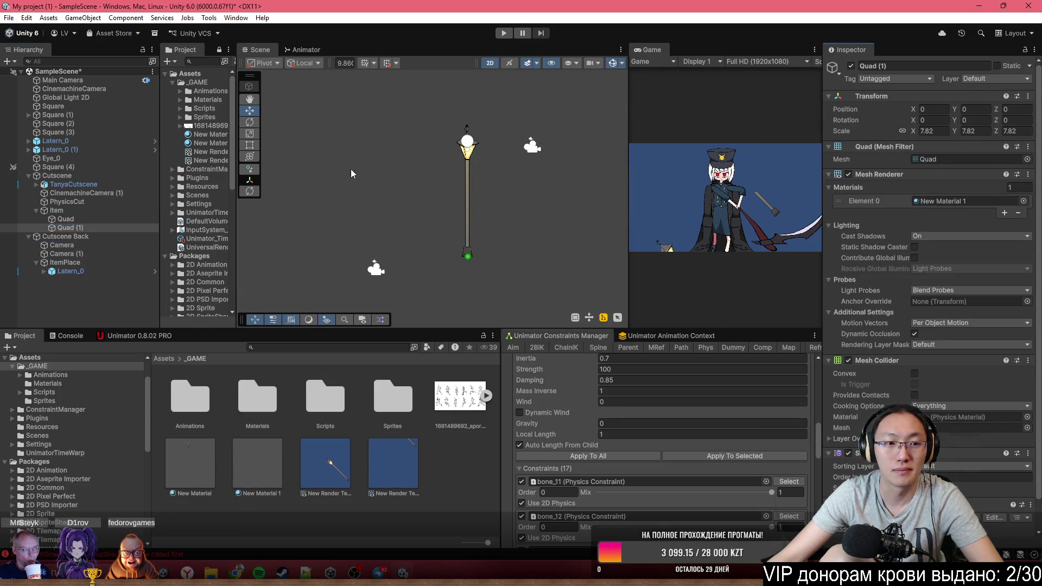
left_click(532, 147)
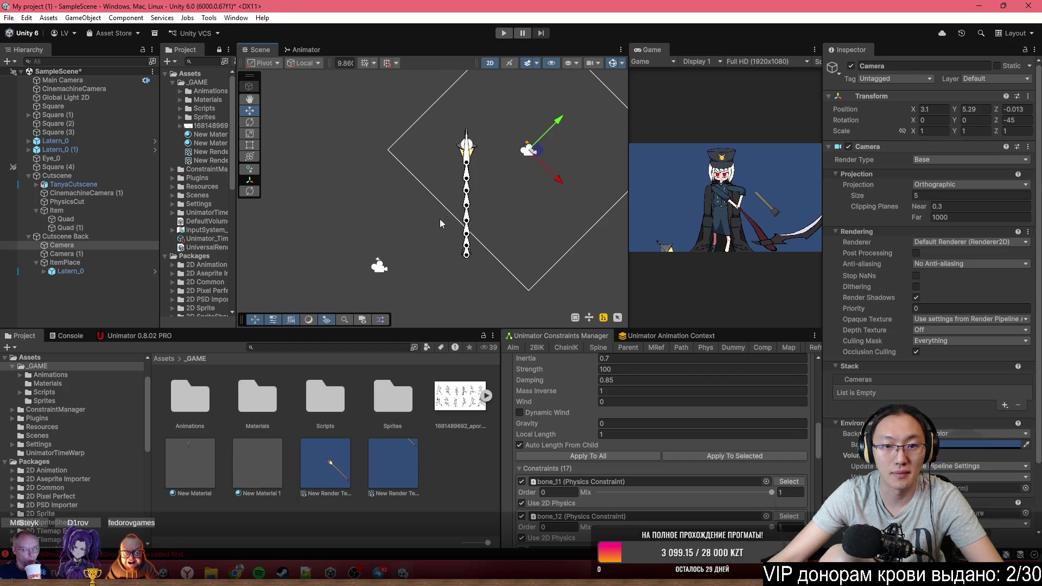
left_click(372, 267)
key("f")
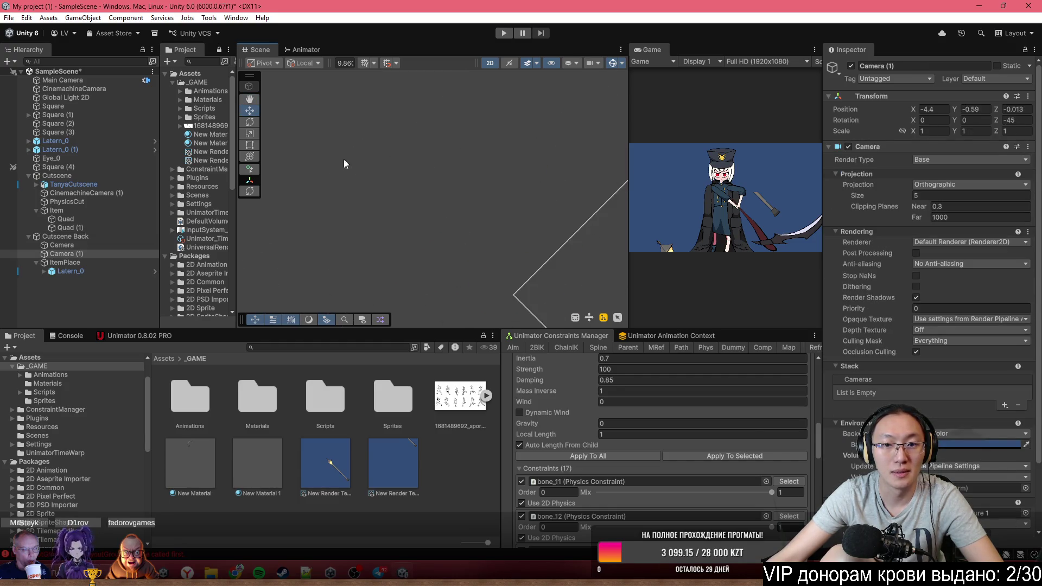
scroll(445, 261, "up", 5)
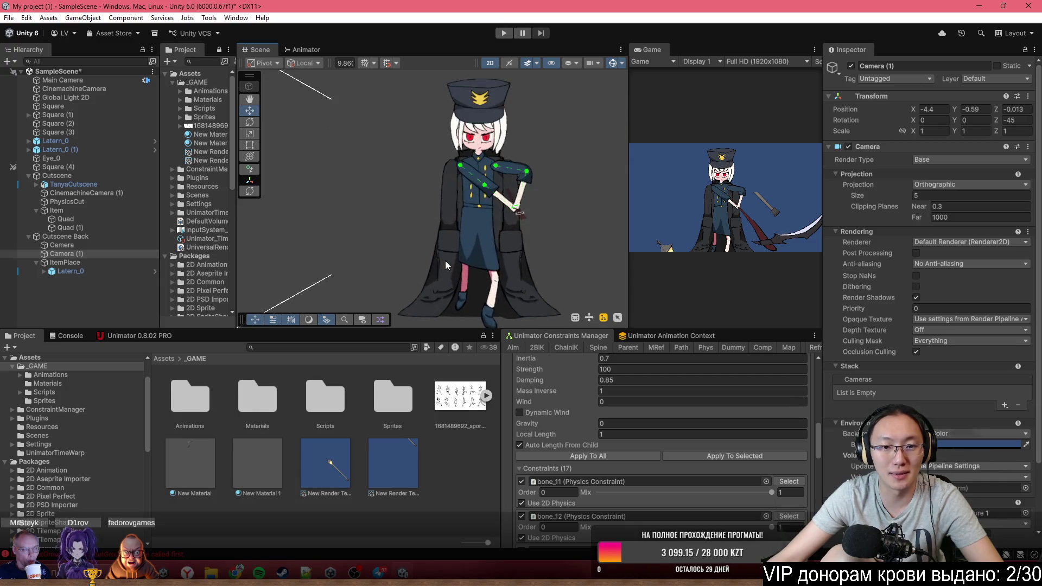
scroll(400, 269, "down", 2)
left_click(93, 220)
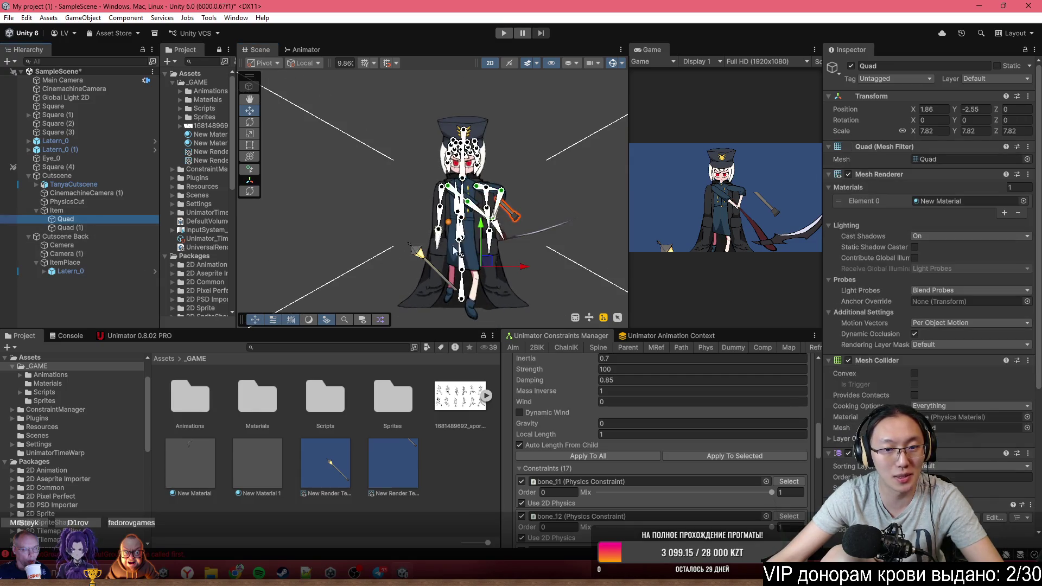
Move the Quad lower and the lantern staff Quad (1) toward the character's centre
mouse_move(488, 266)
left_mouse_down()
mouse_move(515, 283)
mouse_move(486, 320)
left_mouse_up()
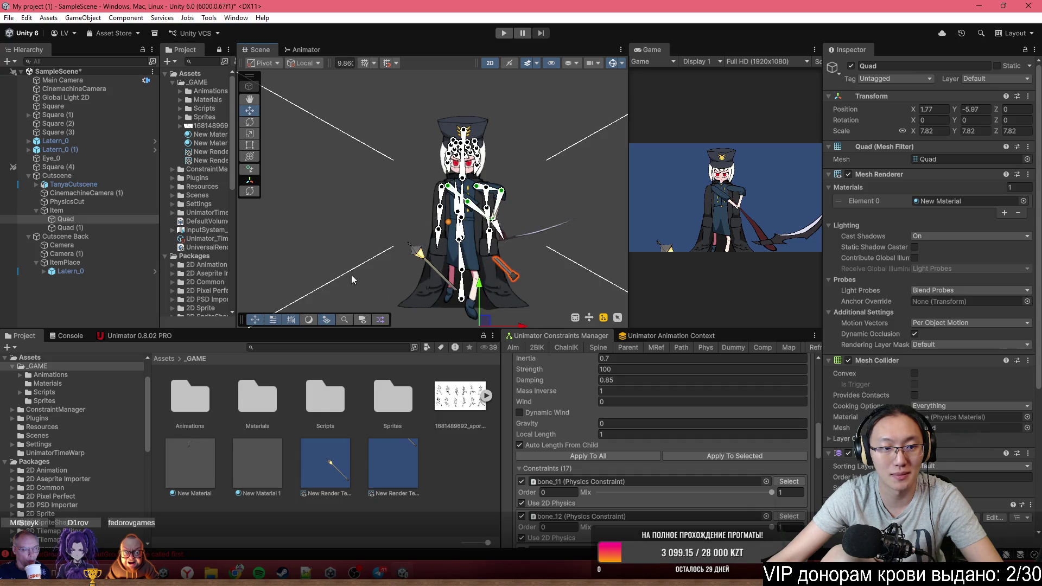
left_click(90, 227)
left_click_drag(457, 219, 494, 189)
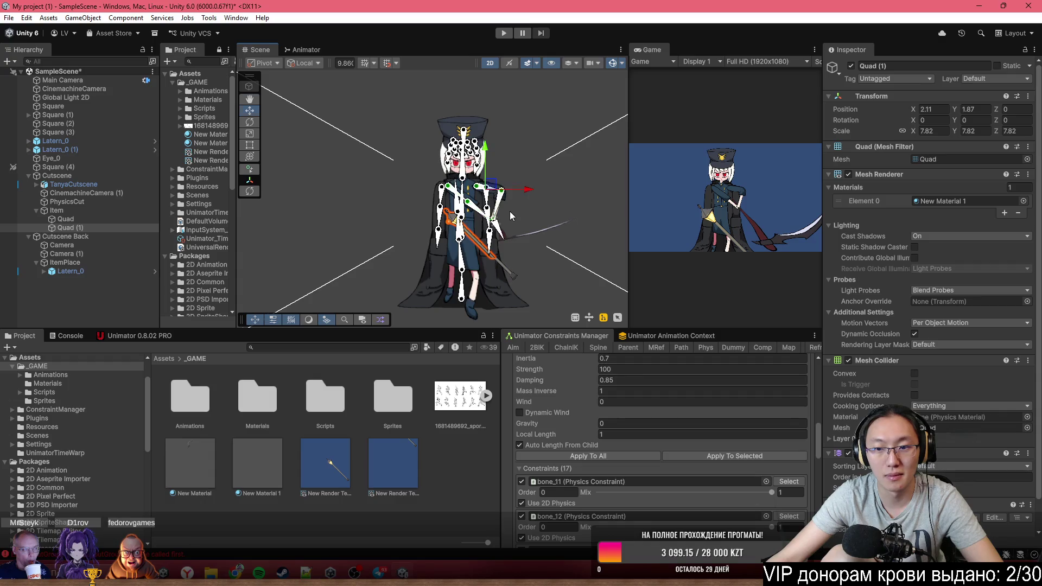
scroll(505, 195, "down", 3)
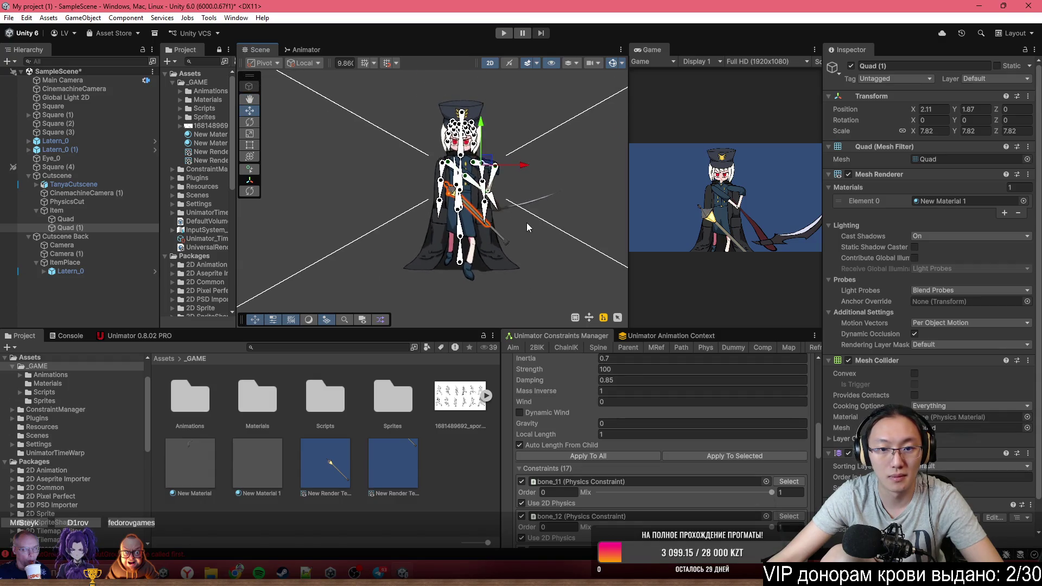
left_click(96, 229, "shift")
key("f")
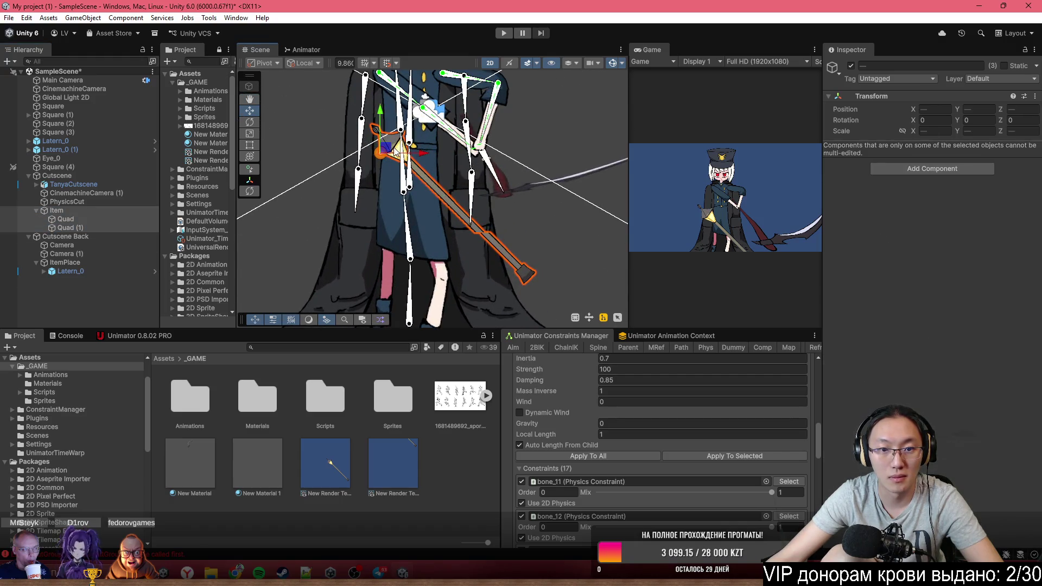
left_click(125, 227)
Reset the Item group's Position X and Y to 0, keeping Z at 5.12
left_click(96, 210)
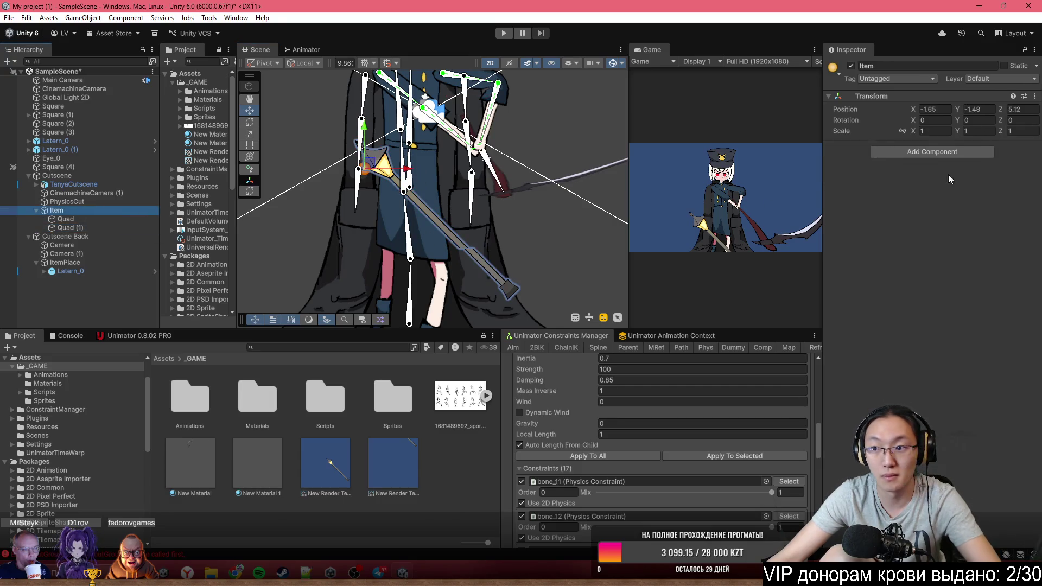
left_click(934, 109)
type("0")
left_click(989, 109)
type("0")
left_click(1020, 113)
type("0")
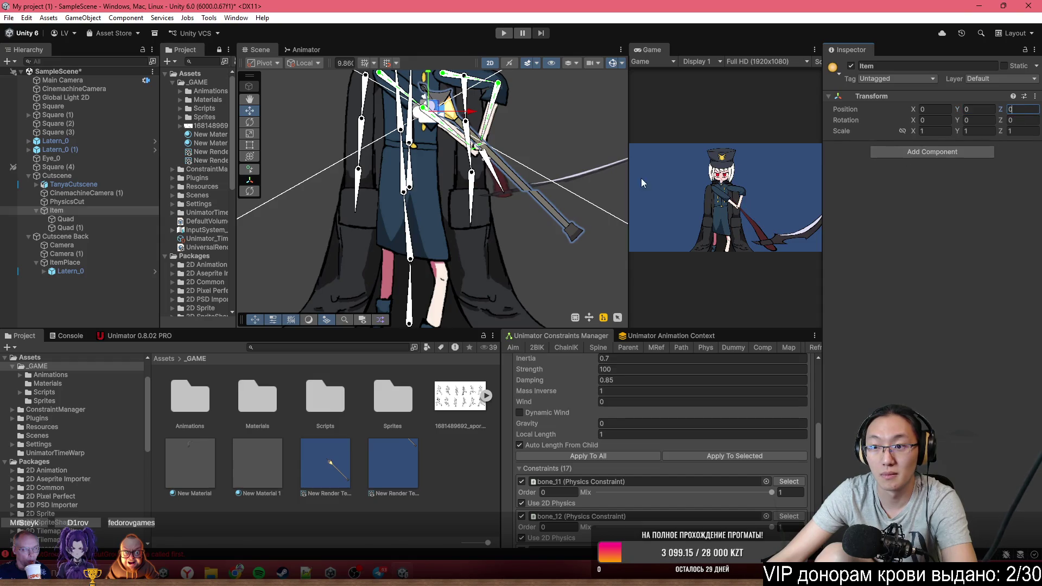
key("Escape")
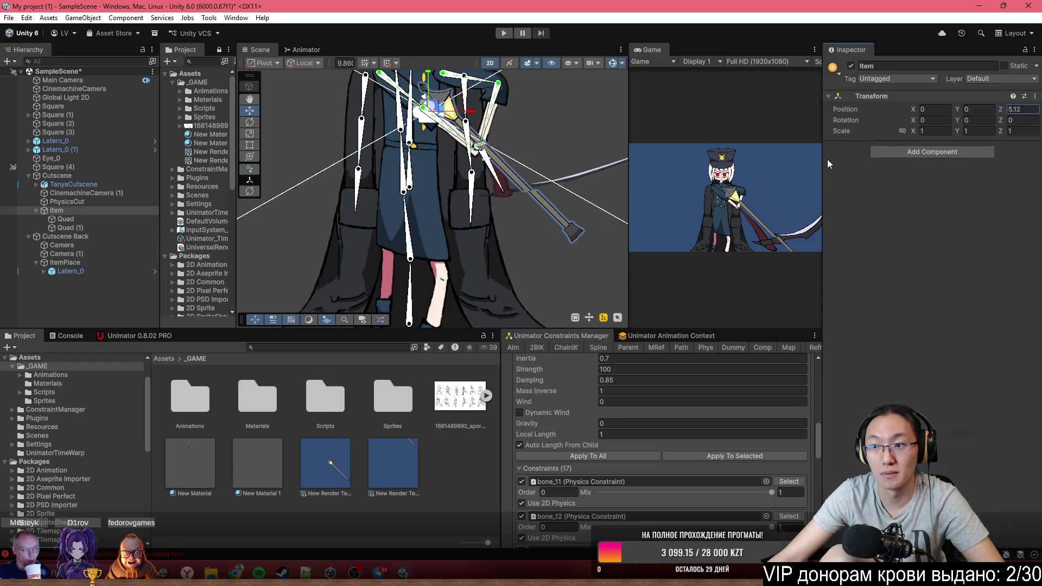
Fine-tune the lantern staff Quad (1) position beside the character's hands
left_click(68, 227)
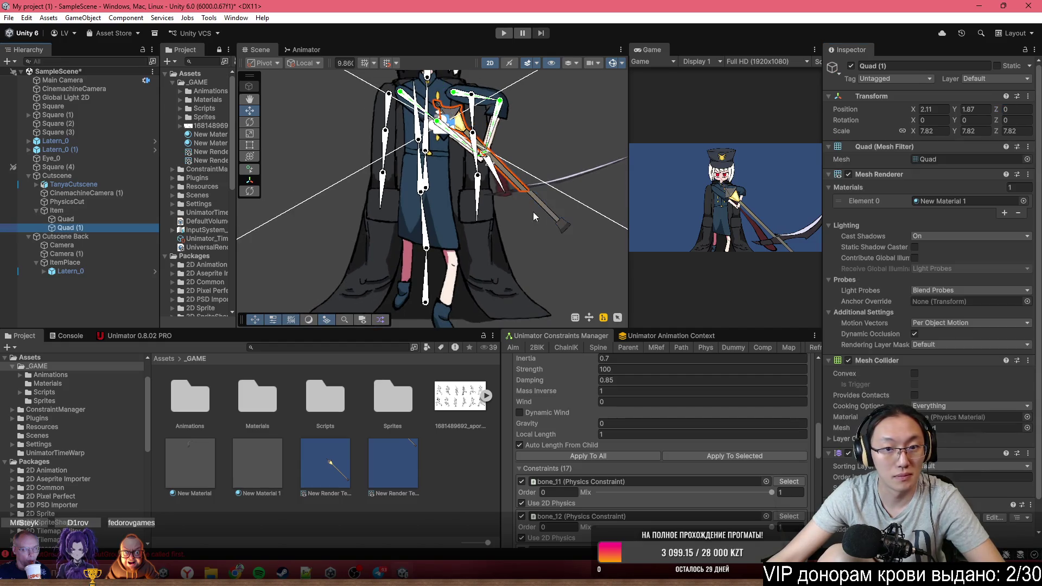
scroll(478, 145, "up", 3)
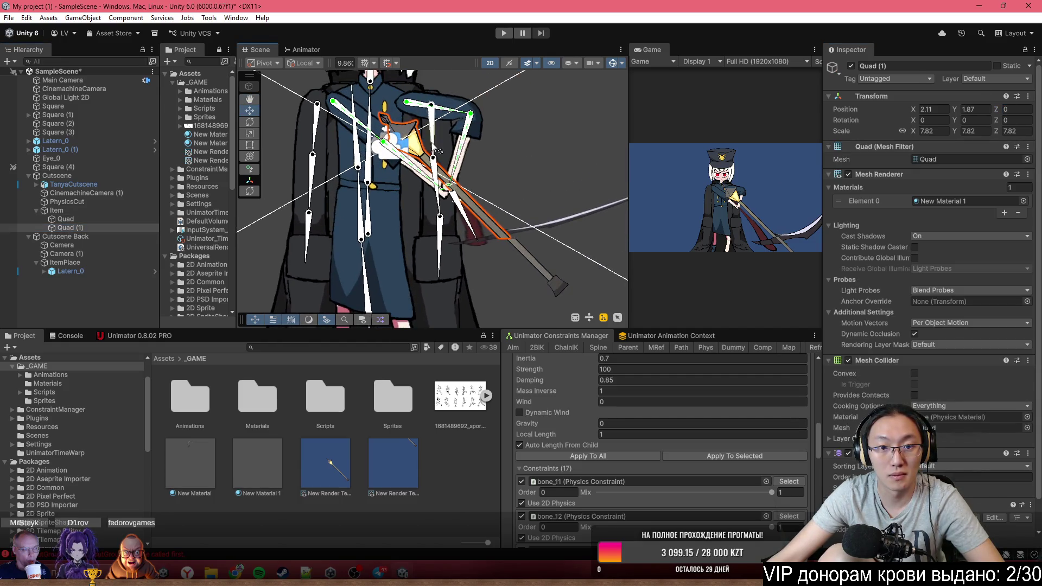
scroll(436, 149, "down", 4)
scroll(455, 135, "up", 4)
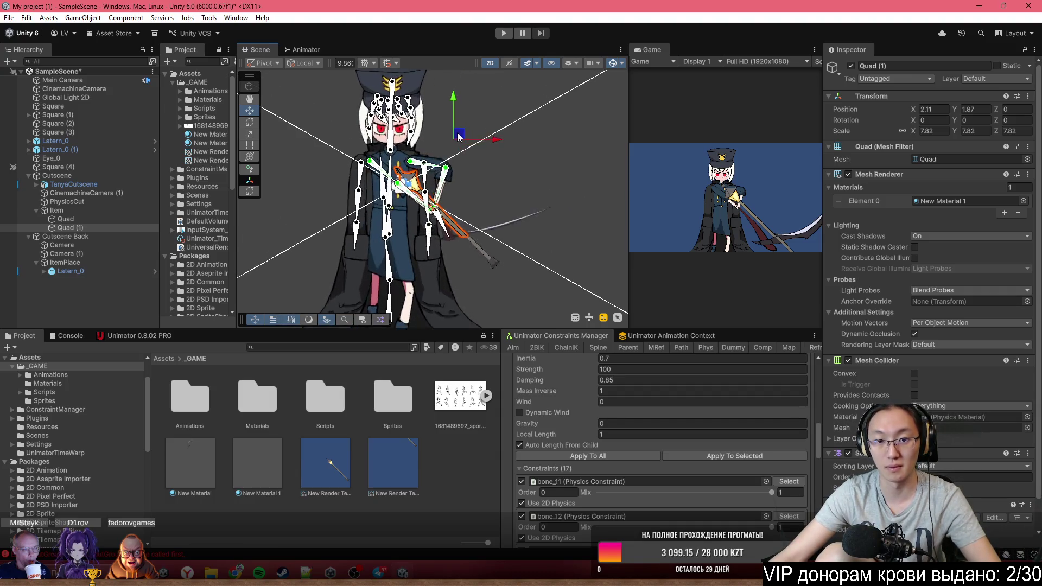
left_click_drag(454, 108, 449, 99)
scroll(472, 136, "up", 3)
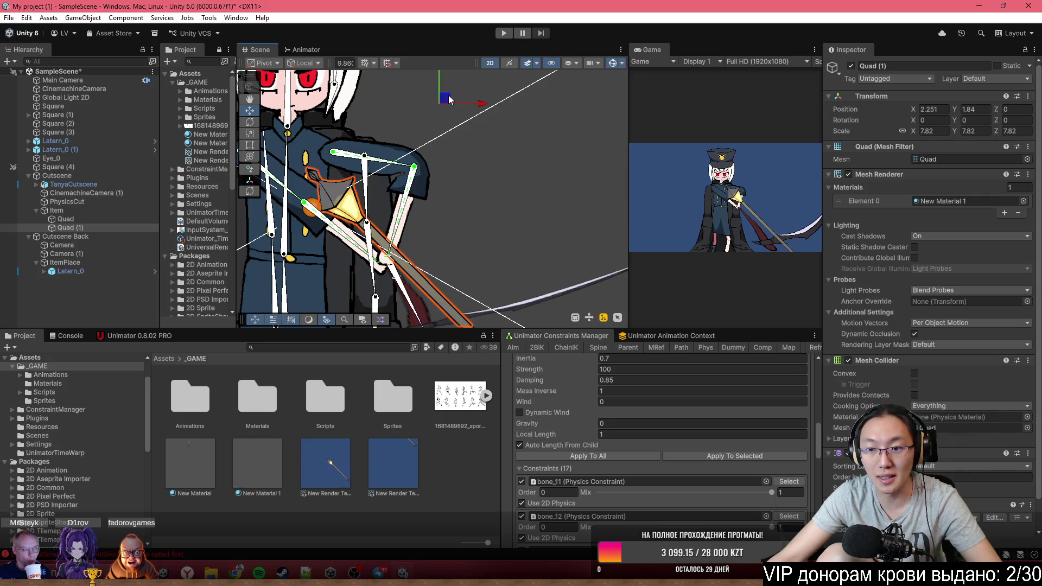
left_click(98, 218)
left_click(100, 230, "ctrl")
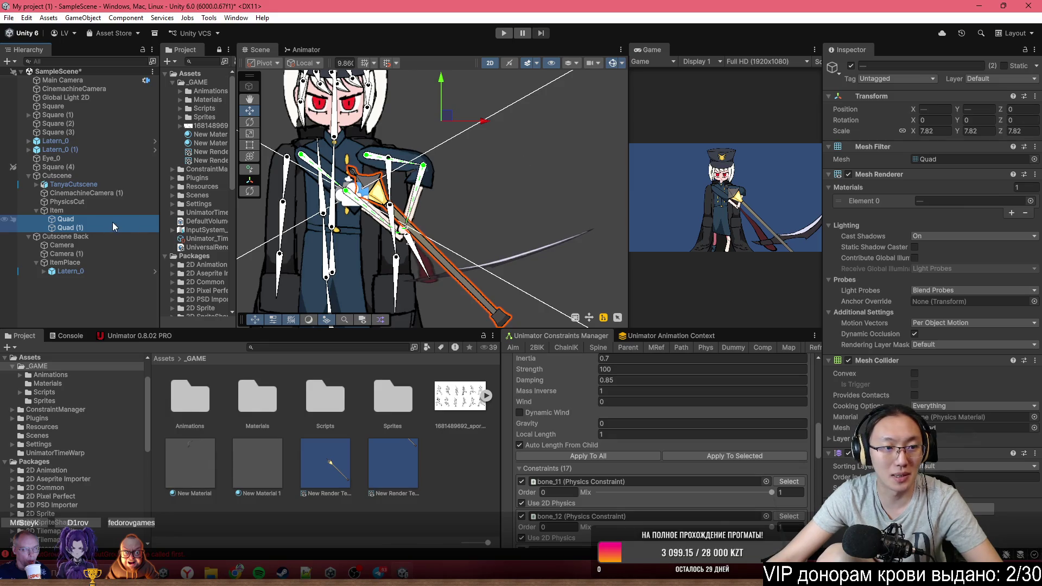
left_click(102, 212)
left_click(1025, 120)
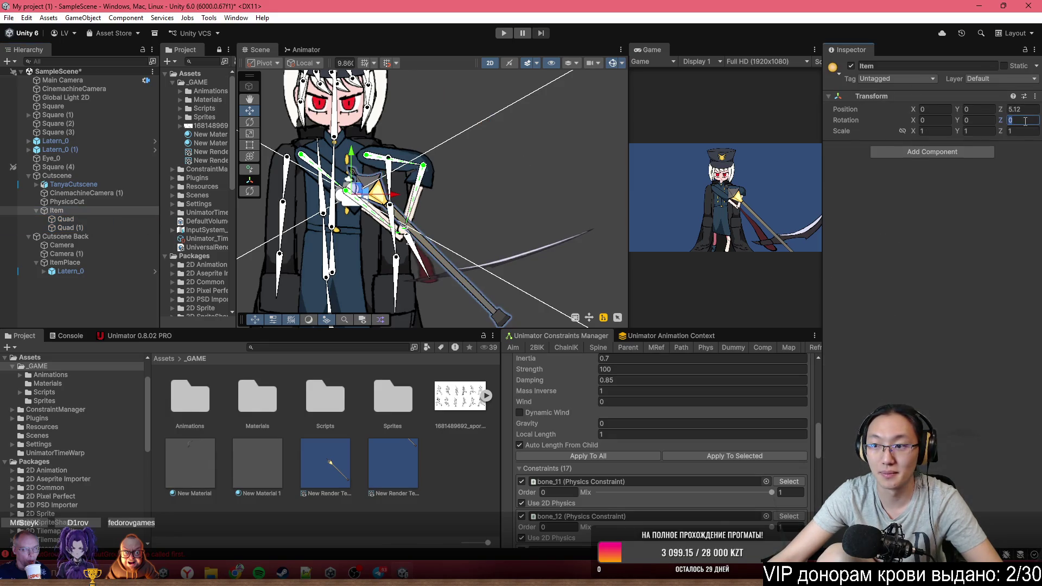
Create an empty GameObject under Item, nest both quads in it, and rotate it -45° on Z
right_click(111, 210)
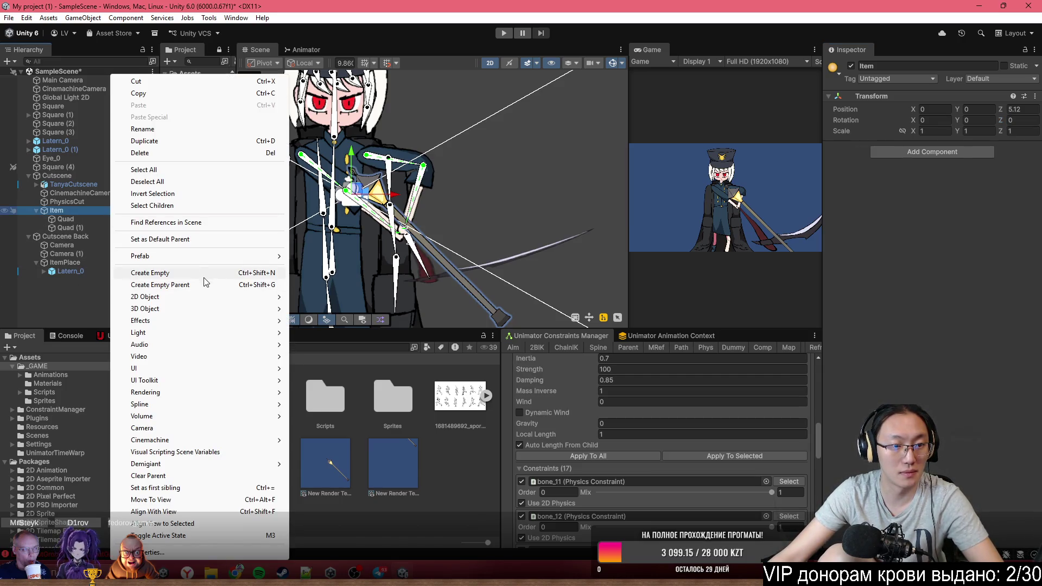
left_click(204, 274)
left_click(75, 219)
left_click(76, 226, "shift")
left_click_drag(76, 226, 73, 236)
left_click(76, 218)
left_click(1024, 121)
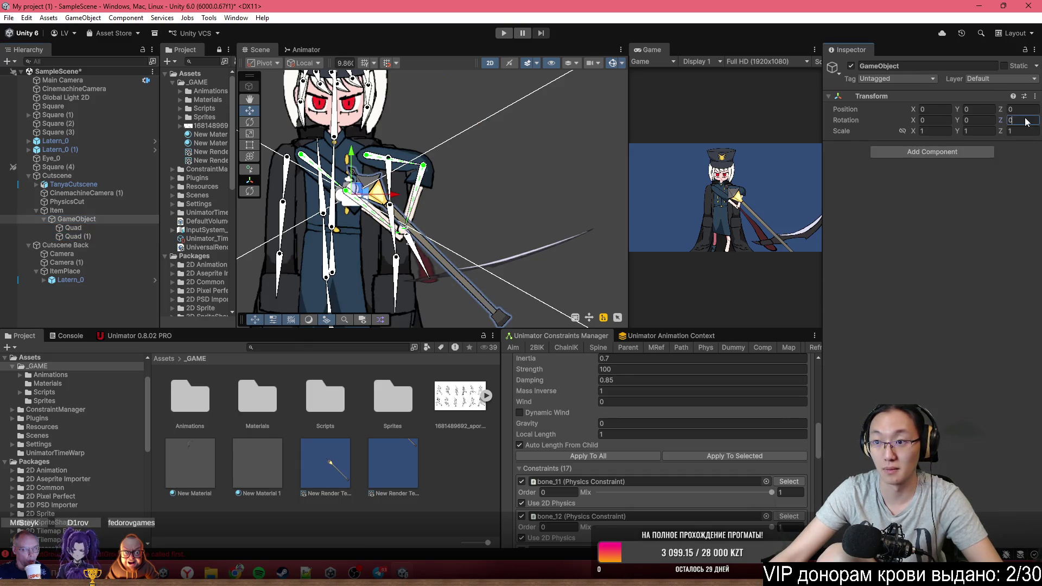
type("45")
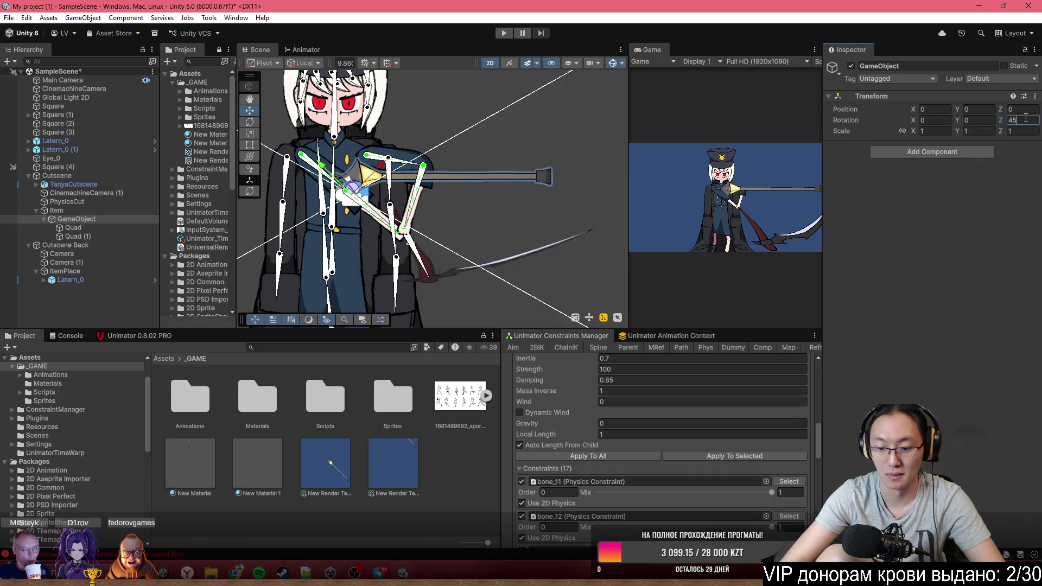
type("-")
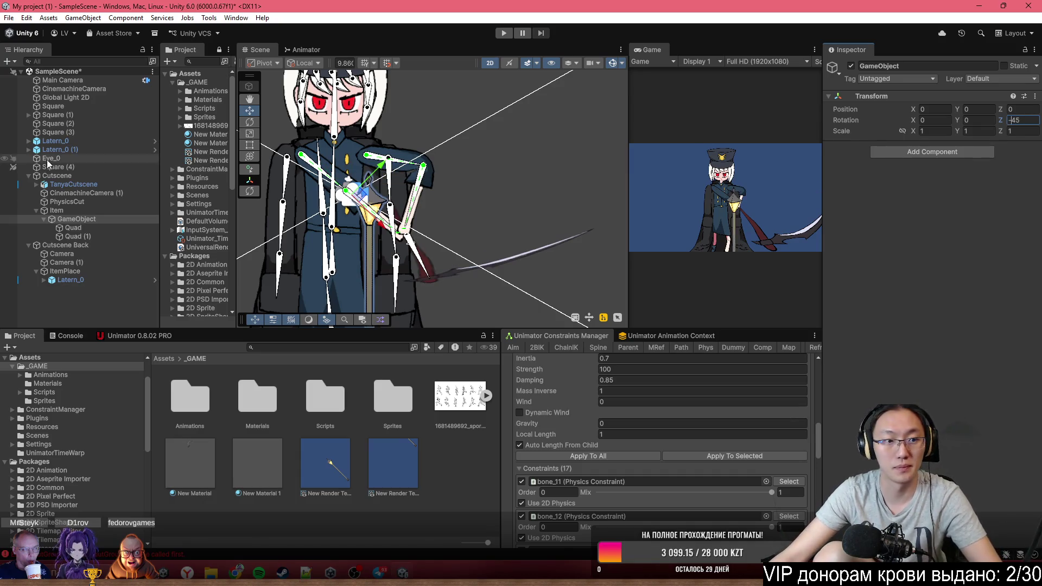
Move the rotated item holder up toward the head and shift the Item group lower
double_click(56, 211)
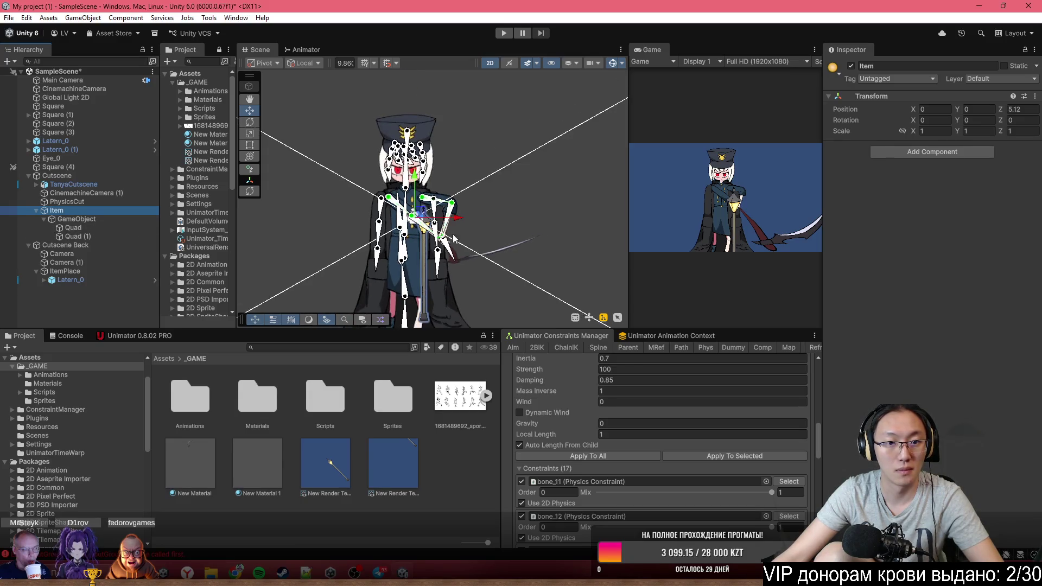
left_click(104, 219)
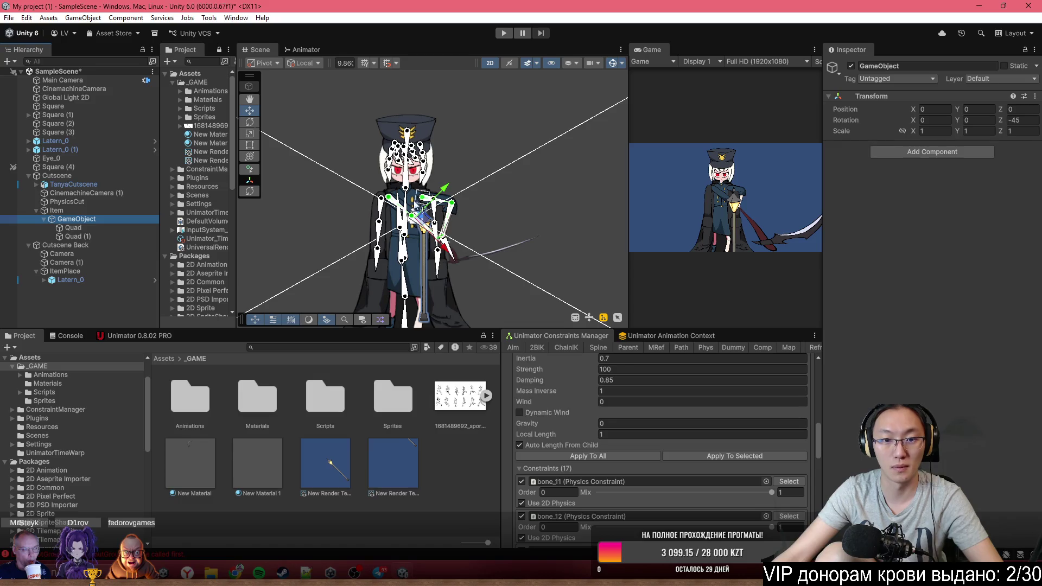
left_click_drag(427, 221, 421, 121)
left_click(116, 210)
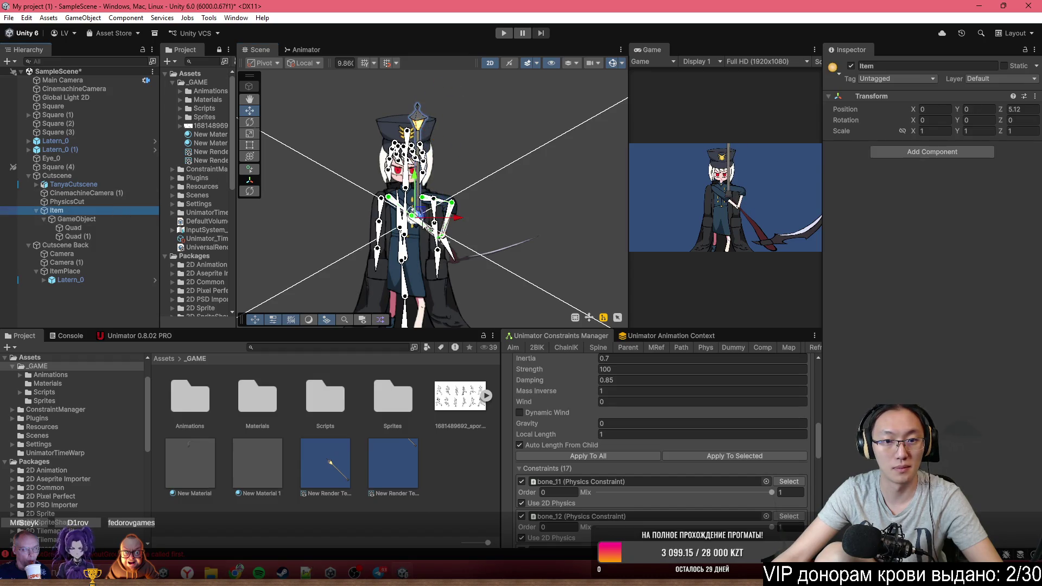
left_click_drag(430, 215, 417, 275)
scroll(417, 275, "up", 4)
left_click(106, 235)
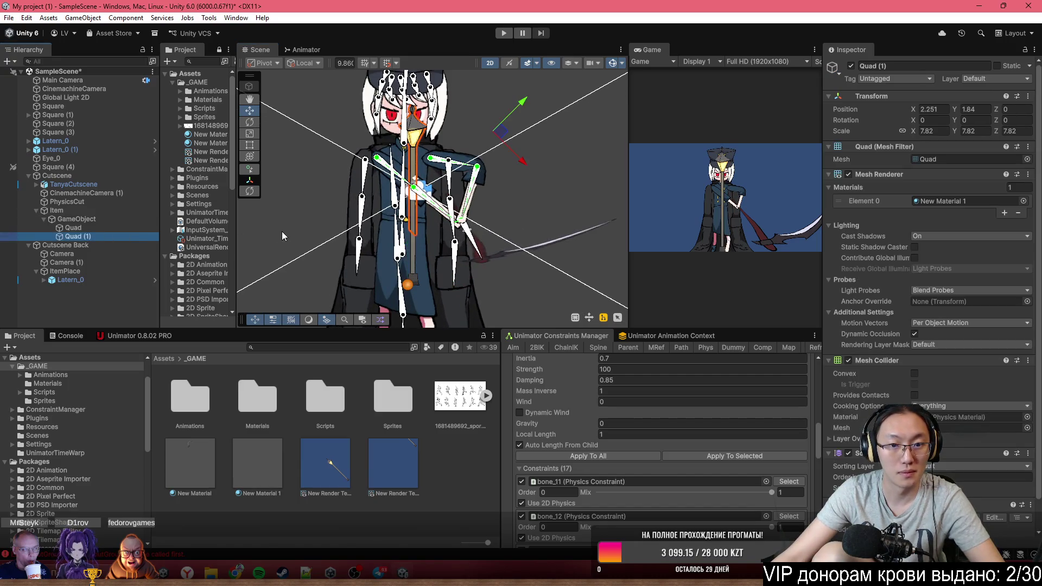
scroll(552, 141, "down", 5)
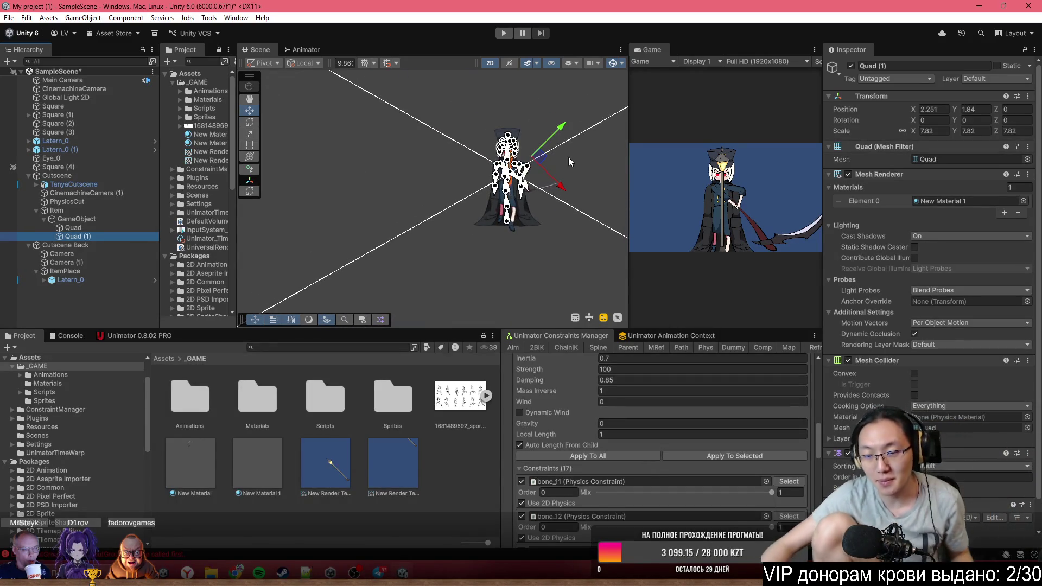
scroll(522, 180, "up", 2)
scroll(480, 200, "up", 4)
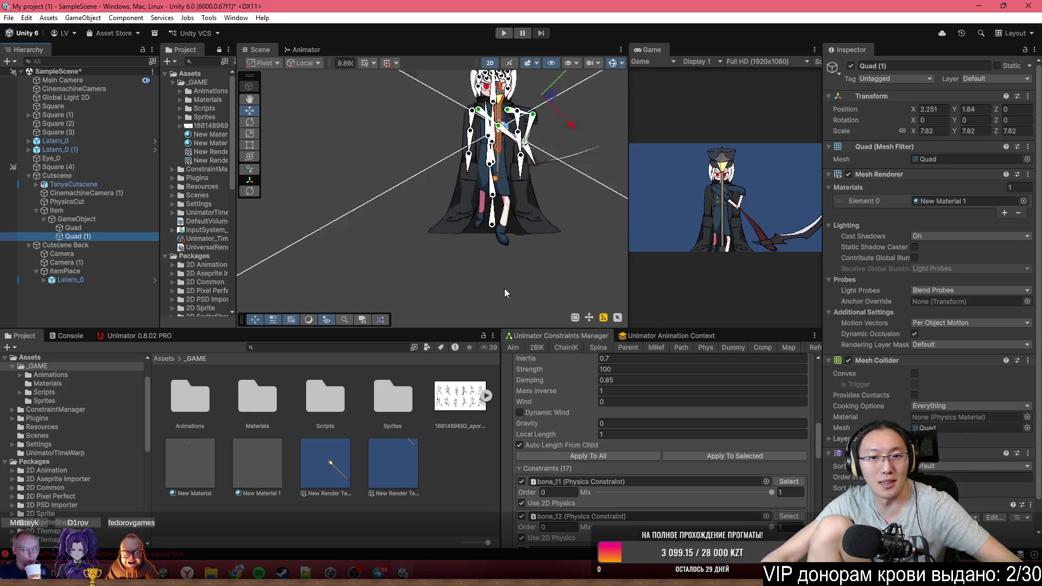
scroll(497, 130, "up", 1)
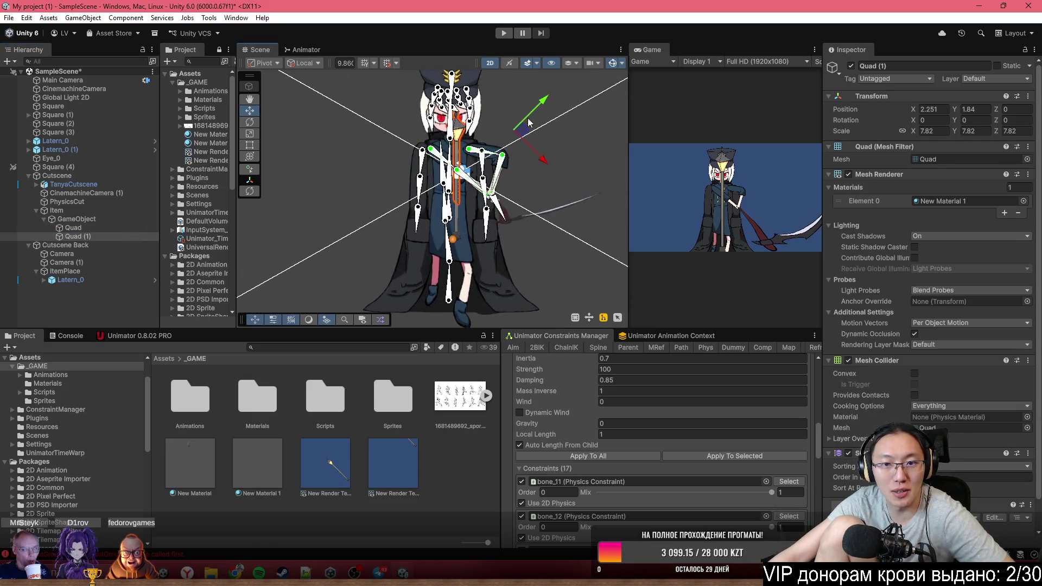
scroll(524, 132, "up", 1)
left_click_drag(540, 106, 560, 96)
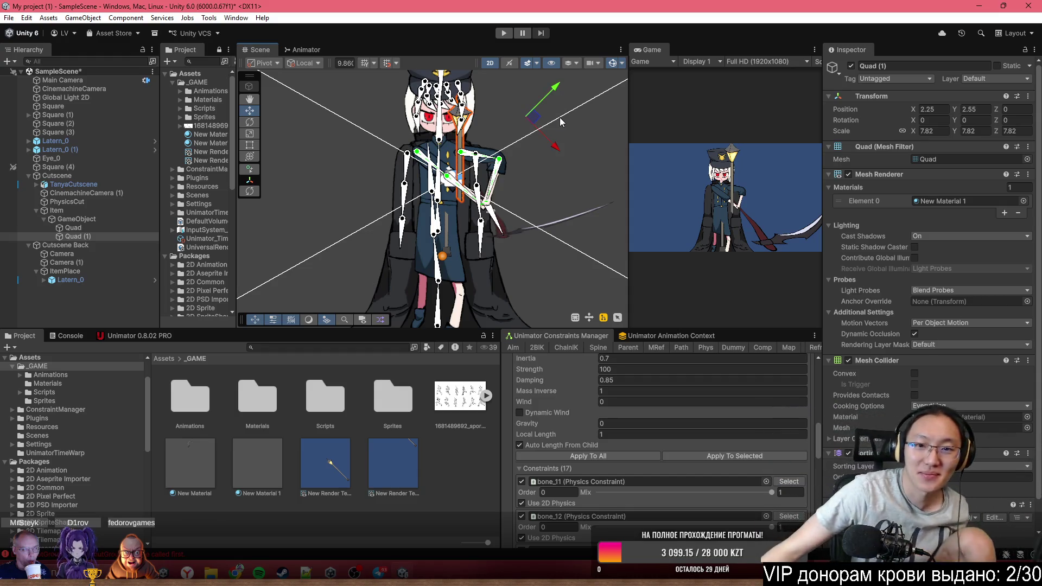
key("ctrl+z")
scroll(494, 114, "down", 5)
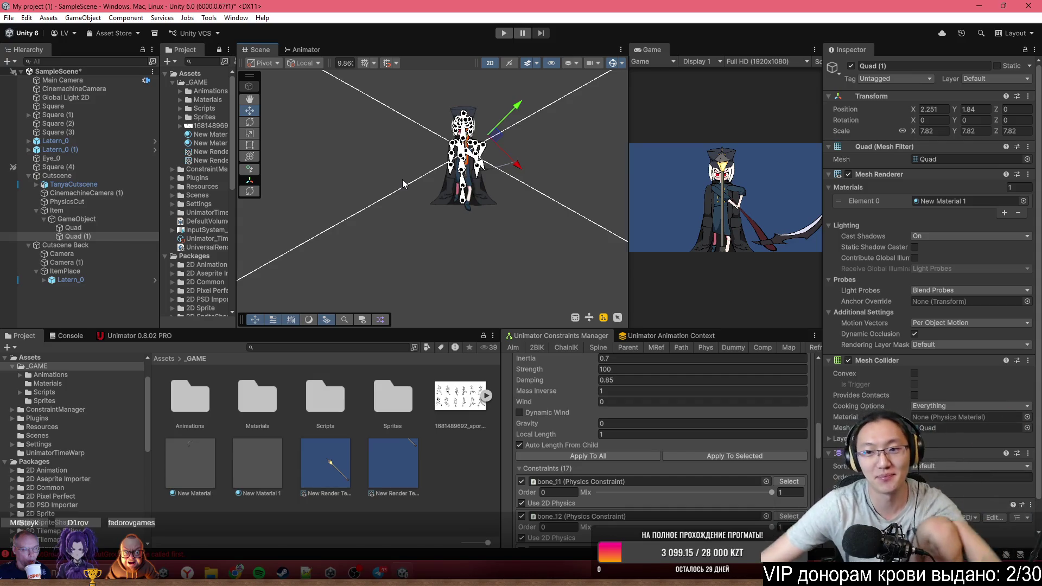
scroll(490, 206, "up", 8)
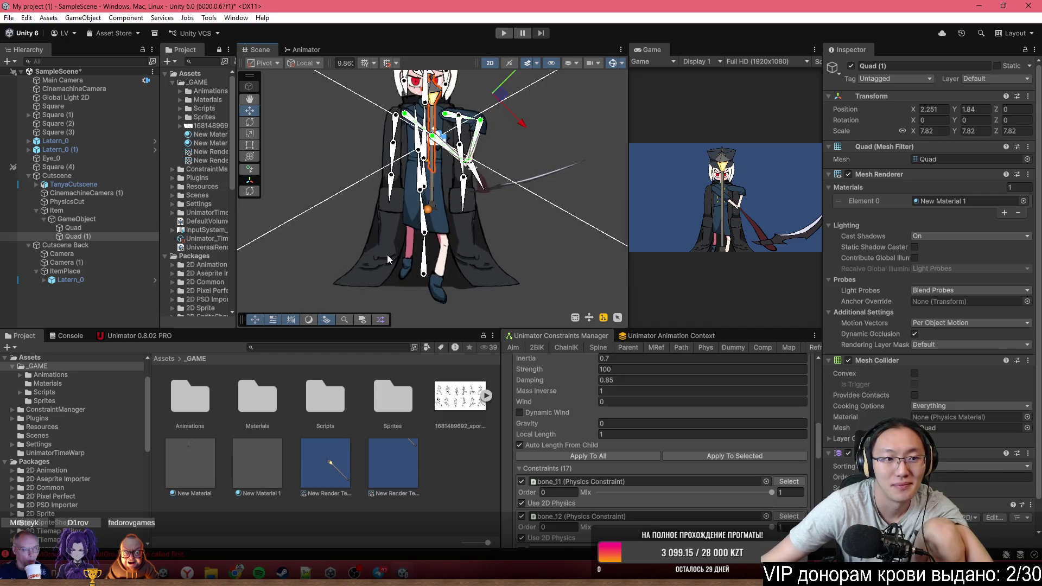
scroll(454, 212, "up", 4)
scroll(480, 225, "down", 6)
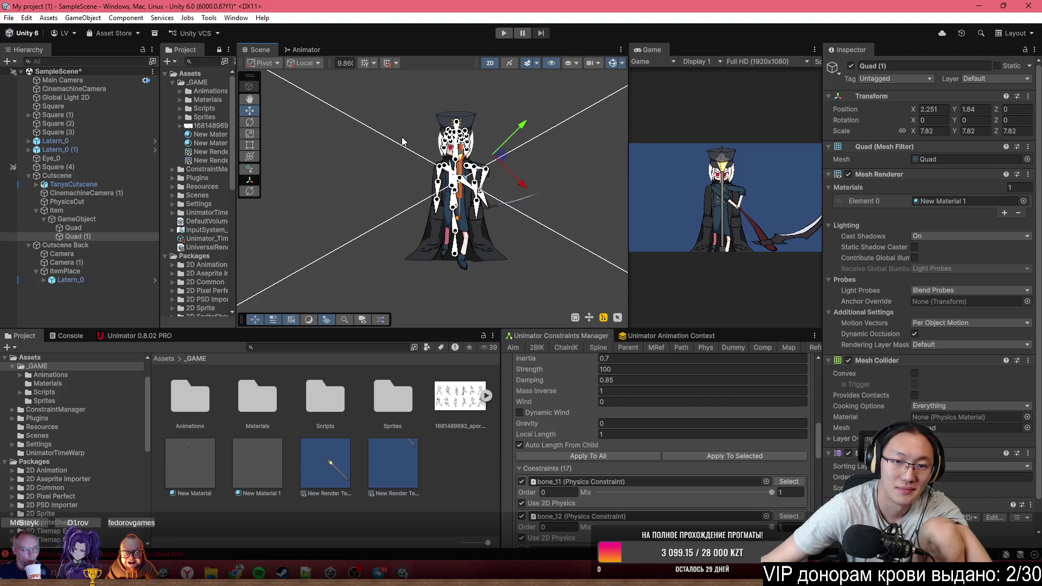
left_click(369, 160)
scroll(396, 182, "up", 4)
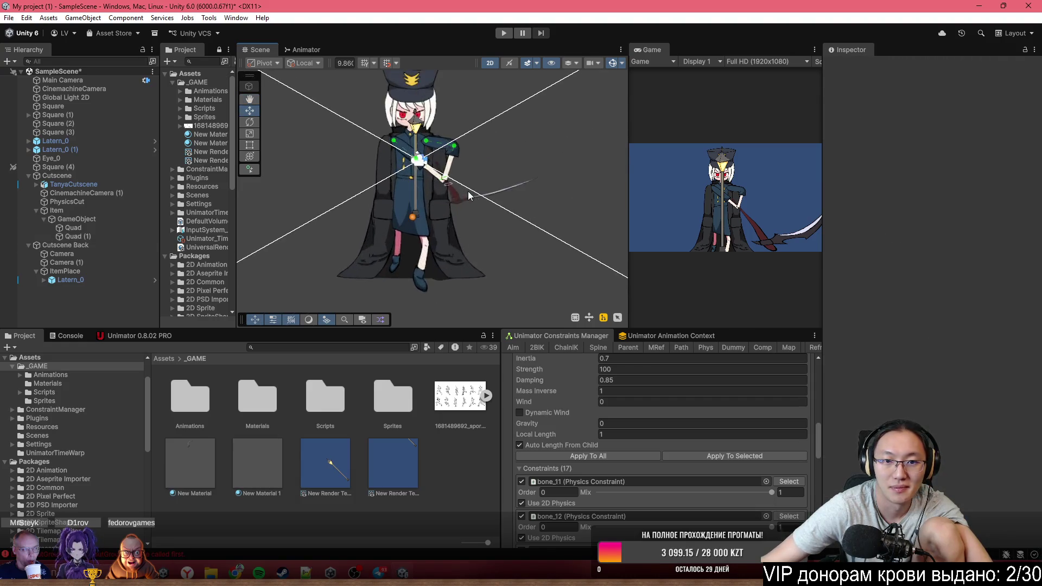
scroll(469, 196, "up", 2)
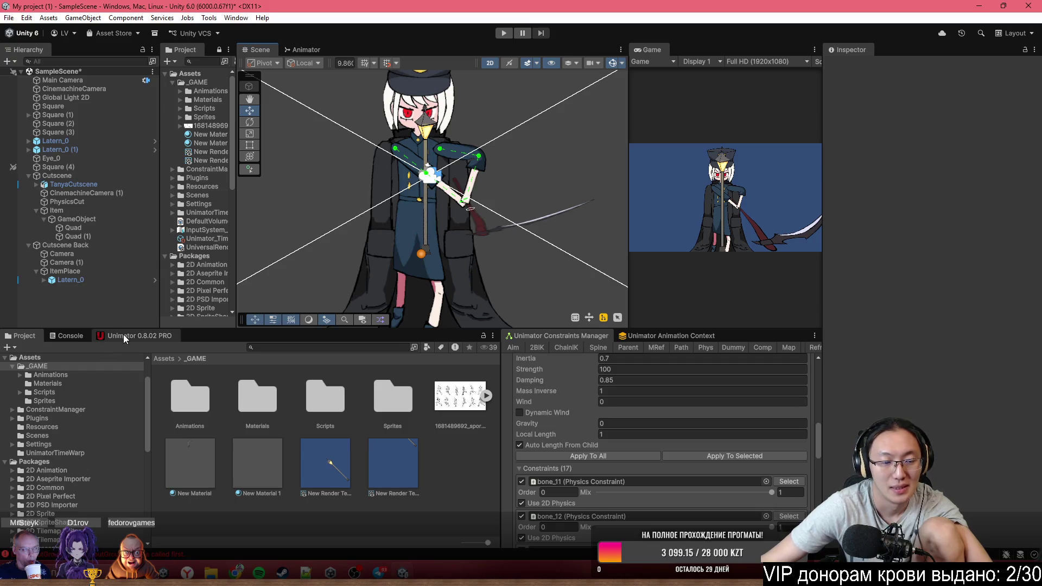
Preview the cutscene in the Unimator timeline, scrubbing to 0:42 and playing to about 1:50
left_click(124, 337)
mouse_move(204, 375)
left_mouse_down()
mouse_move(275, 380)
mouse_move(171, 381)
mouse_move(364, 380)
mouse_move(172, 366)
left_mouse_up()
key("space")
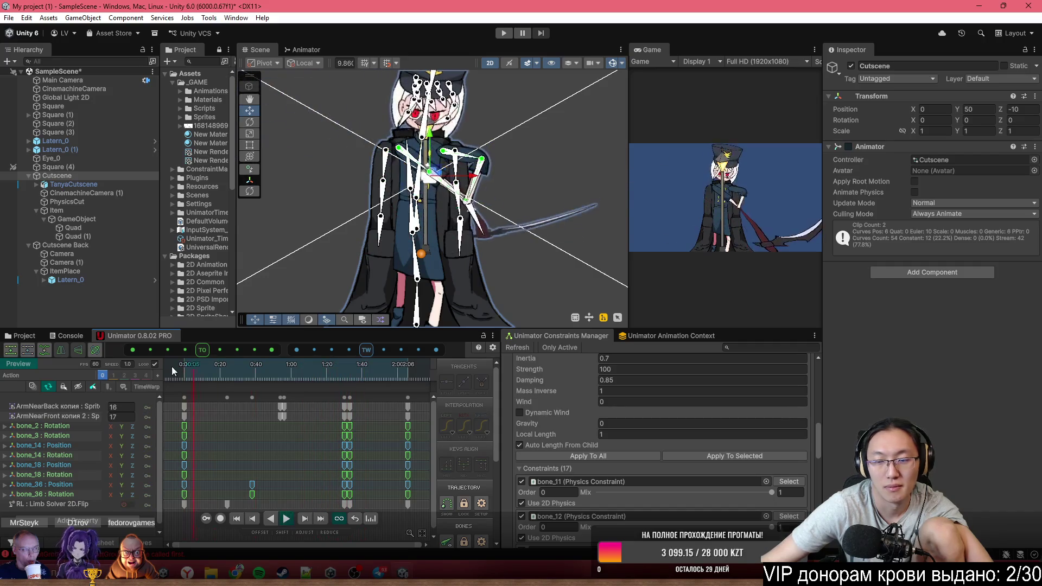
key("space")
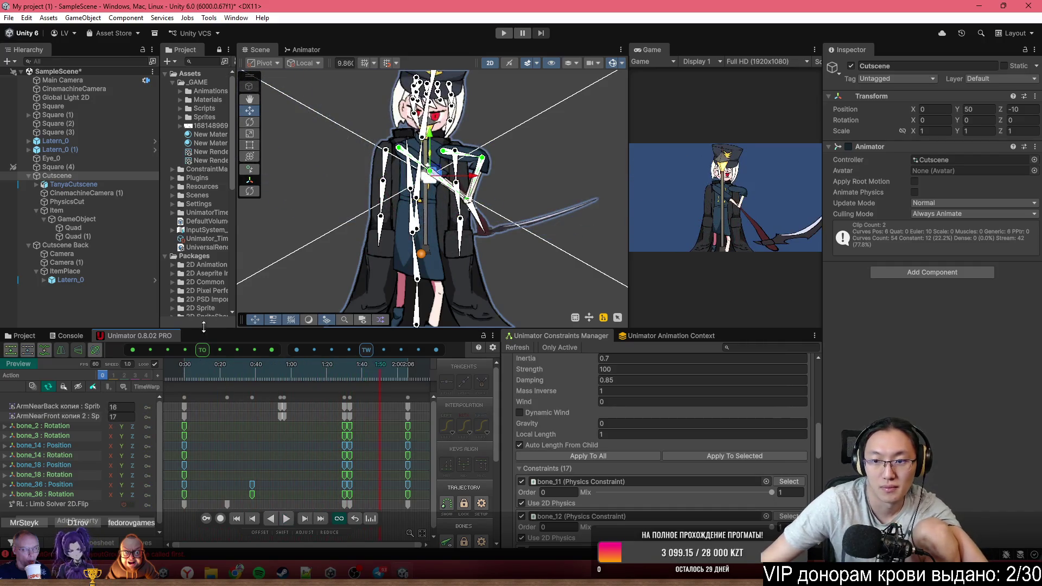
Enable Record and drag the final key column from about 1:56 to 3:25
left_click(219, 519)
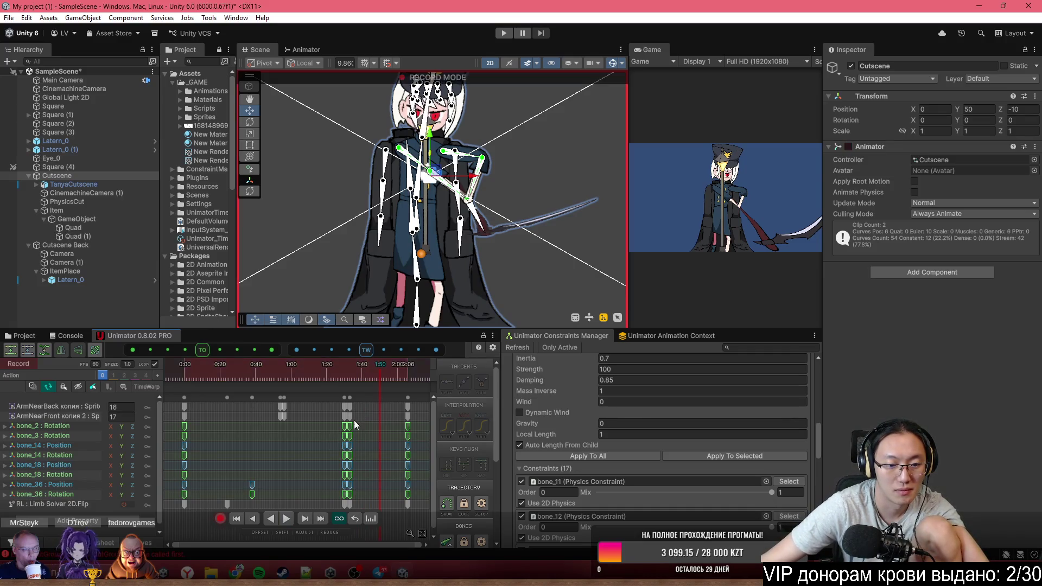
mouse_move(350, 372)
left_mouse_down()
mouse_move(324, 369)
mouse_move(390, 369)
left_mouse_up()
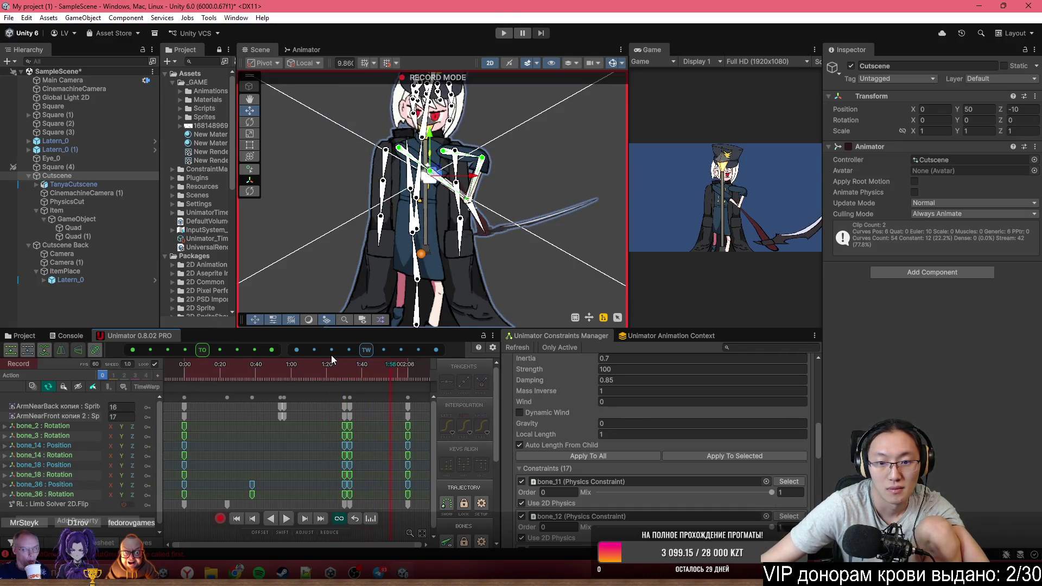
scroll(381, 410, "down", 3)
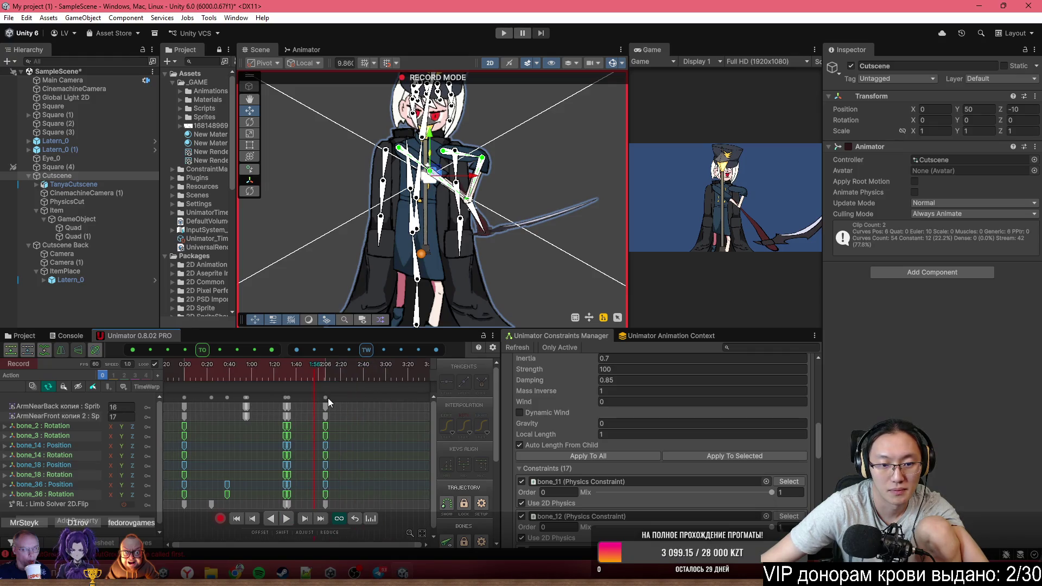
left_click_drag(328, 399, 415, 397)
Replay the cutscene from about 1:11 to check timing, then select Quad and Quad (1)
left_click(290, 378)
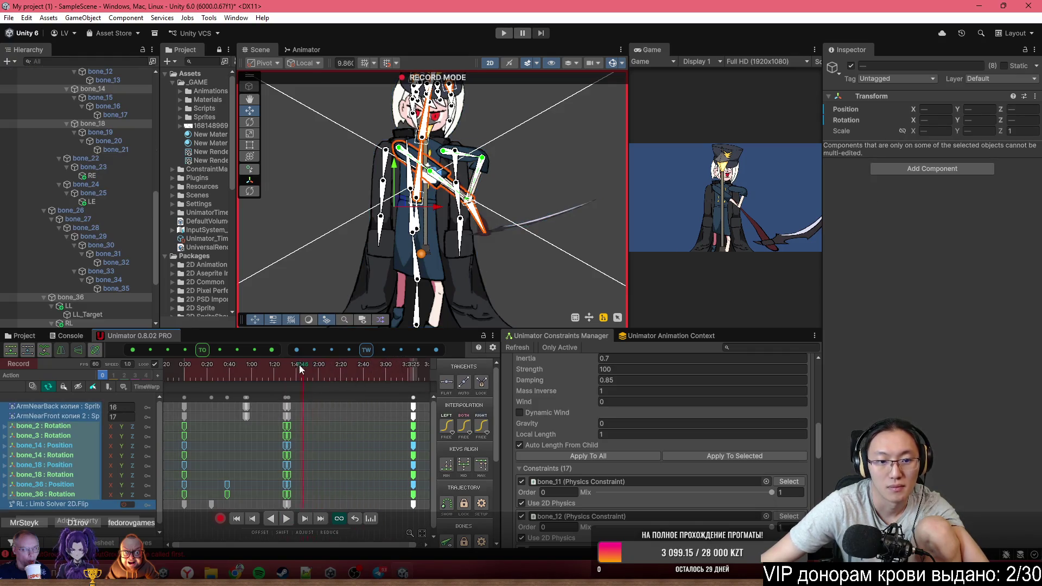
left_click_drag(290, 378, 264, 374)
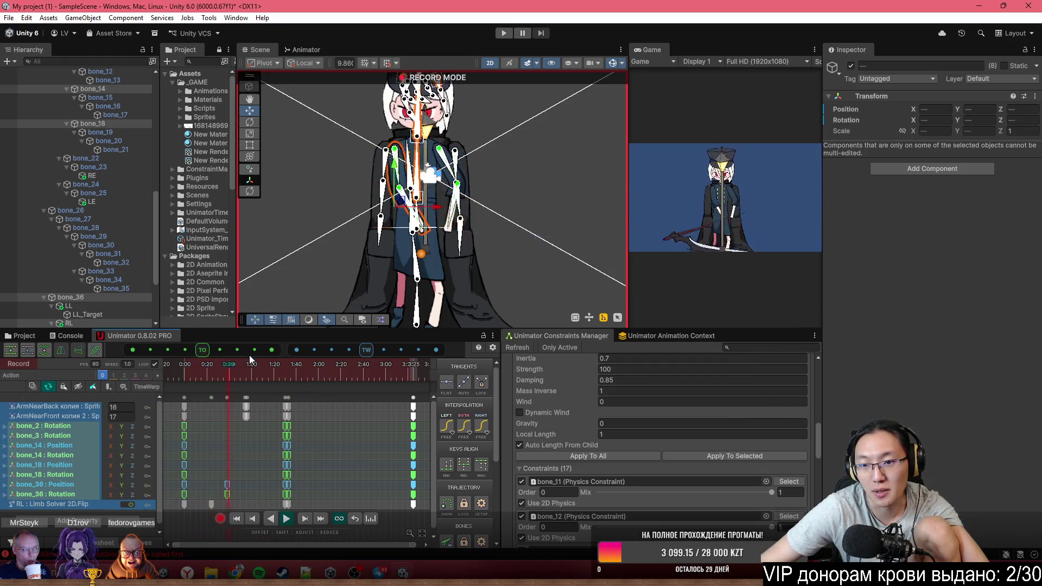
key("space")
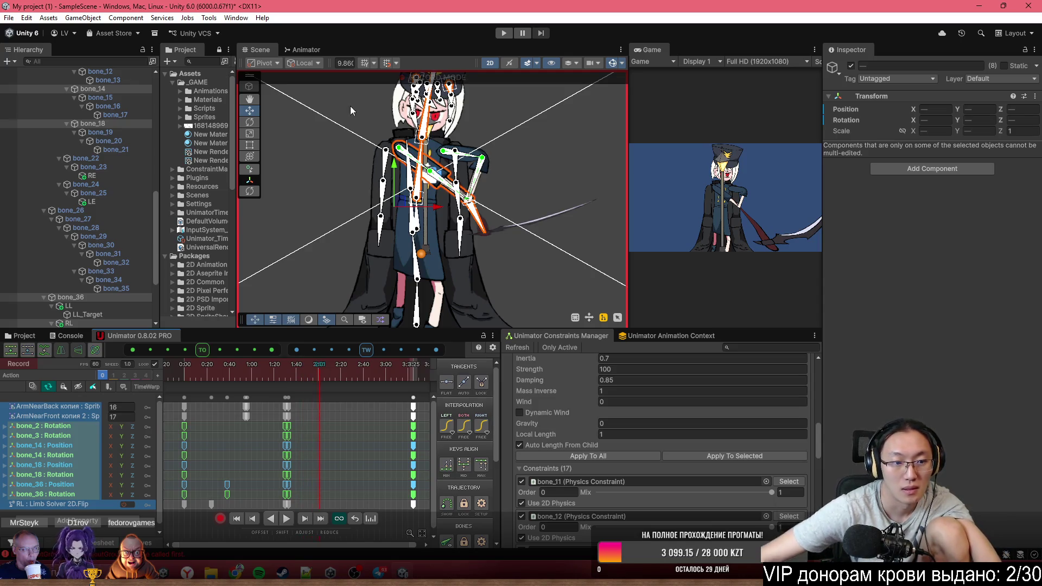
scroll(100, 287, "down", 4)
left_click(104, 271)
left_click(105, 280, "ctrl")
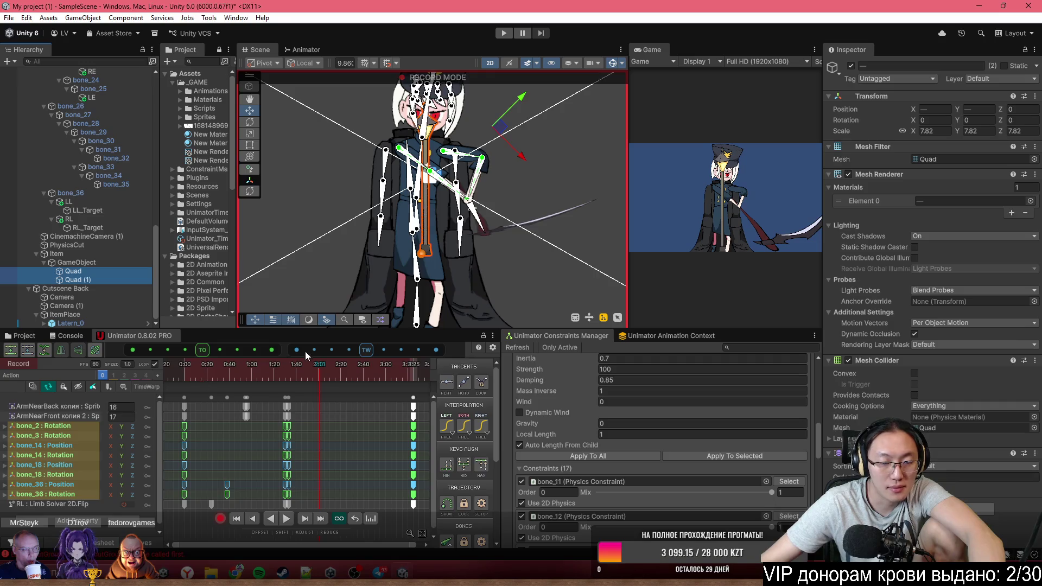
Delete the stray bone_14, bone_18 and bone_36 keys at the playhead
left_click_drag(491, 234, 516, 215)
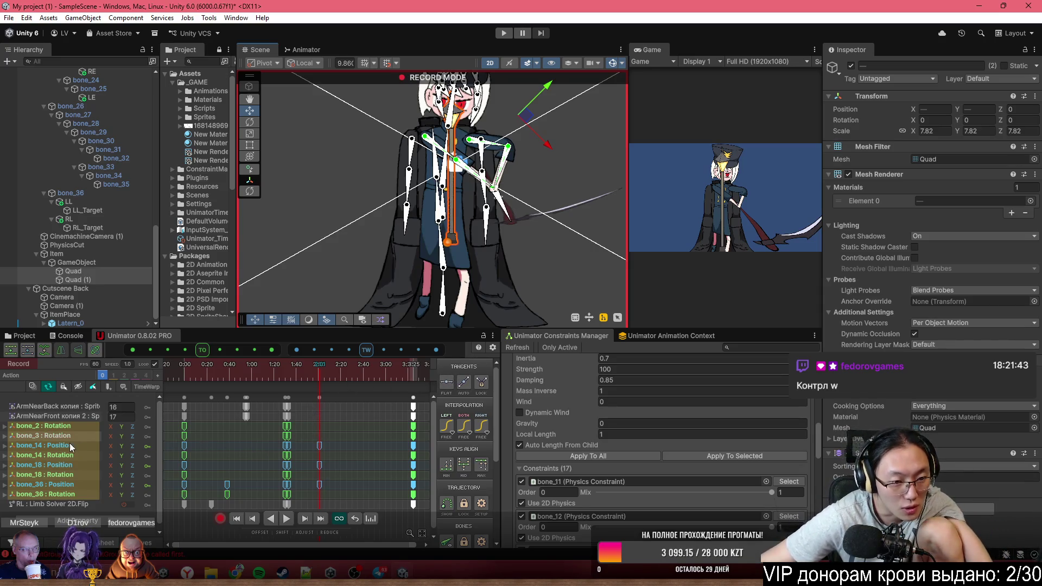
left_click(73, 272)
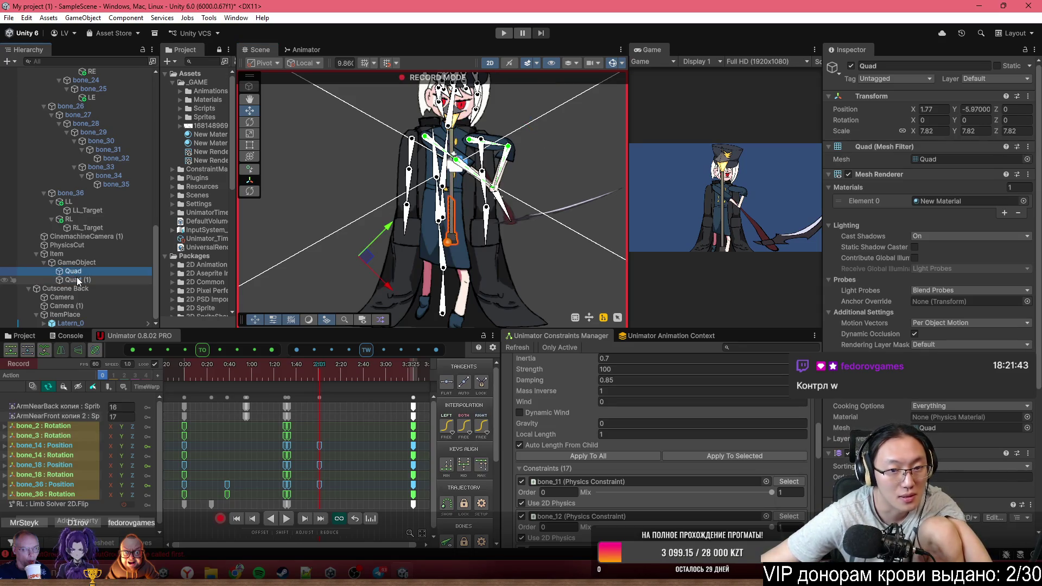
left_click(79, 280)
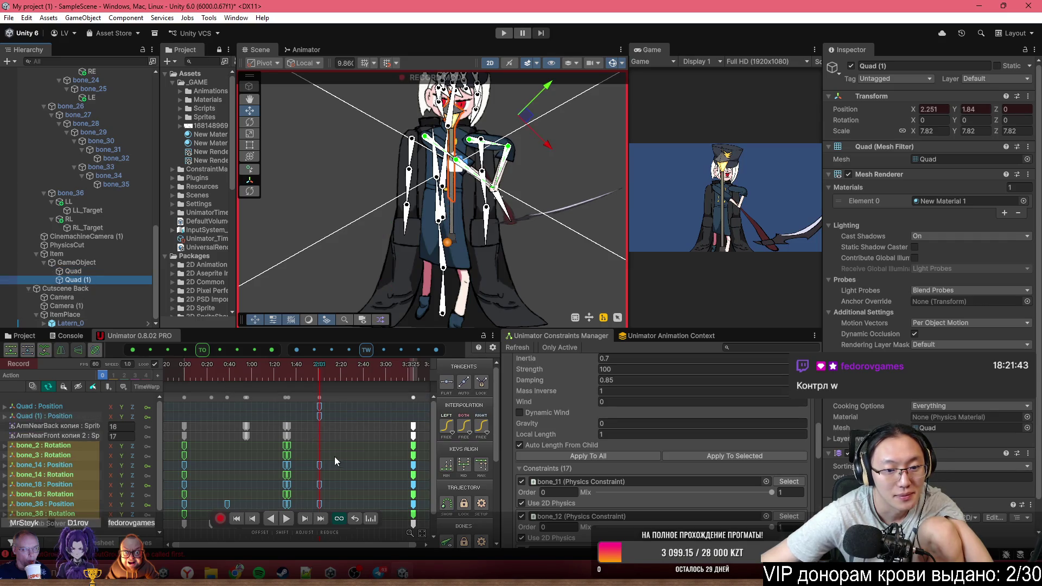
left_click_drag(334, 457, 312, 513)
key("Delete")
At about 1:59, key Quad down to Y -6.67 and Quad (1) up to Y 3.05
mouse_move(314, 372)
left_mouse_down()
mouse_move(278, 371)
mouse_move(321, 385)
left_mouse_up()
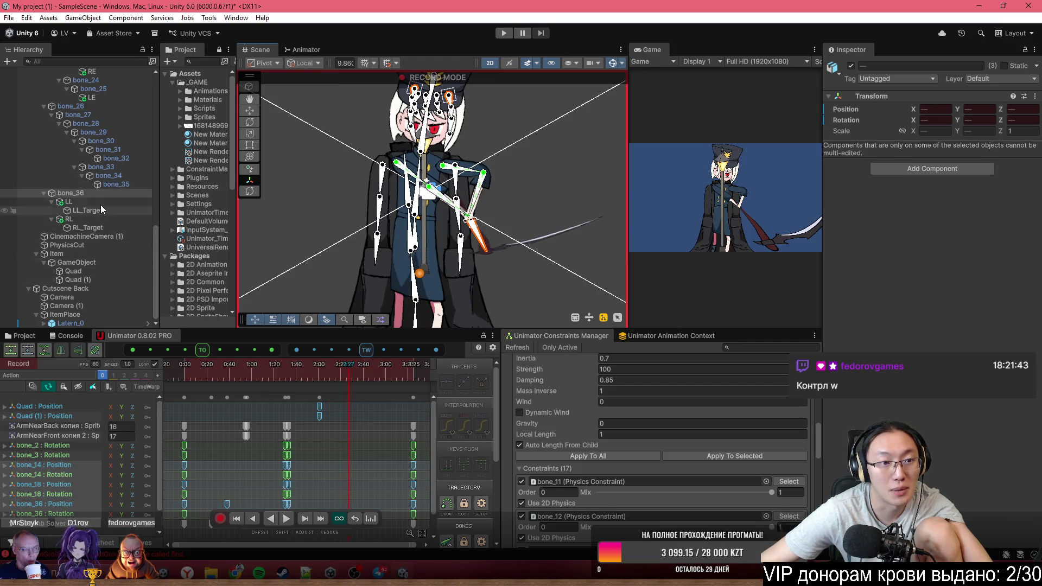
scroll(101, 209, "up", 4)
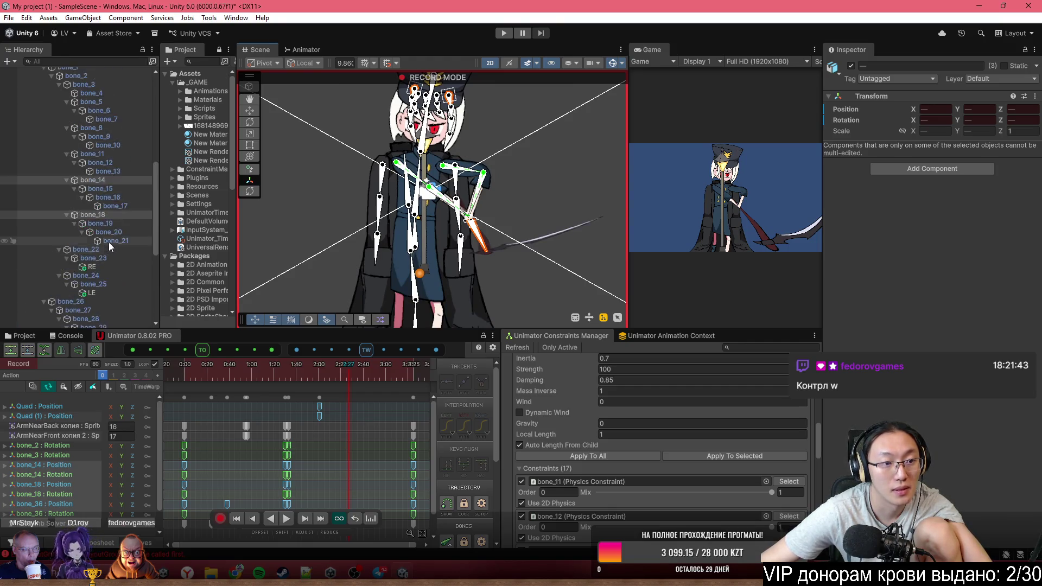
scroll(108, 242, "up", 4)
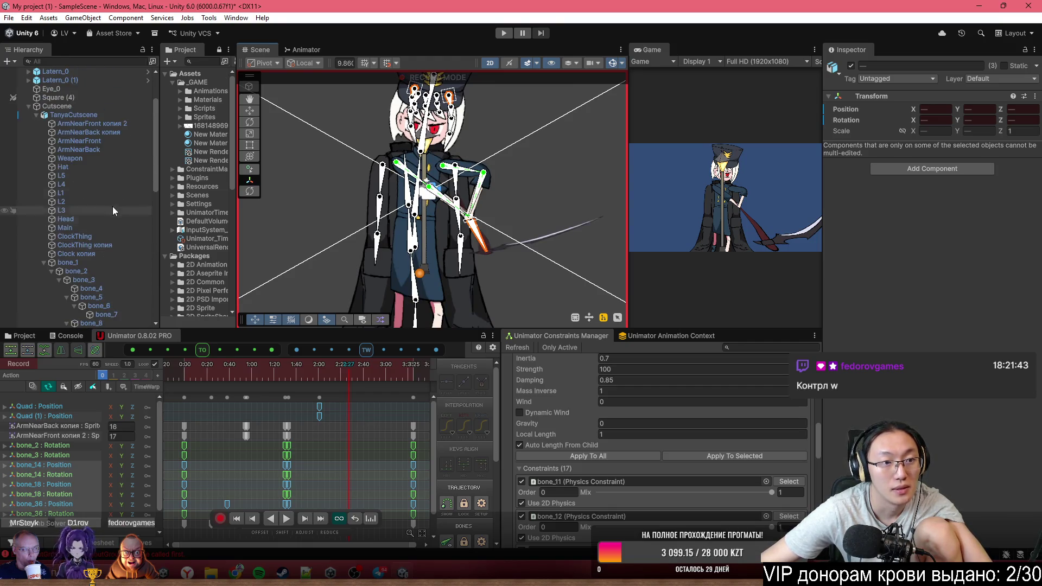
left_click(38, 115)
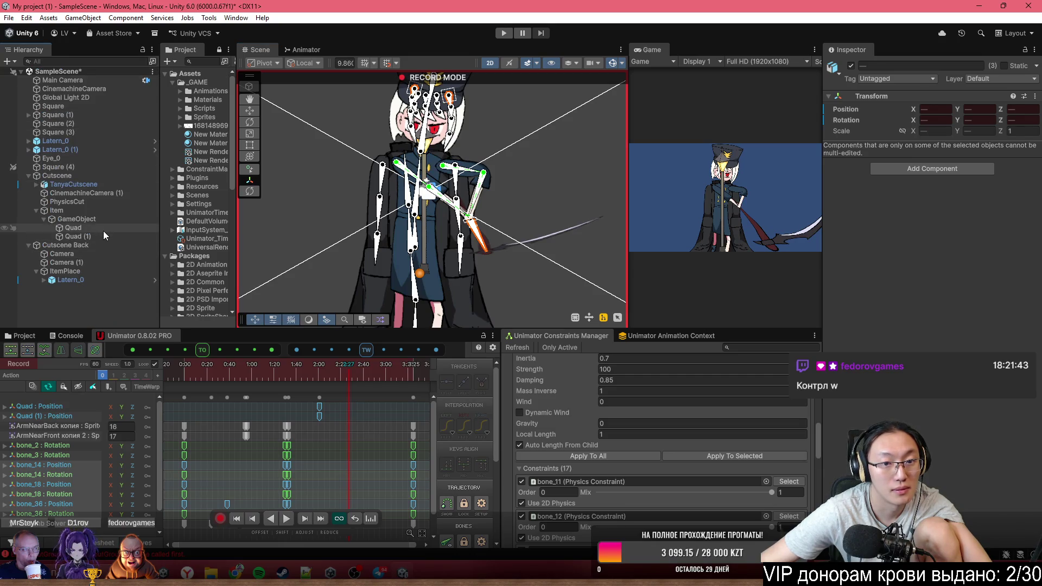
left_click(103, 229)
key("w")
left_click_drag(370, 244, 360, 262)
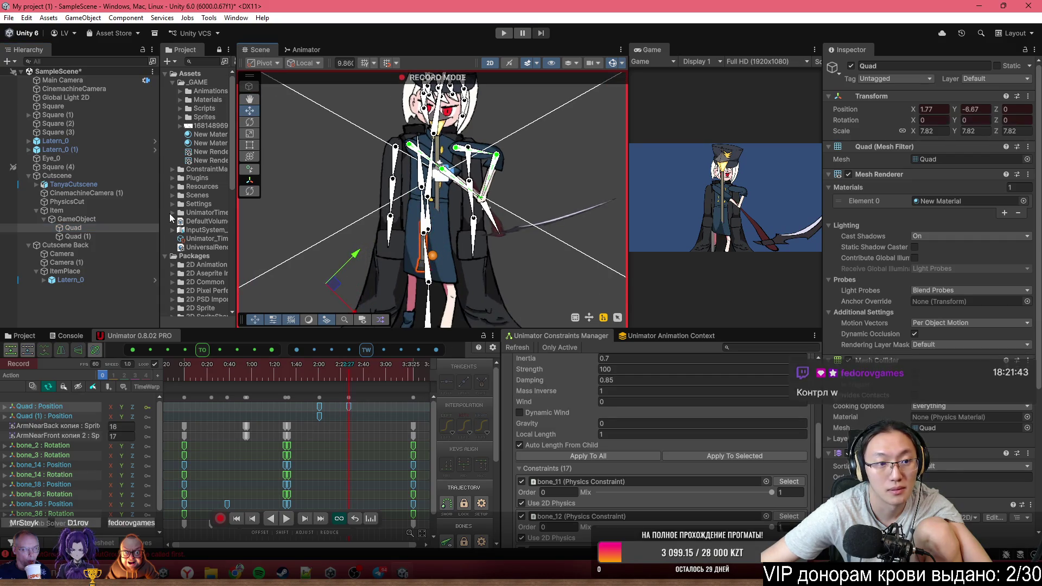
left_click(110, 235)
left_click_drag(538, 96, 579, 88)
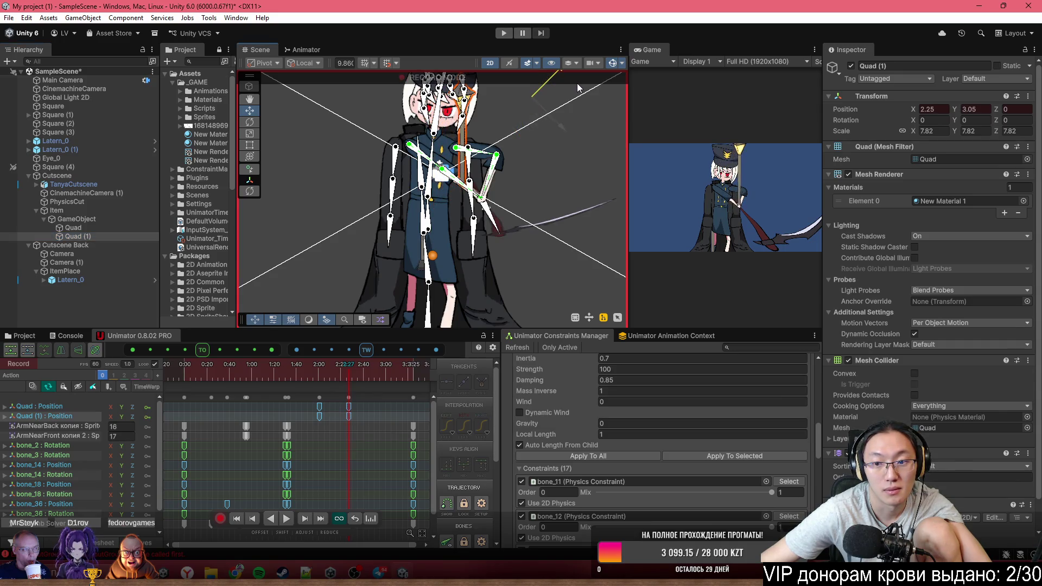
Shift the Quad position keys from about 2:27 to 3:25 and place the playhead there
left_click(201, 367)
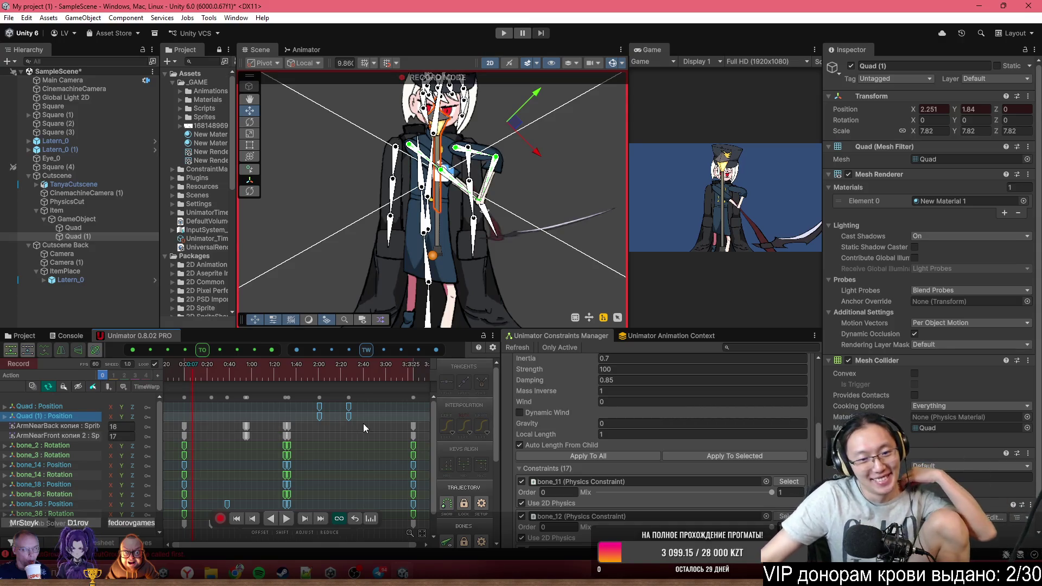
left_click(349, 370)
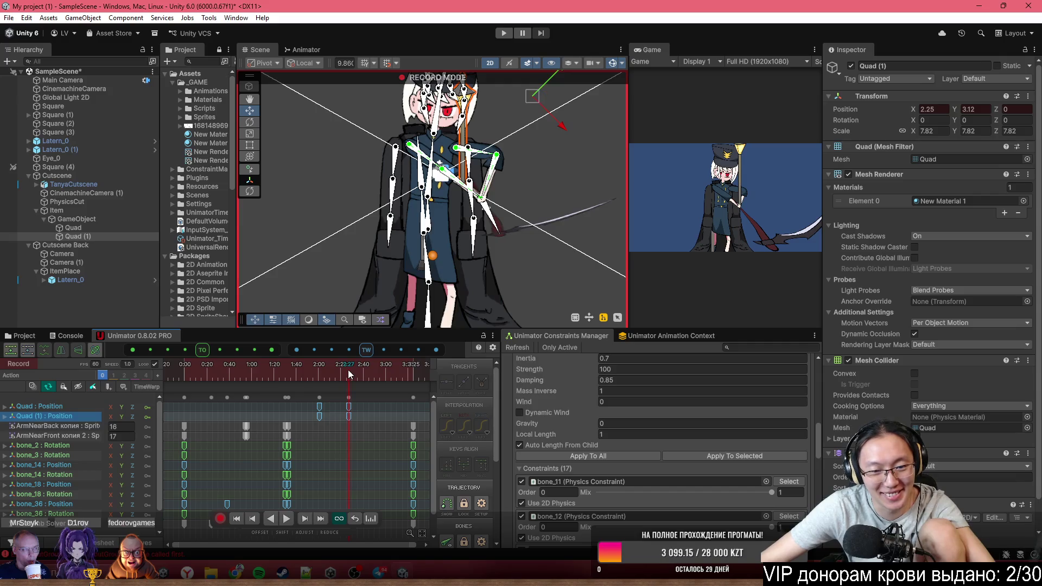
left_click_drag(349, 407, 414, 411)
scroll(436, 301, "down", 2)
scroll(436, 301, "down", 1)
left_click(413, 375)
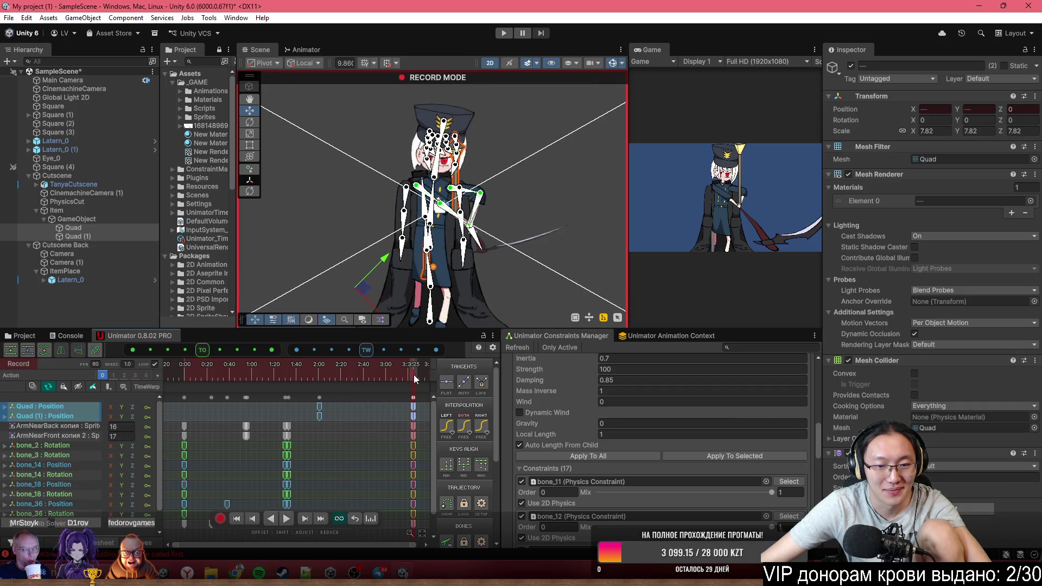
At 3:25, key Quad down to Y -9.05 and Quad (1) up to Y 7.95
left_click(98, 229)
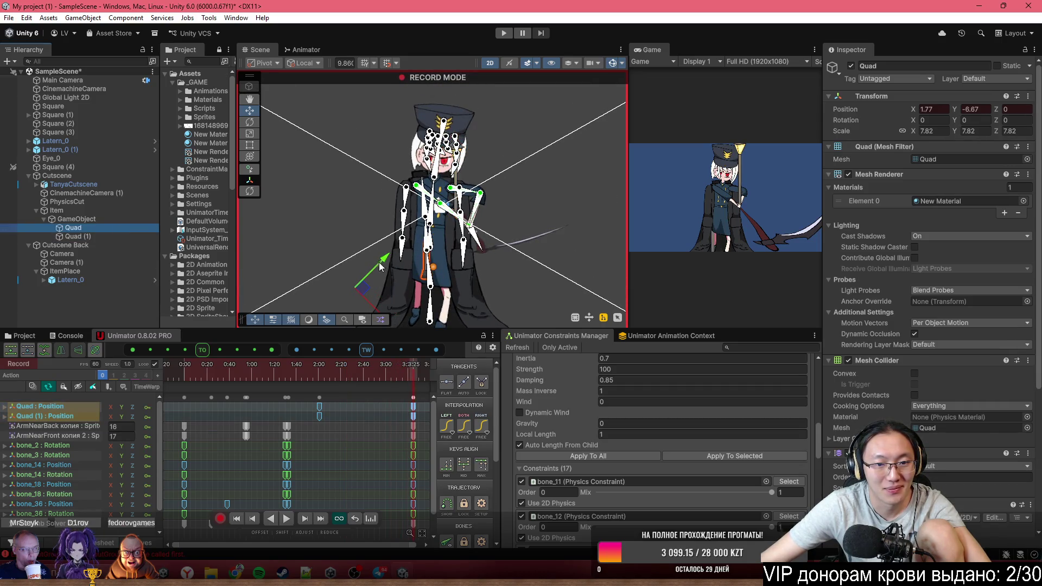
left_click_drag(380, 265, 351, 292)
left_click(81, 237)
mouse_move(535, 127)
left_mouse_down()
mouse_move(589, 79)
mouse_move(618, 104)
left_mouse_up()
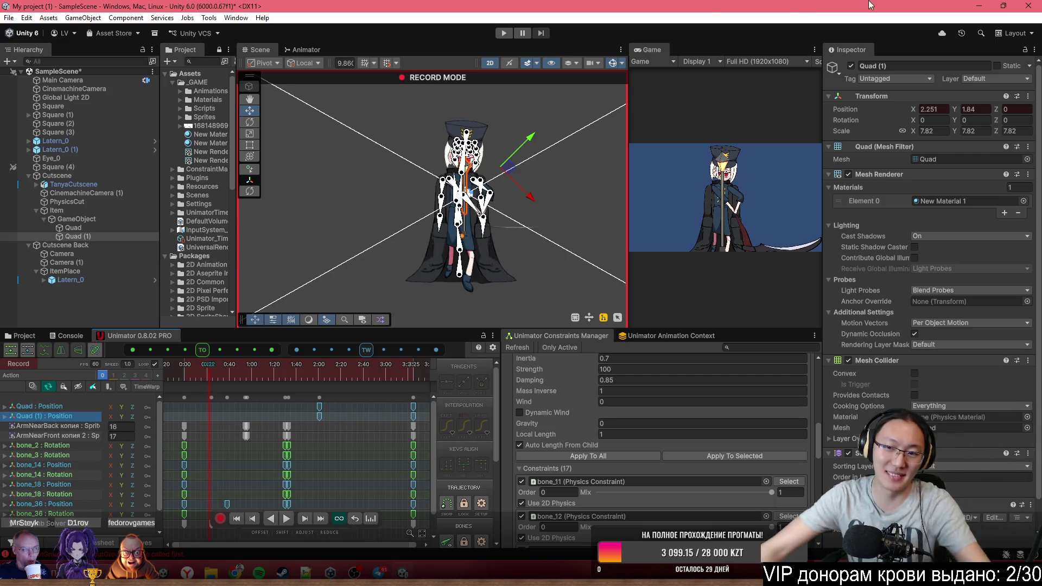
scroll(507, 242, "down", 5)
mouse_move(506, 200)
left_mouse_down()
mouse_move(615, 155)
mouse_move(467, 176)
left_mouse_up()
scroll(422, 165, "up", 5)
scroll(399, 204, "up", 6)
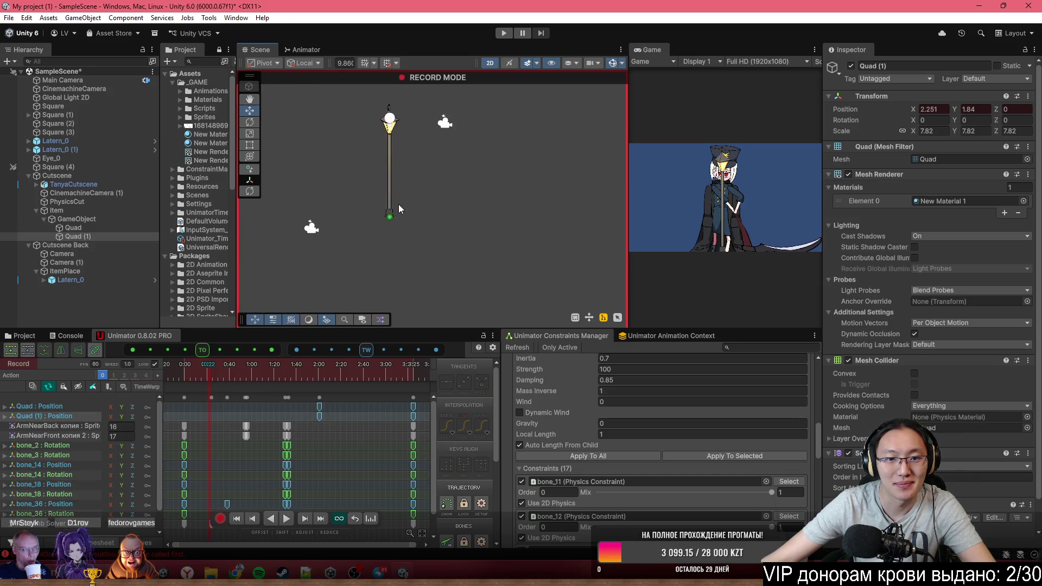
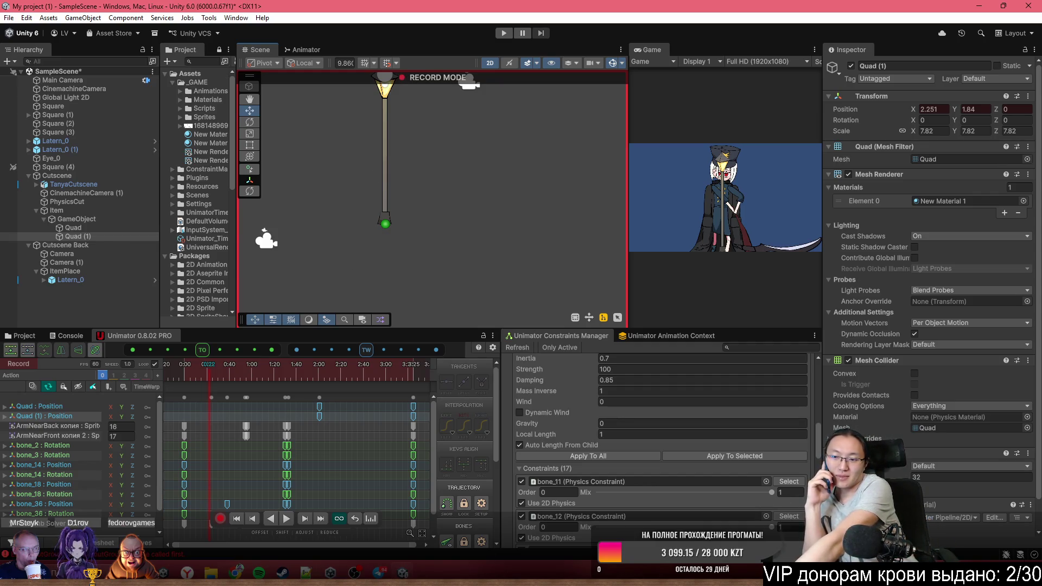
Dismiss the Microsoft Defender summary notification and close the Windows notification panel
key("super+n")
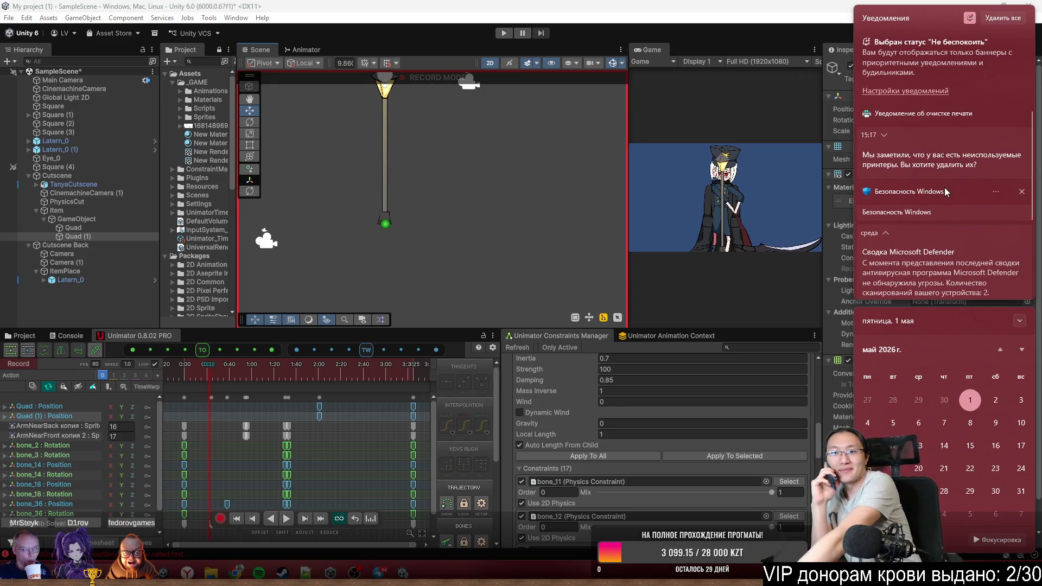
scroll(868, 266, "down", 2)
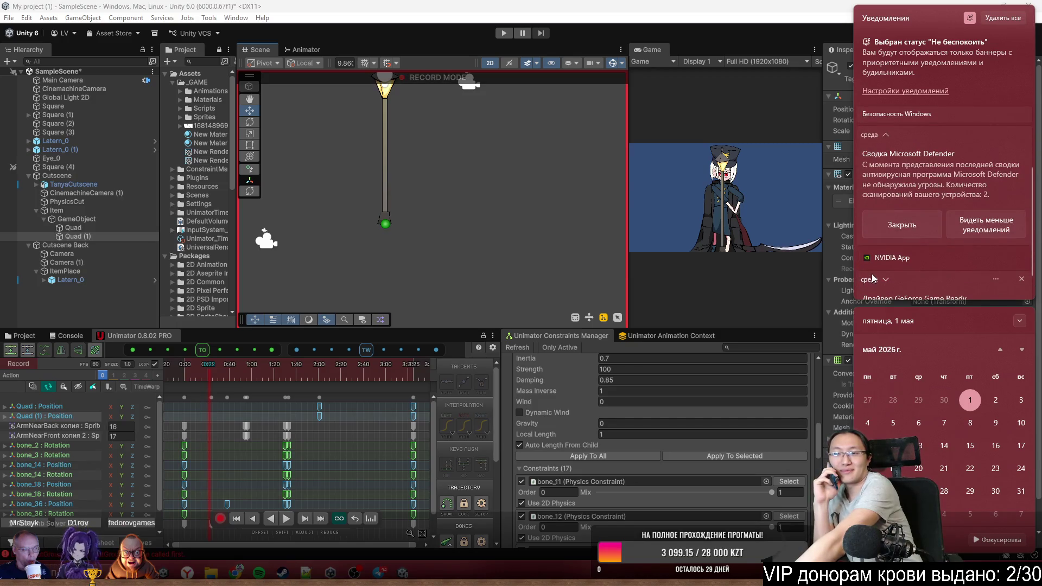
scroll(885, 272, "up", 1)
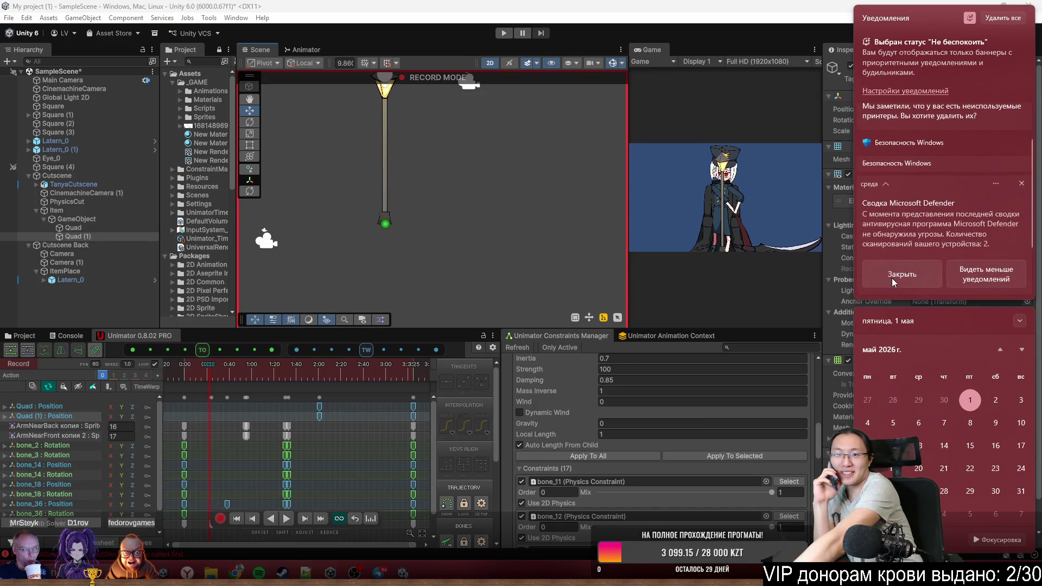
left_click(901, 272)
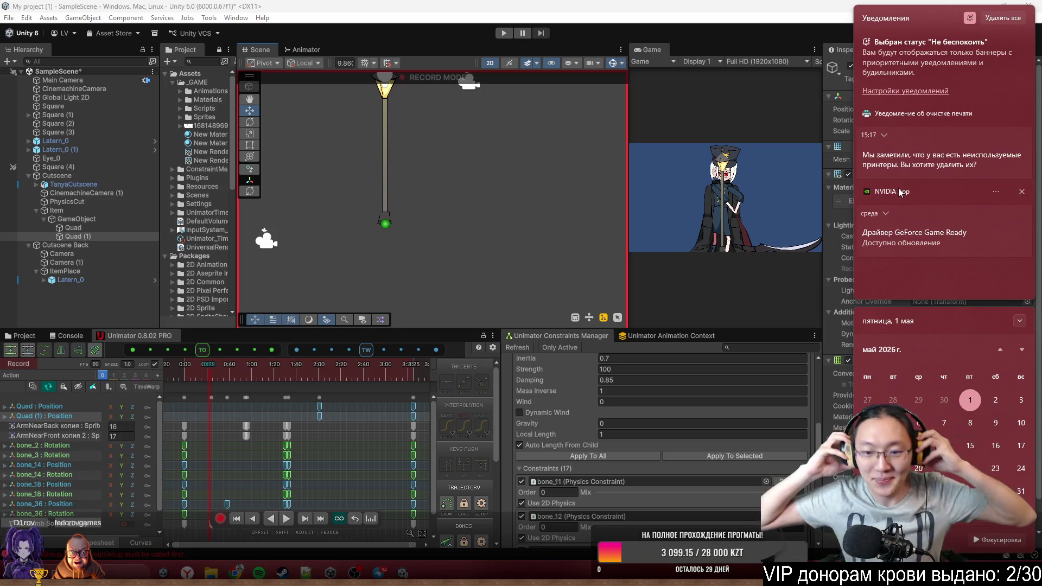
left_click(646, 216)
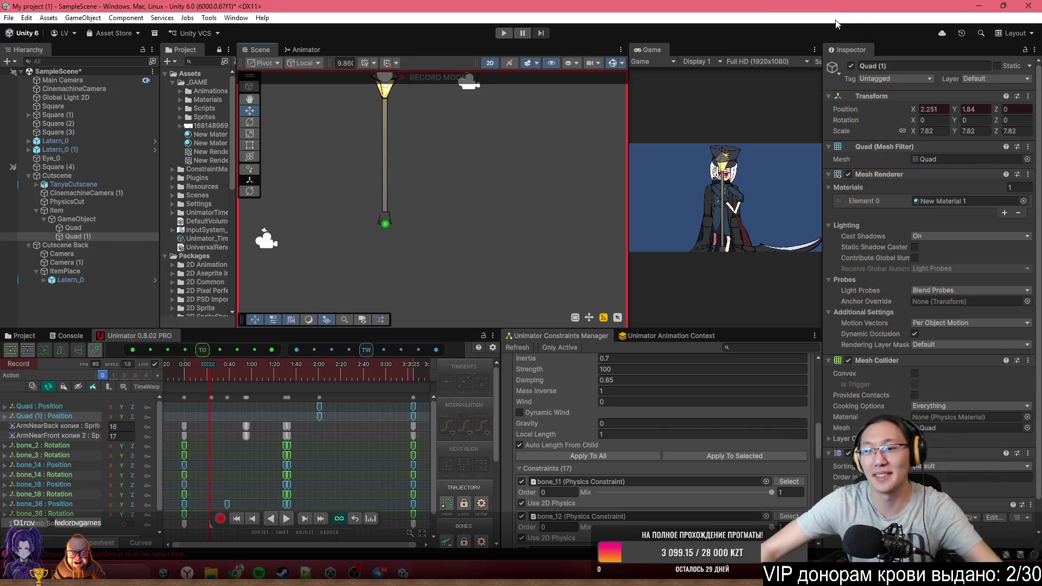
Play the cutscene from about 0:59, then turn off record mode and return to setup mode
left_click_drag(174, 367, 249, 350)
key("space")
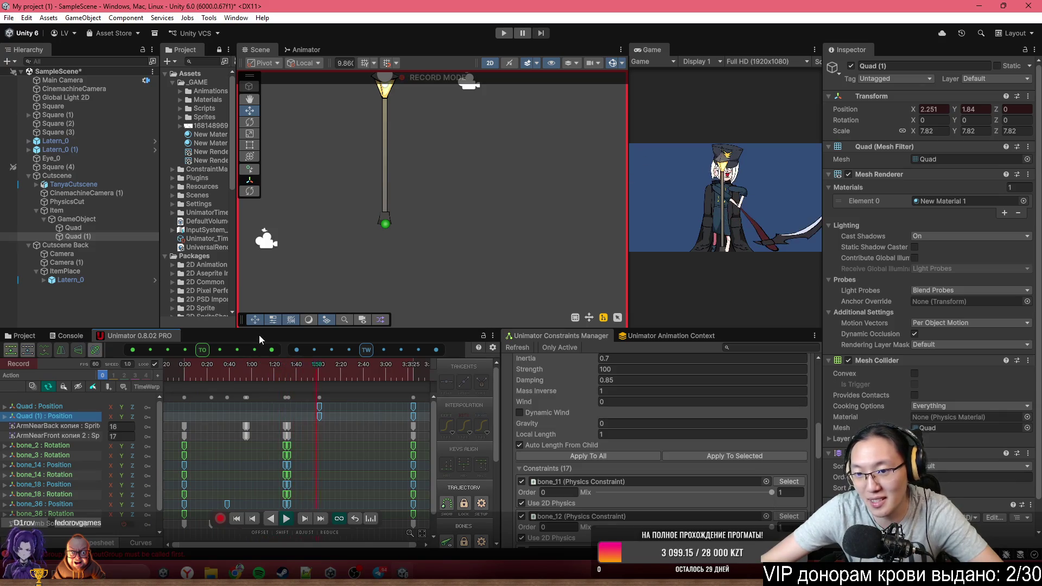
key("space")
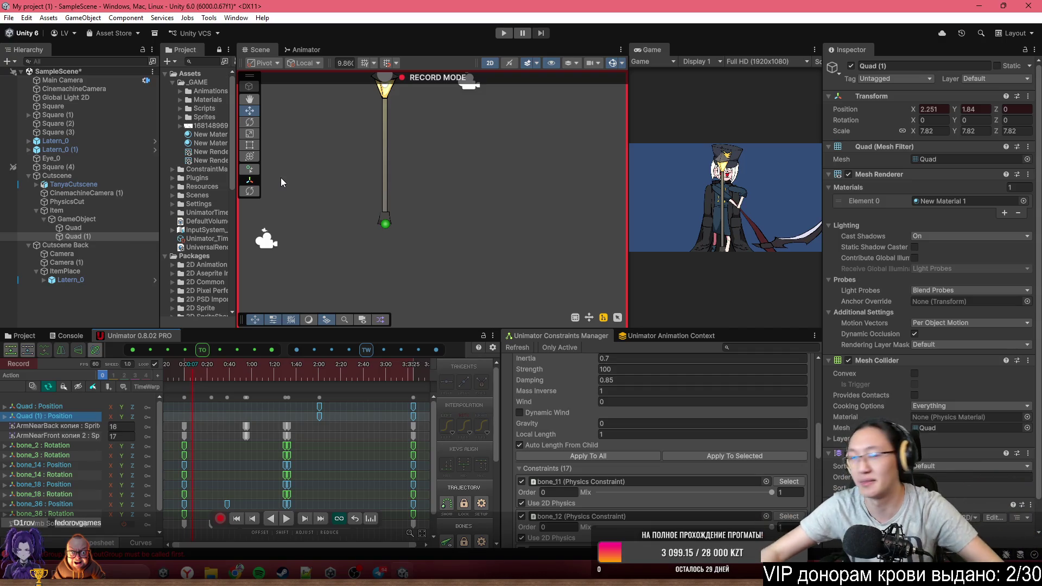
scroll(419, 191, "down", 3)
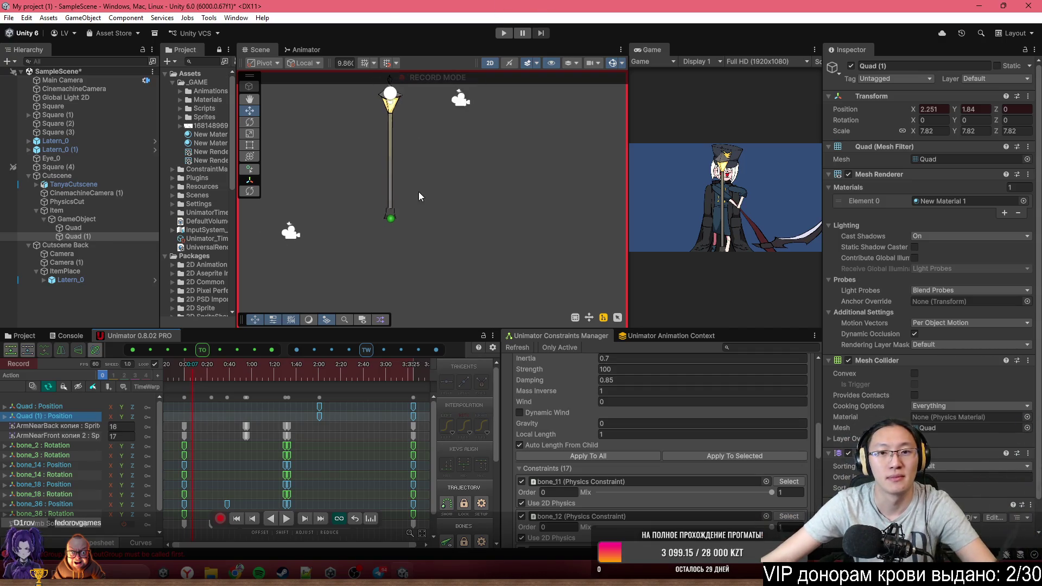
left_click(220, 519)
scroll(438, 282, "down", 2)
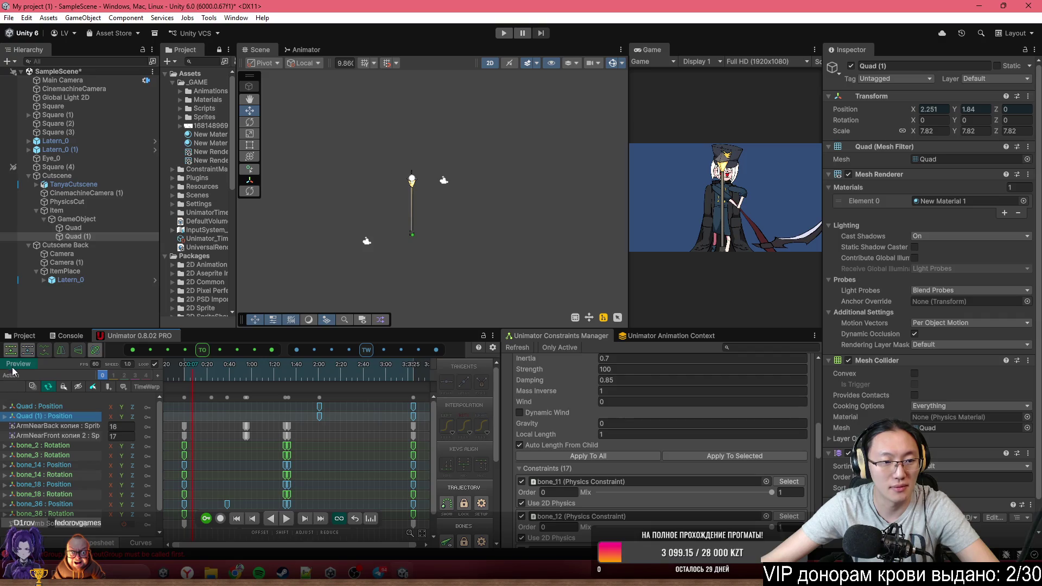
left_click(12, 368)
Select Camera and Camera (1) under Cutscene Back and bring up the Project window
scroll(438, 217, "up", 4)
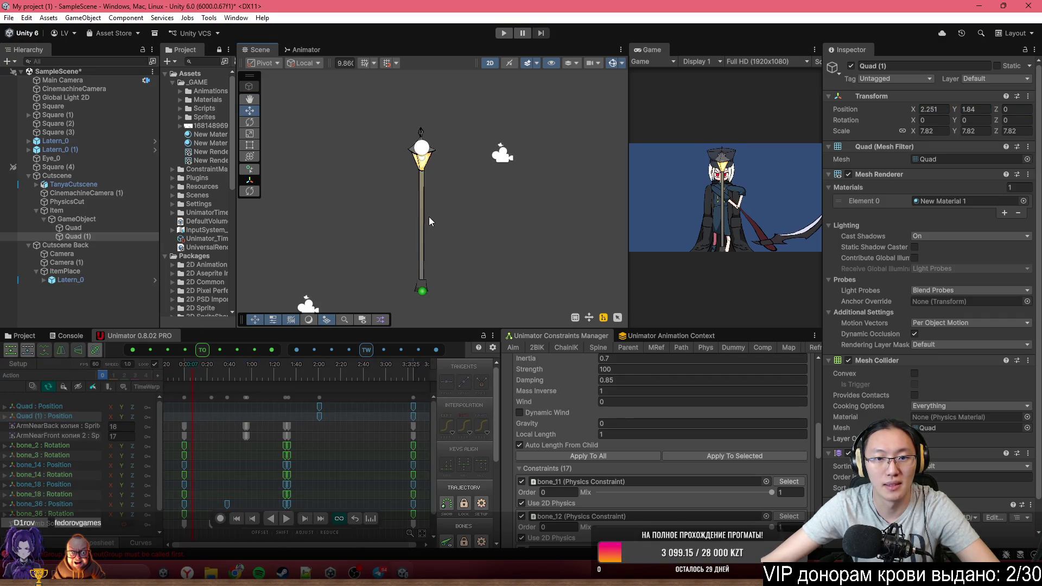
left_click(423, 209)
left_click(502, 158)
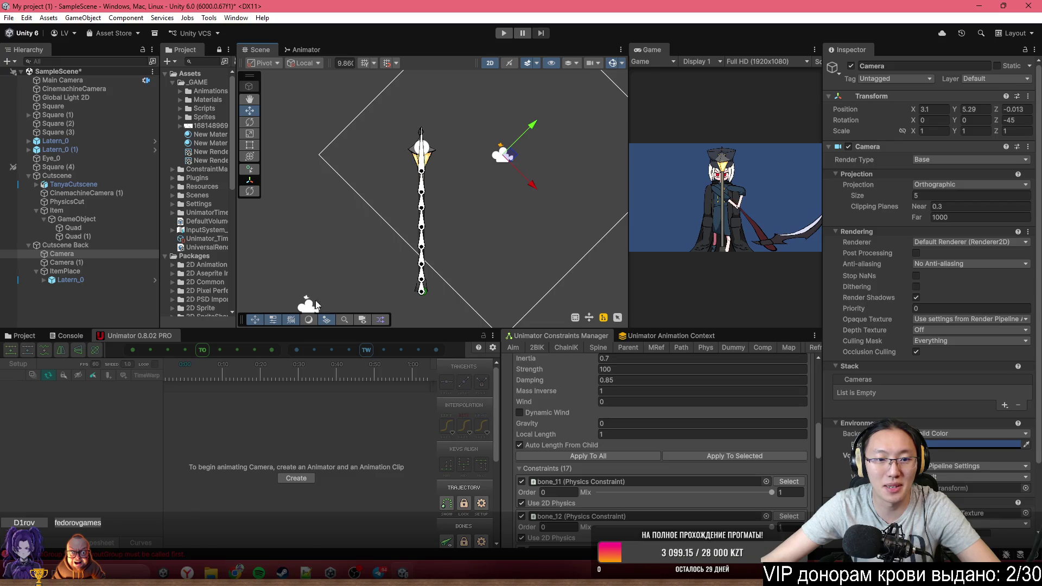
left_click(310, 305, "shift")
left_click_drag(483, 234, 517, 194)
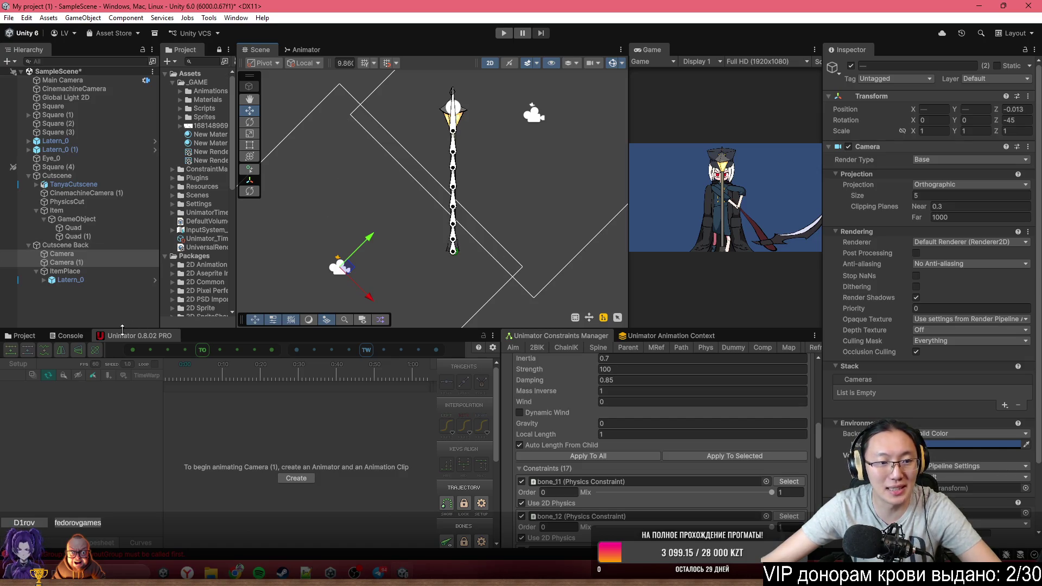
left_click(22, 335)
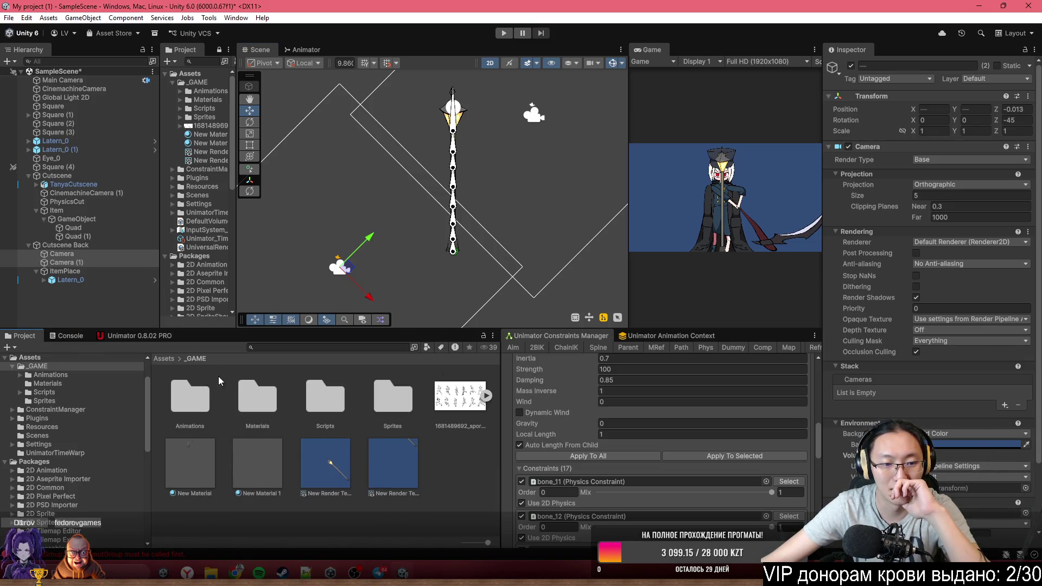
Drag the Square sprite from Assets/_GAME/Sprites into the scene over the lantern
left_click(170, 360)
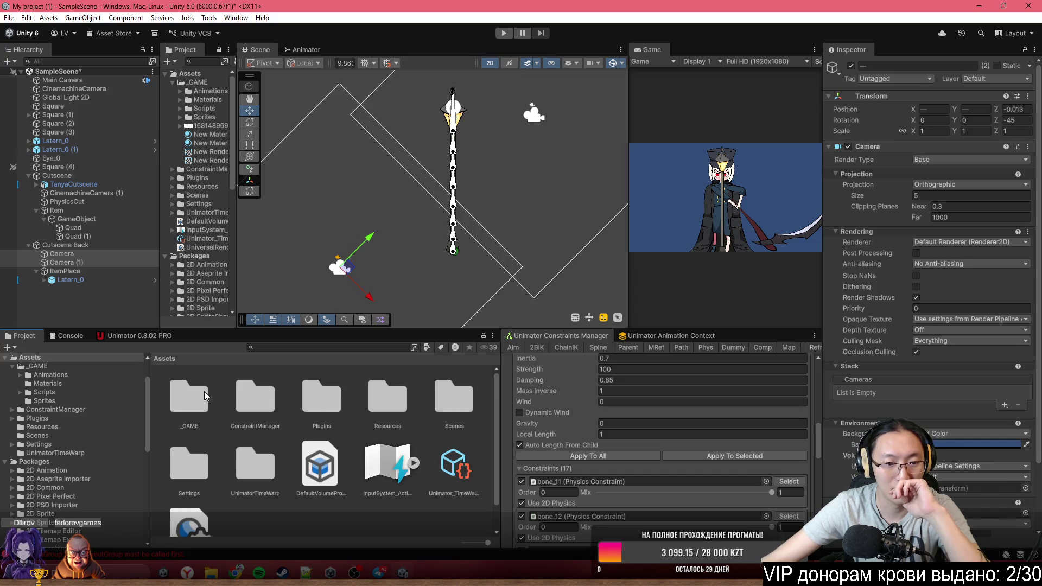
double_click(206, 397)
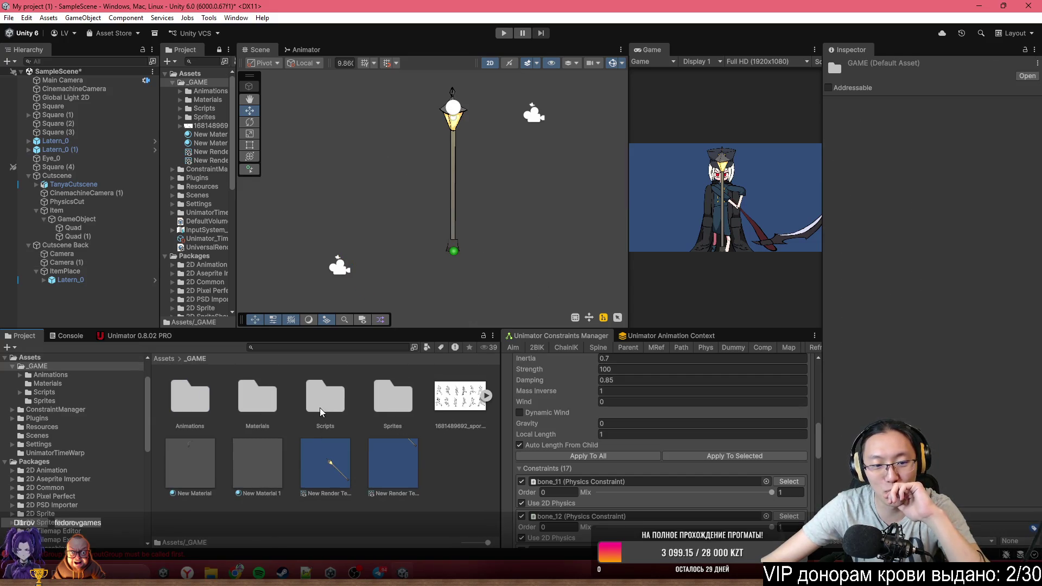
double_click(394, 404)
mouse_move(273, 460)
left_mouse_down()
mouse_move(400, 209)
mouse_move(446, 201)
mouse_move(435, 193)
mouse_move(460, 203)
left_mouse_up()
scroll(448, 206, "up", 1)
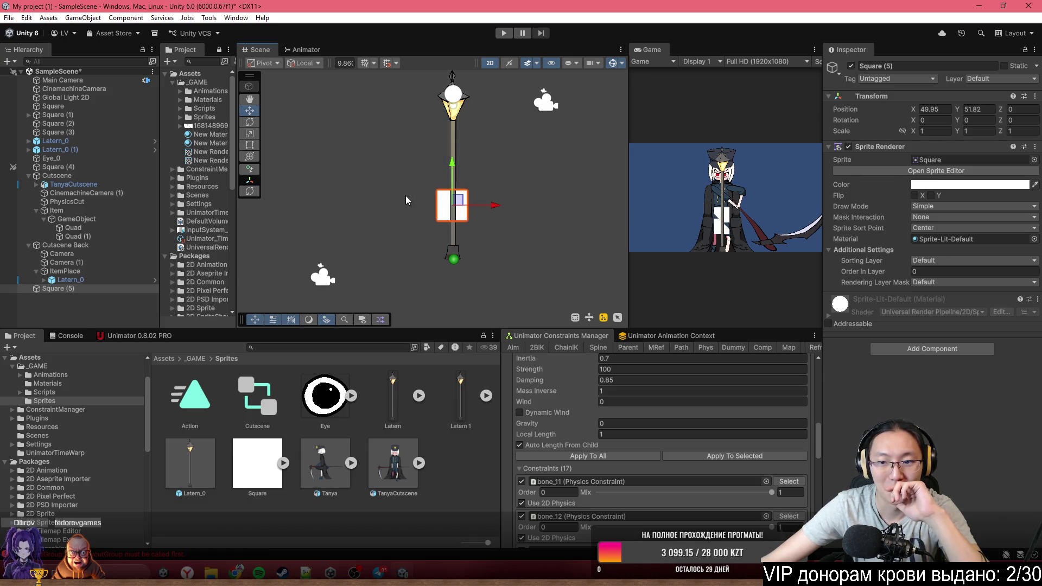
Nudge the Camera slightly right and move Square (5) slightly down on the lantern
left_click(552, 109)
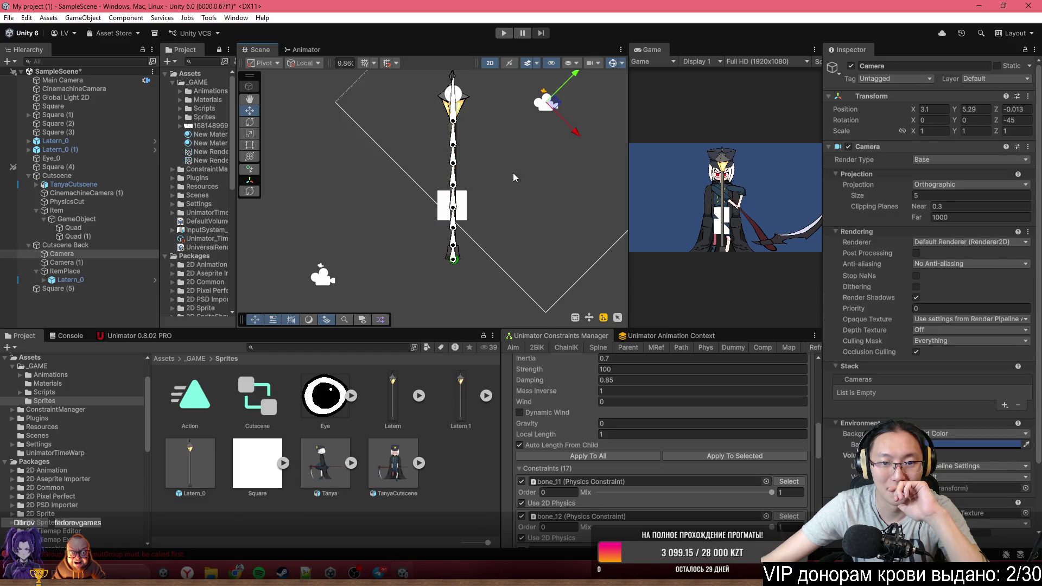
left_click_drag(553, 98, 555, 98)
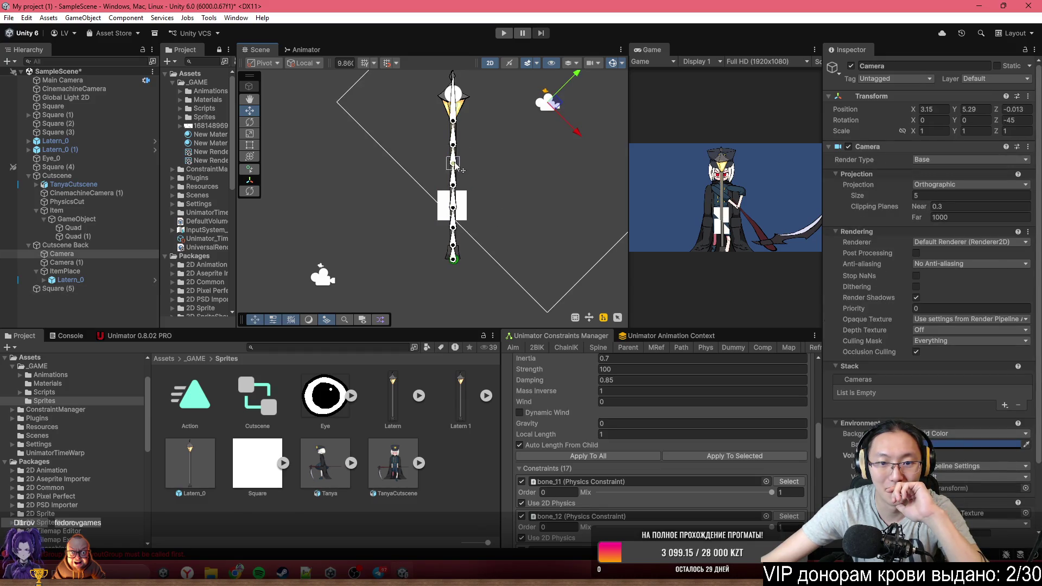
left_click(462, 203)
left_click(463, 205)
key("w")
left_click_drag(463, 206, 462, 221)
Fine-tune the positions of Camera and Camera (1) in the scene
left_click(541, 103)
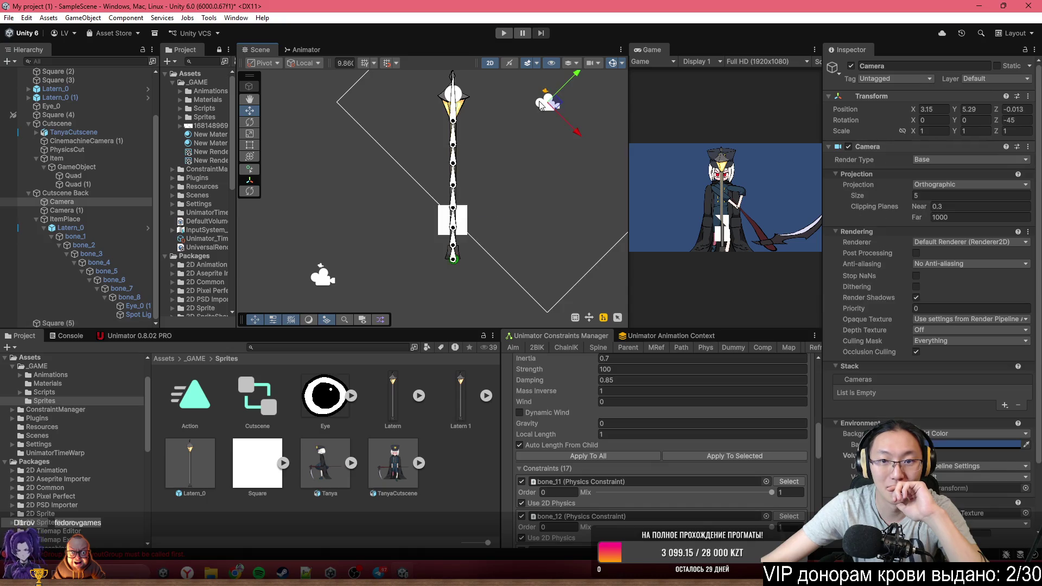
left_click_drag(559, 106, 557, 107)
left_click(328, 279)
mouse_move(327, 279)
left_mouse_down()
mouse_move(373, 223)
mouse_move(377, 249)
left_mouse_up()
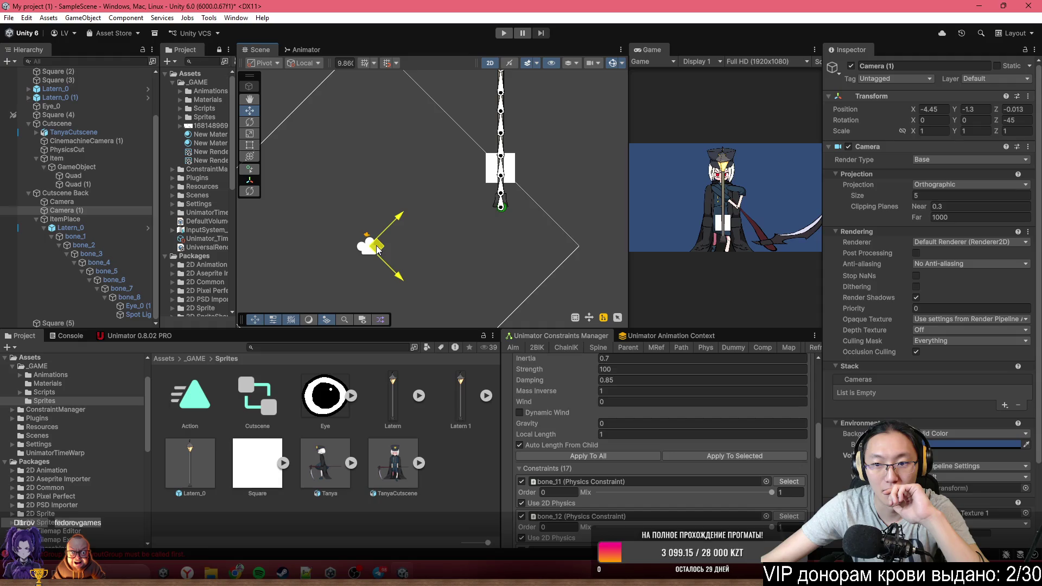
scroll(529, 155, "up", 5)
scroll(721, 258, "up", 3)
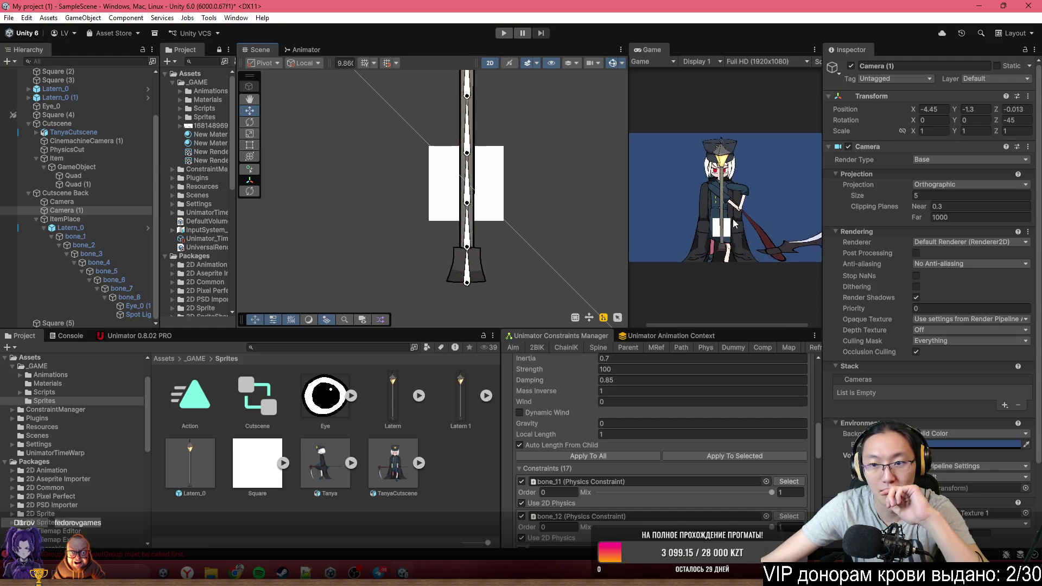
scroll(720, 258, "up", 3)
key("f")
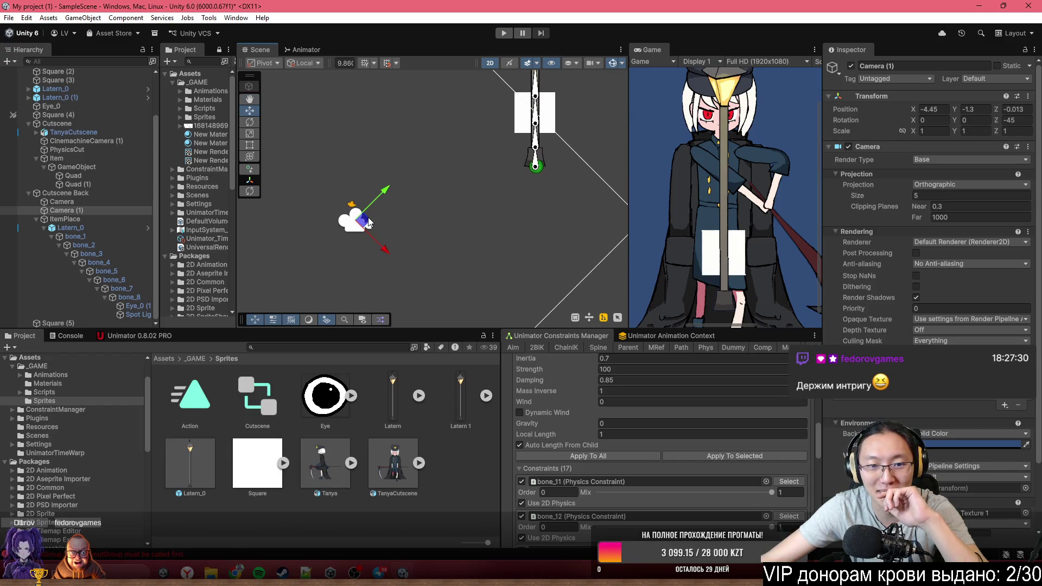
left_click_drag(365, 220, 367, 221)
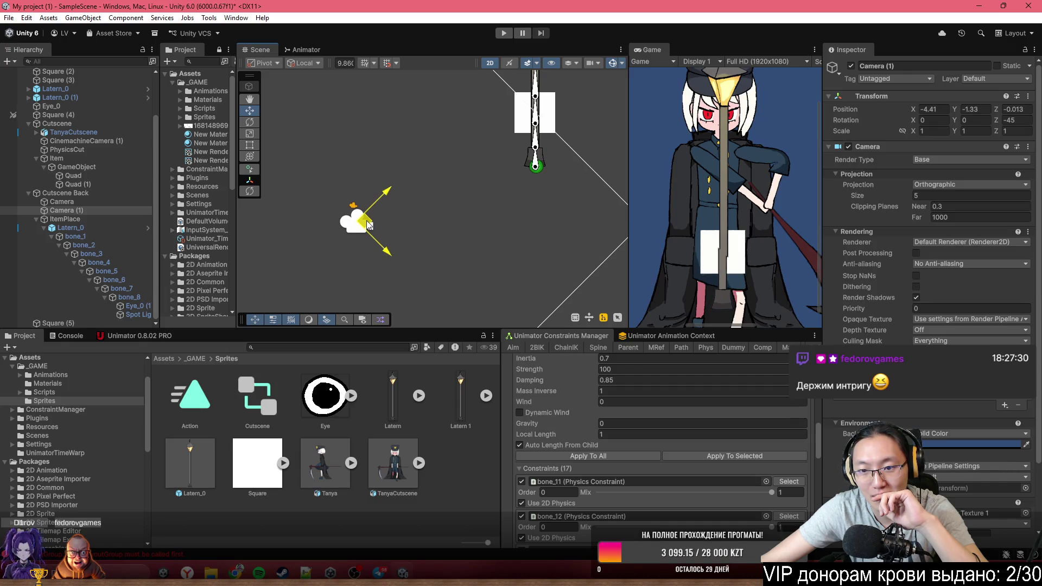
left_click_drag(366, 221, 366, 221)
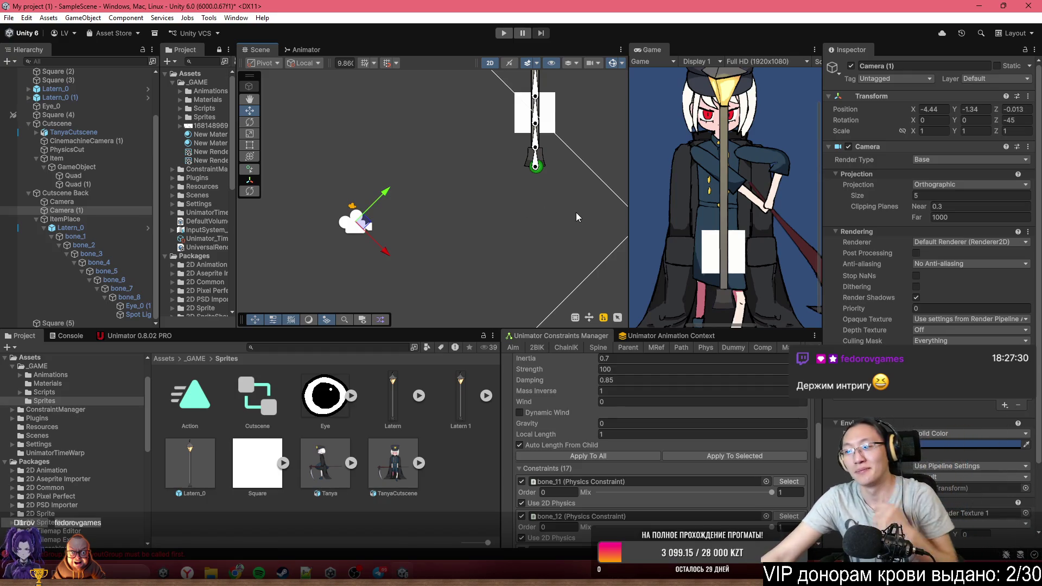
Reselect Square (5) and frame it in the scene view
scroll(458, 224, "down", 5)
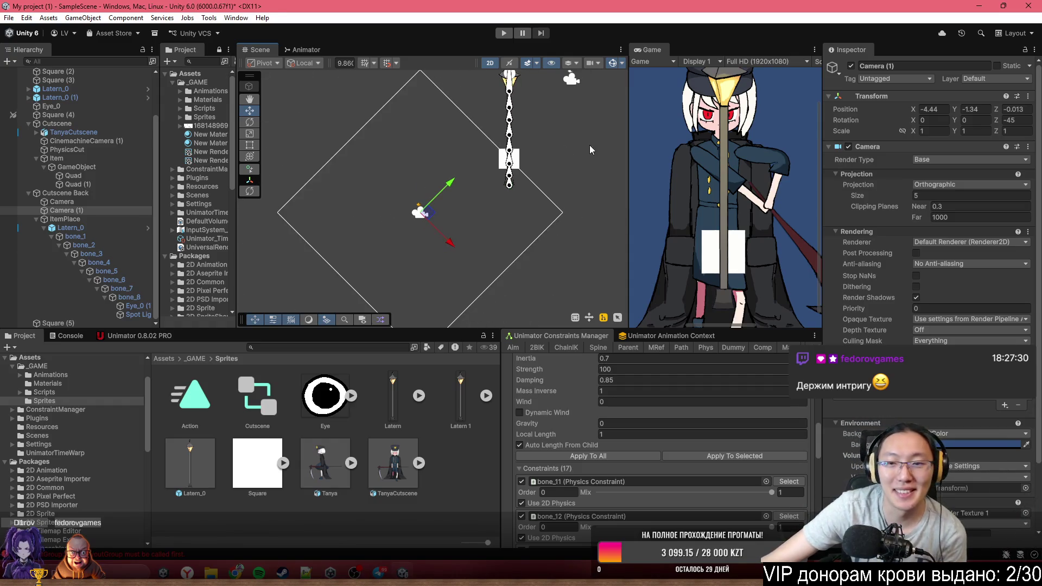
scroll(543, 162, "down", 3)
left_click(500, 180)
key("f")
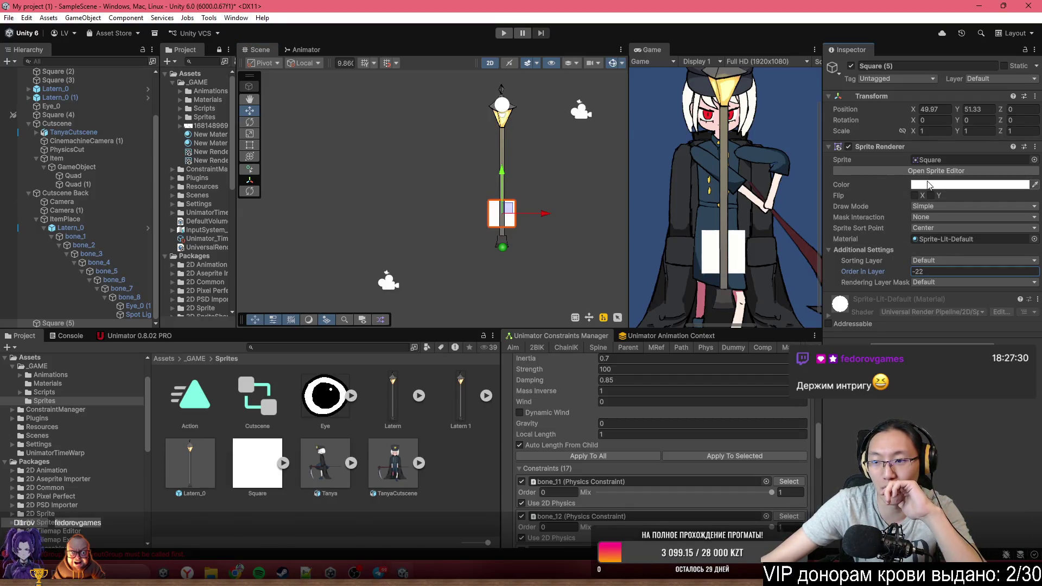
Make Square (5) semi-transparent with an opacity of 71
left_click(970, 185)
left_click(960, 402)
left_click_drag(960, 404, 953, 407)
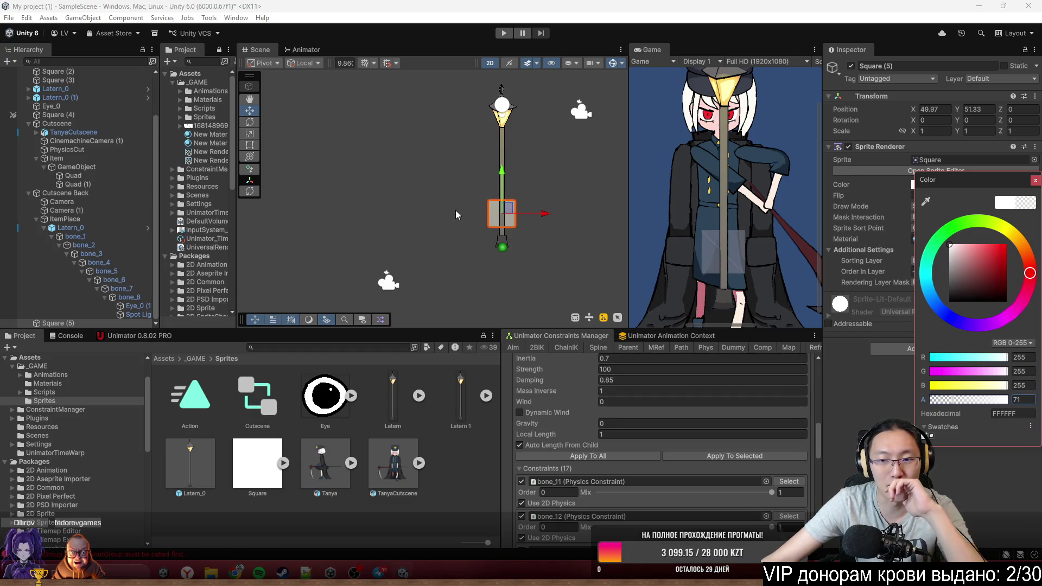
Add a second Square, rotate it 45°, and stretch it into a long diagonal bar
scroll(450, 223, "down", 2)
mouse_move(260, 462)
left_mouse_down()
mouse_move(450, 215)
mouse_move(488, 215)
mouse_move(486, 204)
left_mouse_up()
type("45")
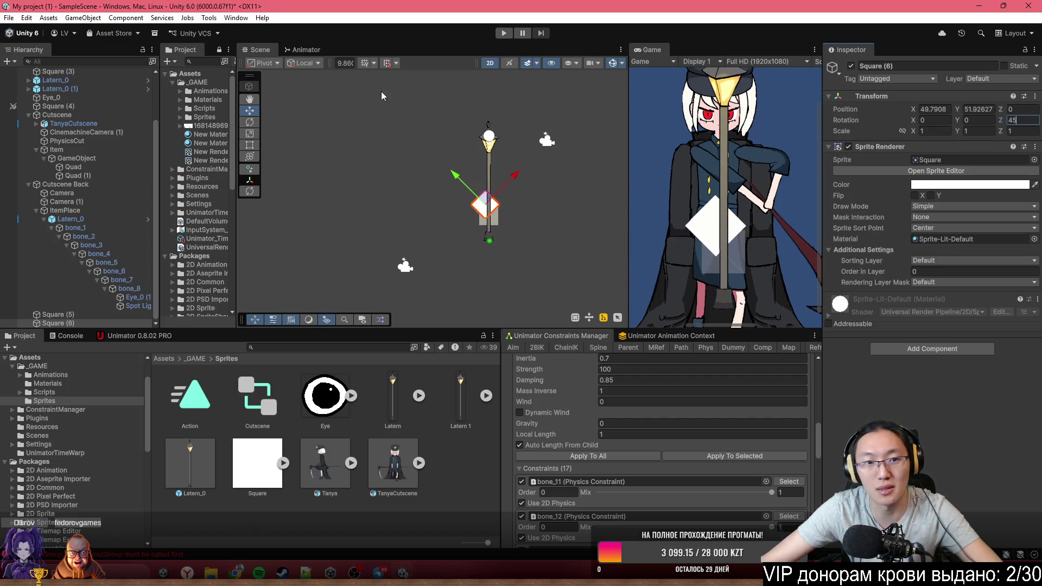
left_click(253, 146)
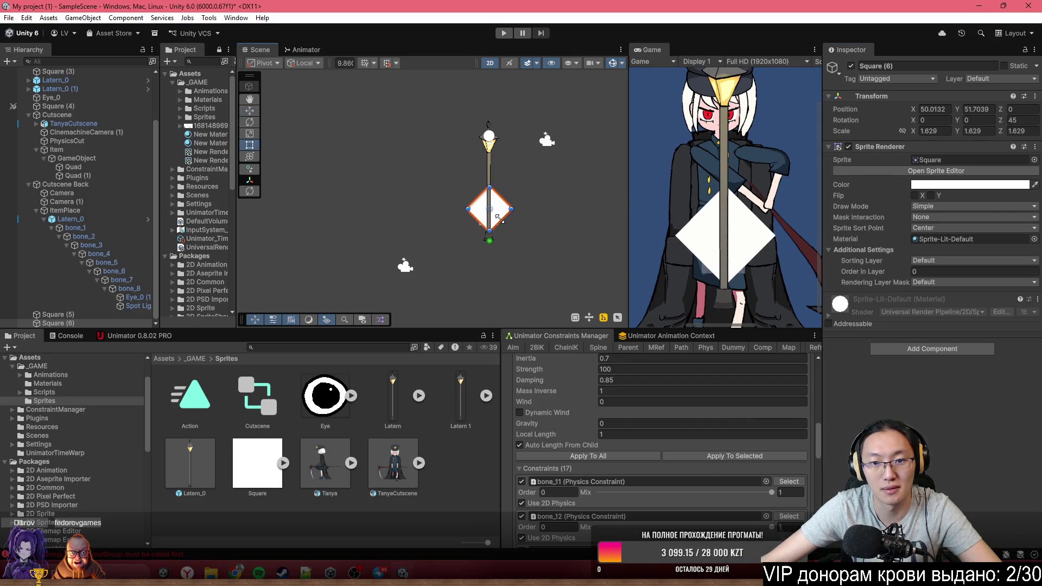
left_click_drag(495, 208, 564, 278)
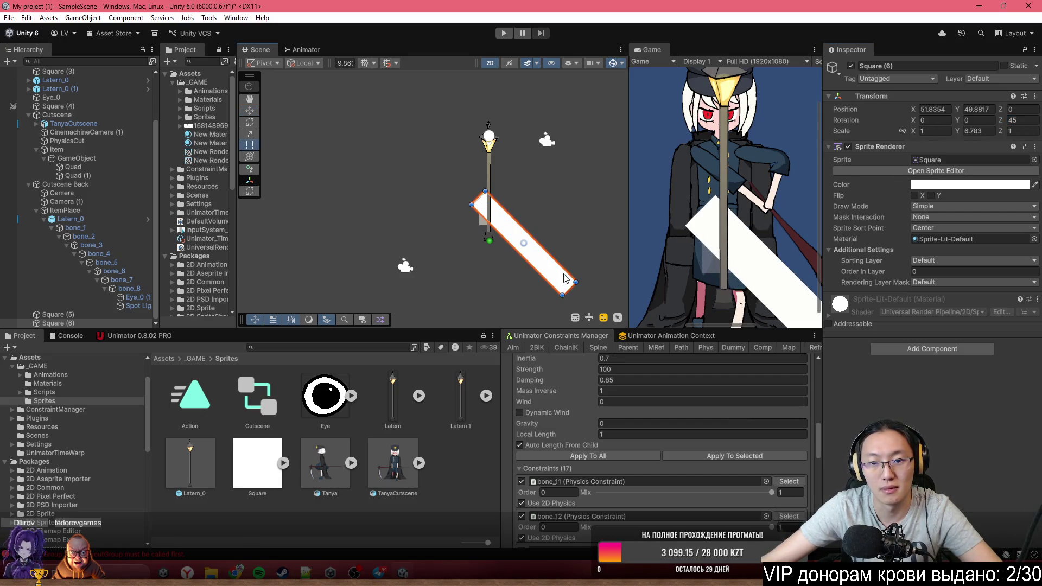
mouse_move(477, 202)
left_mouse_down()
mouse_move(375, 120)
mouse_move(370, 128)
left_mouse_up()
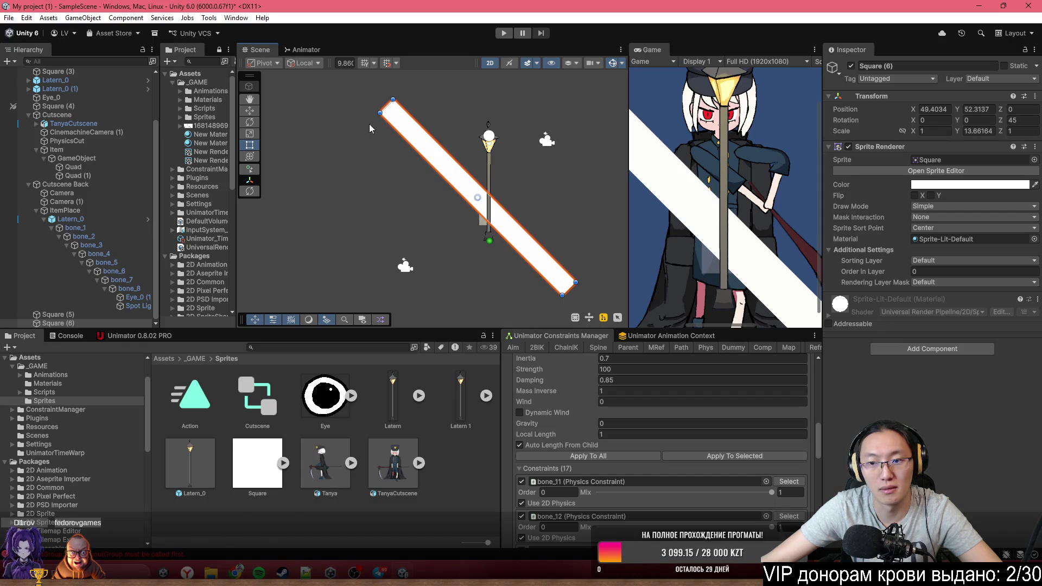
left_click(933, 261)
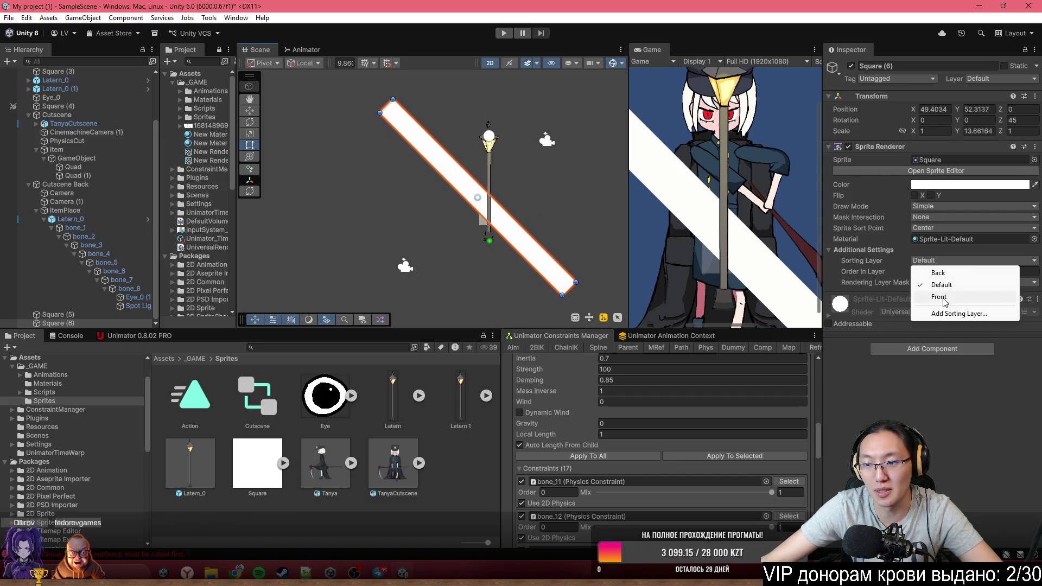
Put the bar on the Front sorting layer and make it much thinner
left_click(945, 297)
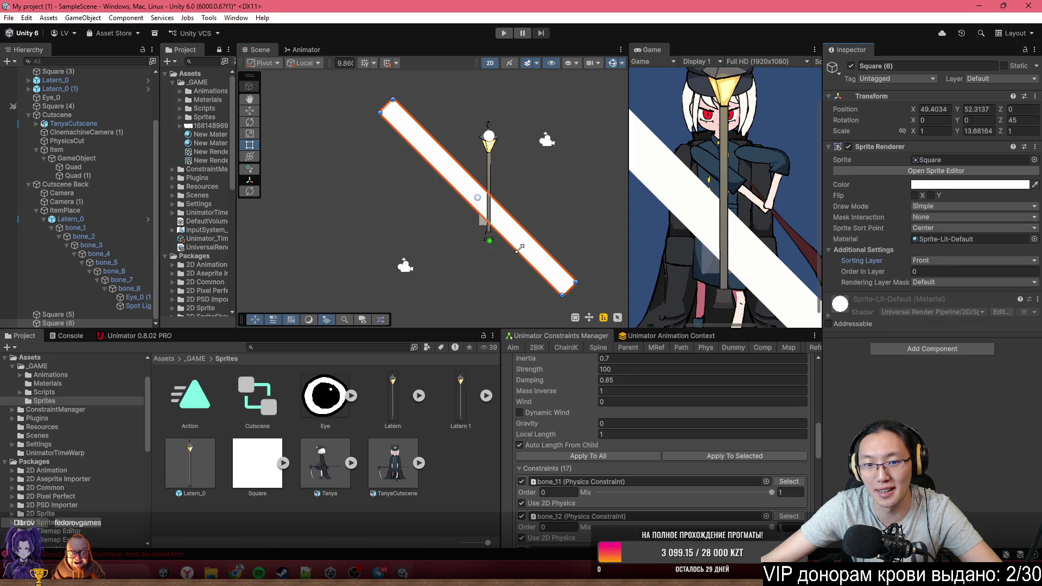
mouse_move(512, 242)
left_mouse_down()
mouse_move(490, 199)
mouse_move(485, 290)
left_mouse_up()
scroll(490, 198, "up", 2)
scroll(491, 199, "up", 4)
scroll(497, 266, "up", 2)
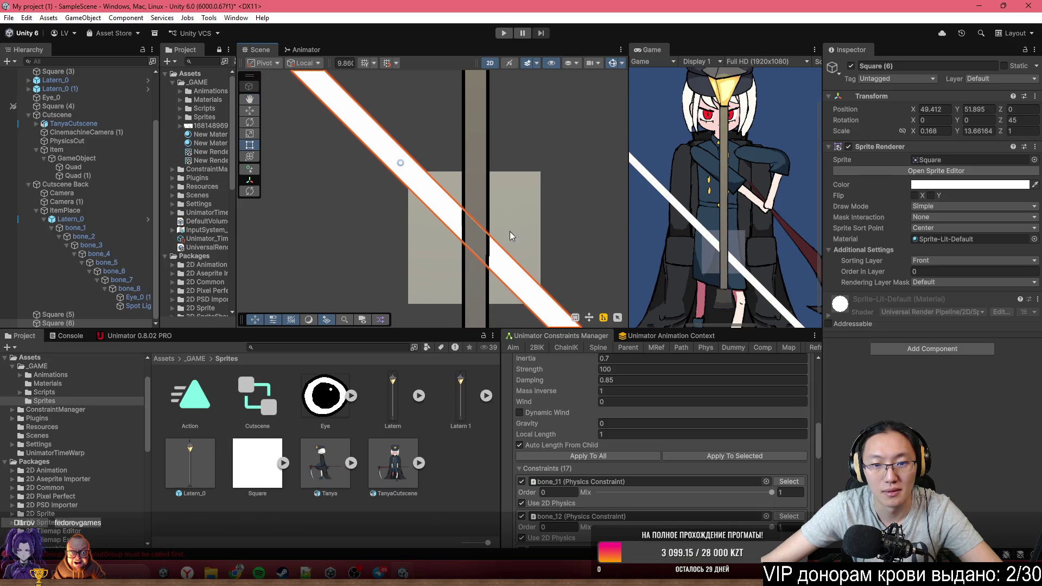
left_click_drag(502, 251, 501, 258)
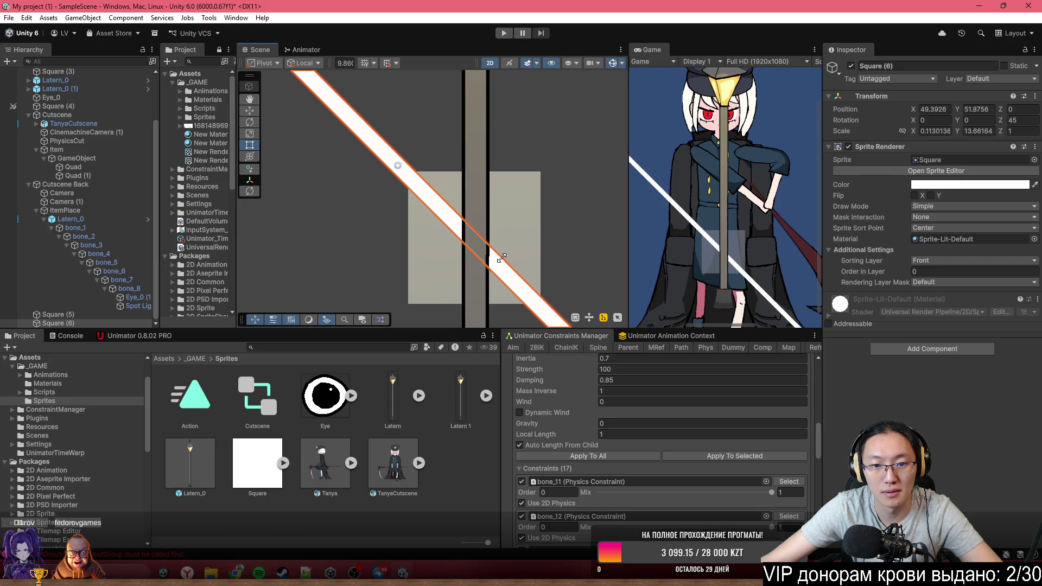
Raise the bar's Order in Layer so it draws in front of the lamp post
left_click(933, 272)
type("573")
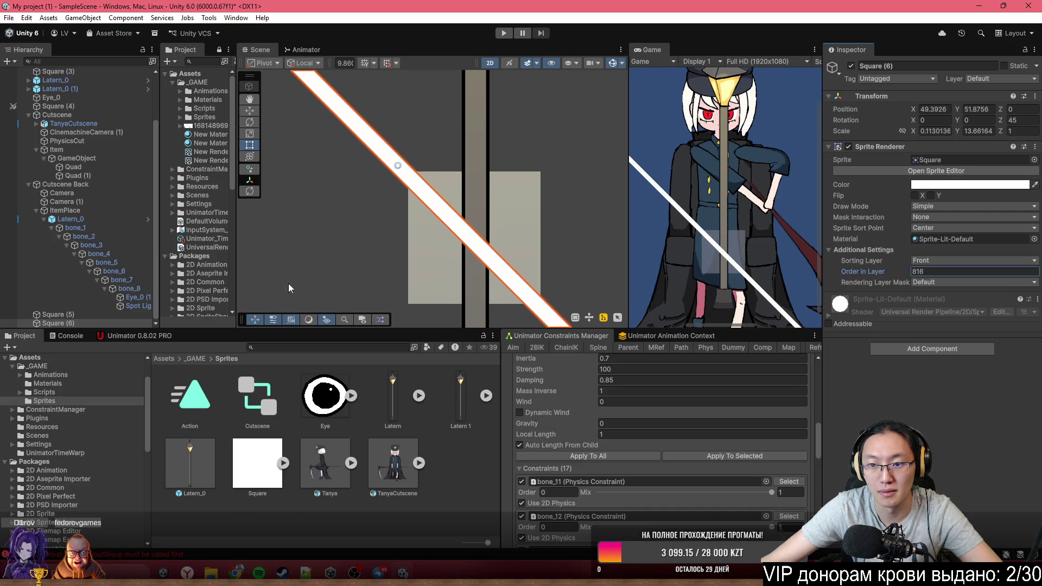
scroll(697, 245, "down", 4)
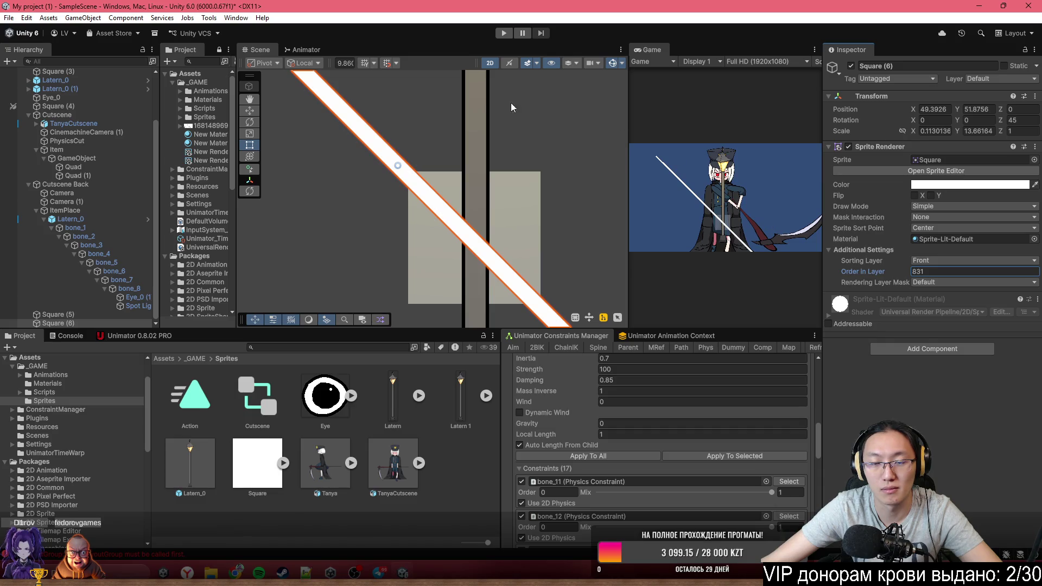
scroll(400, 179, "down", 5)
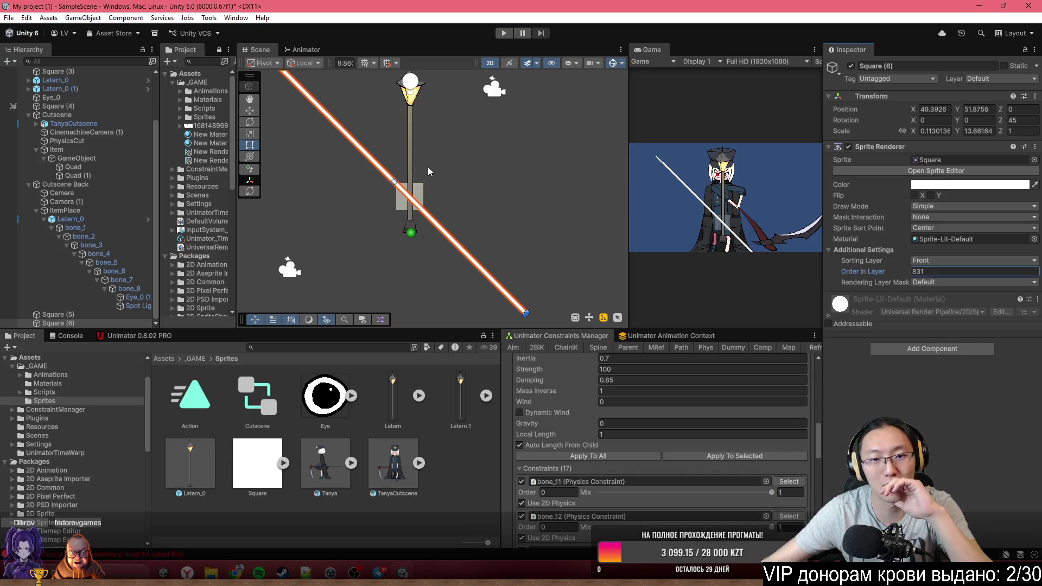
scroll(458, 207, "down", 3)
scroll(345, 133, "up", 1)
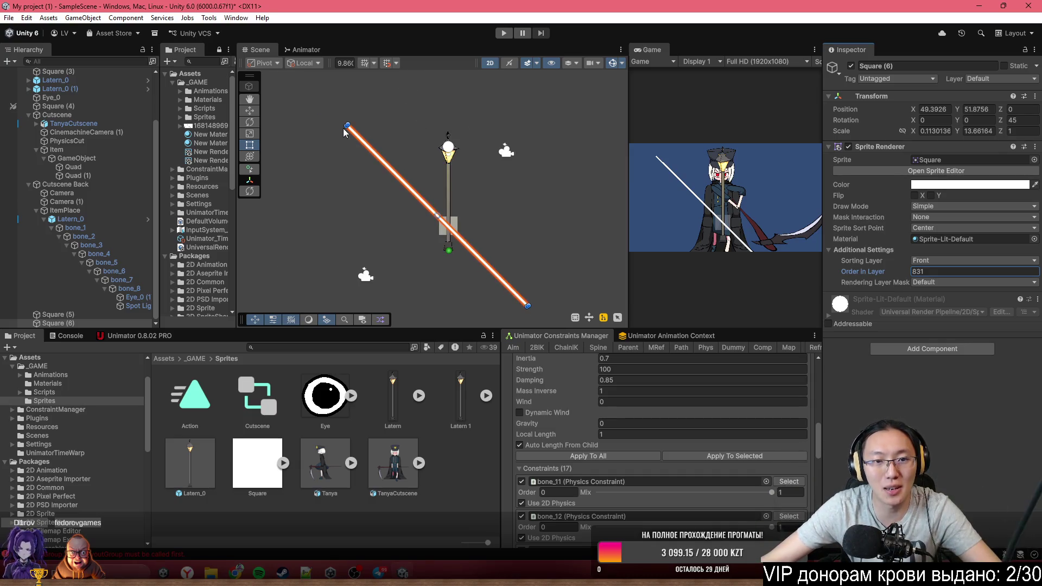
Rotate the bar nearly horizontal, shift it down-right, and lengthen its end
mouse_move(350, 122)
left_mouse_down()
mouse_move(291, 110)
mouse_move(158, 139)
left_mouse_up()
scroll(402, 207, "up", 2)
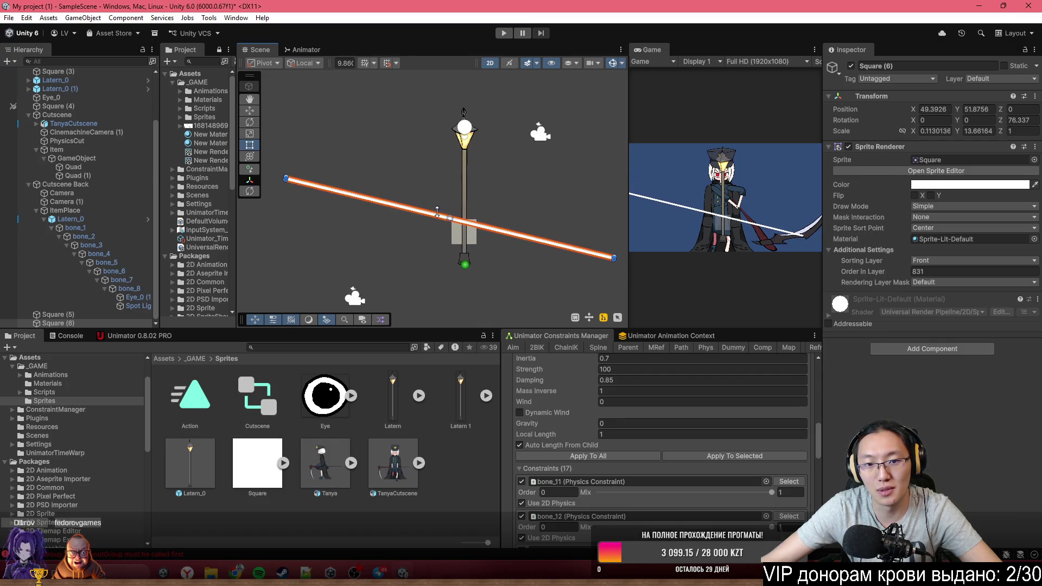
scroll(539, 250, "up", 3)
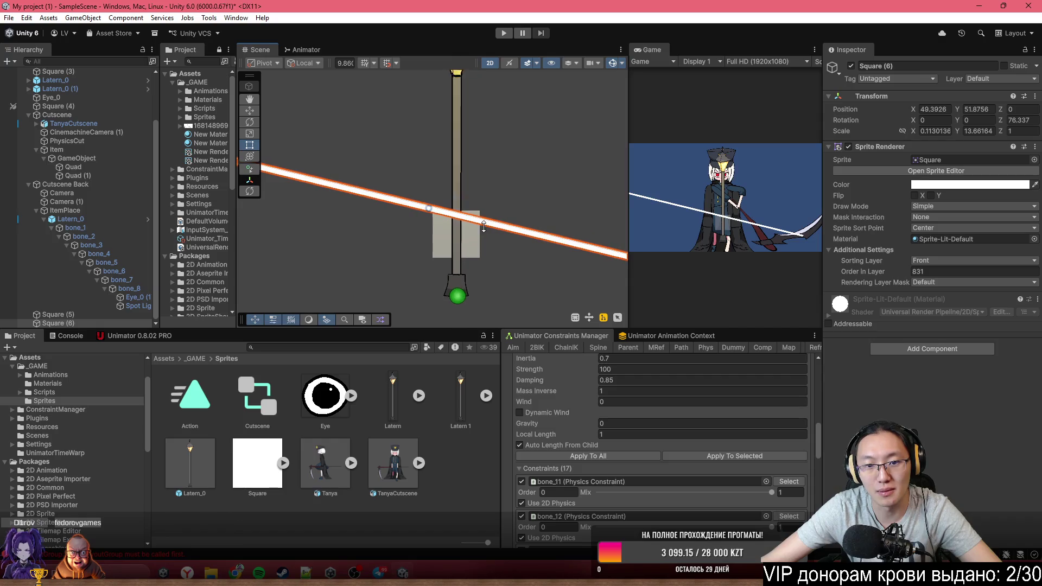
scroll(477, 228, "up", 2)
mouse_move(476, 226)
left_mouse_down()
mouse_move(495, 260)
mouse_move(571, 291)
mouse_move(558, 282)
left_mouse_up()
scroll(517, 249, "down", 5)
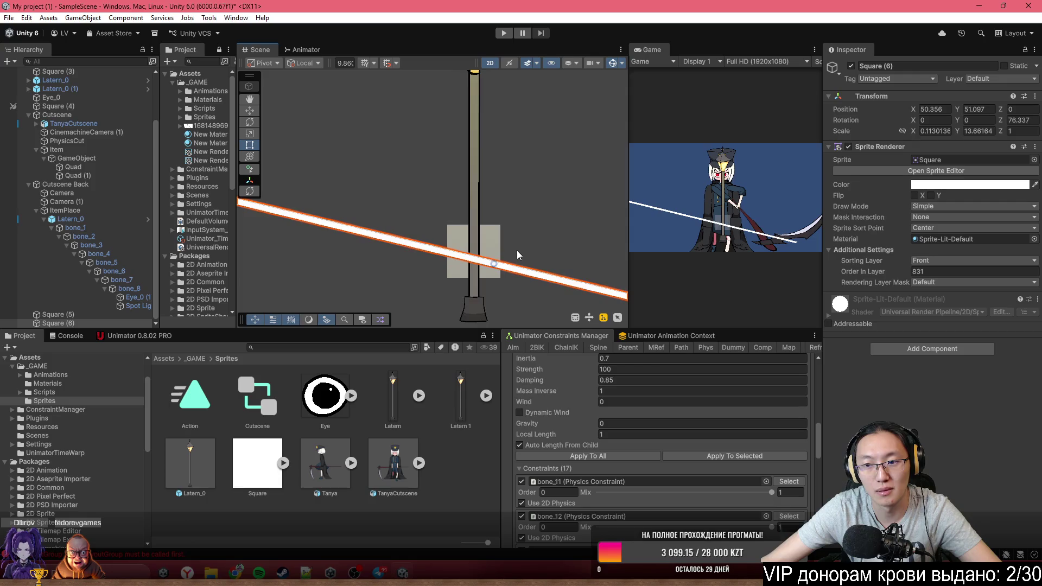
left_click_drag(503, 201, 560, 215)
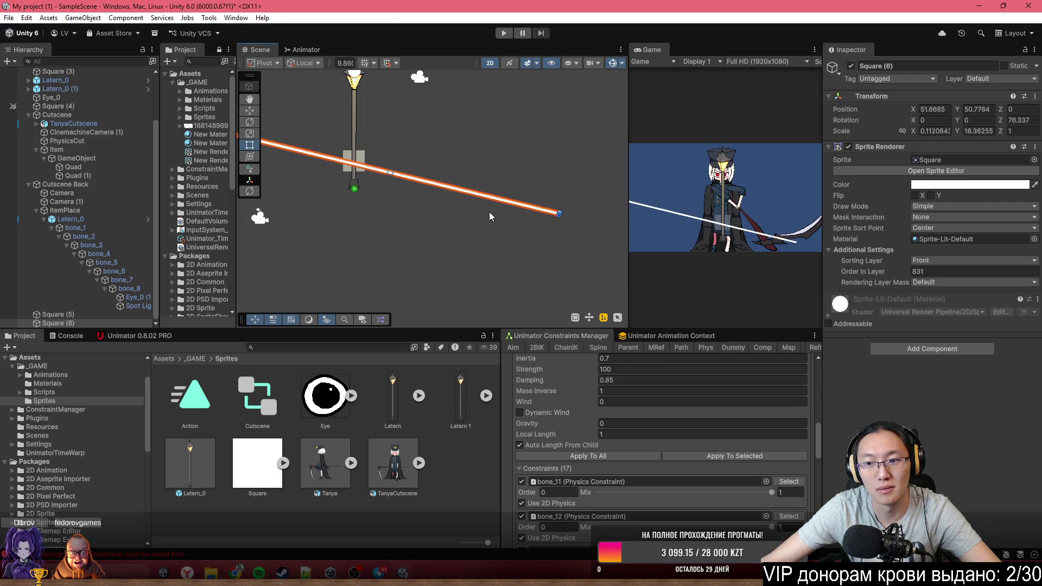
Recentre on the lamp, nudge the grey square behind it, and select the first camera
scroll(490, 212, "down", 3)
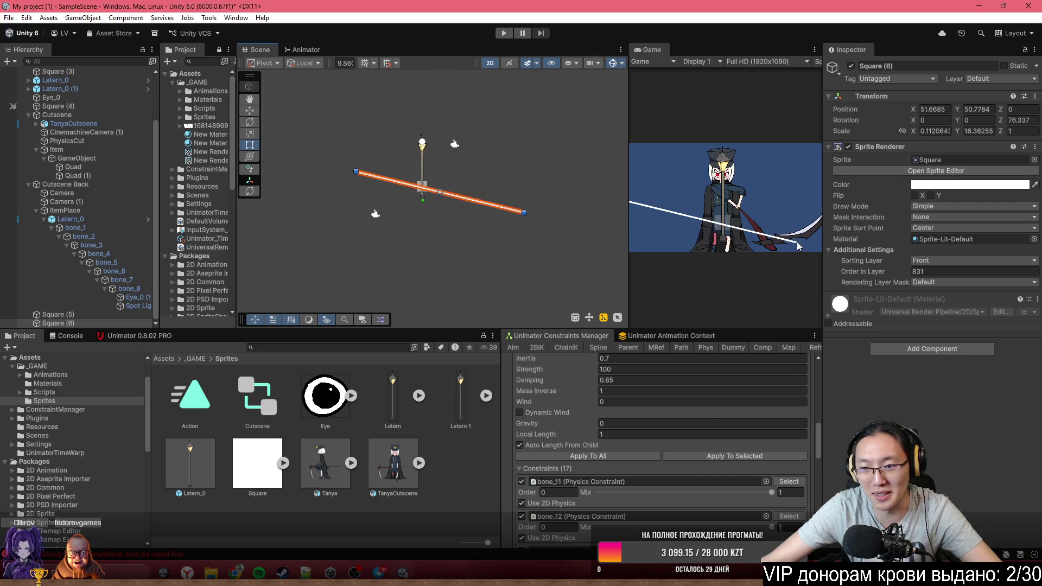
scroll(434, 233, "up", 4)
scroll(450, 216, "up", 2)
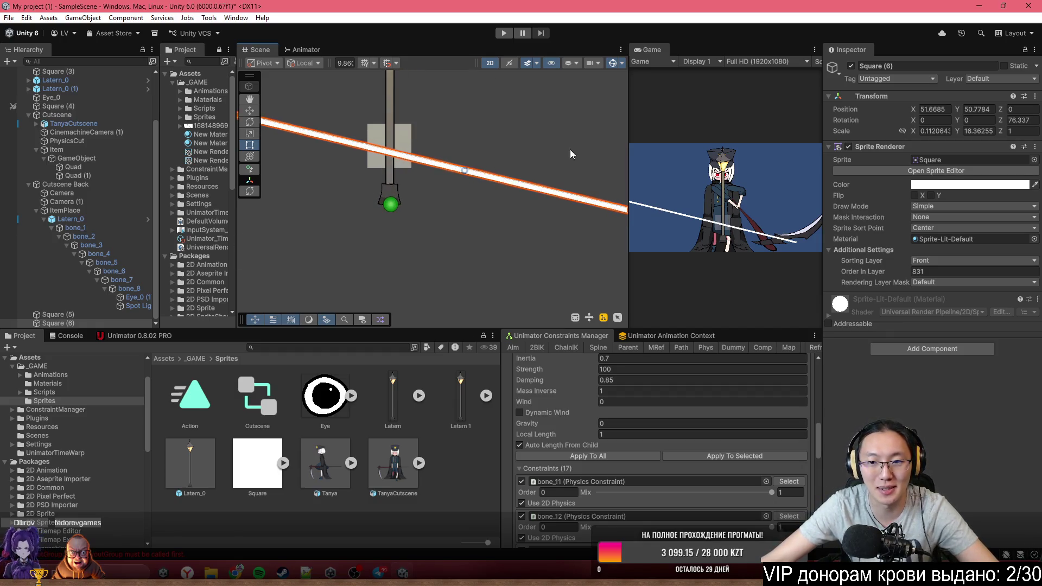
scroll(564, 178, "up", 2)
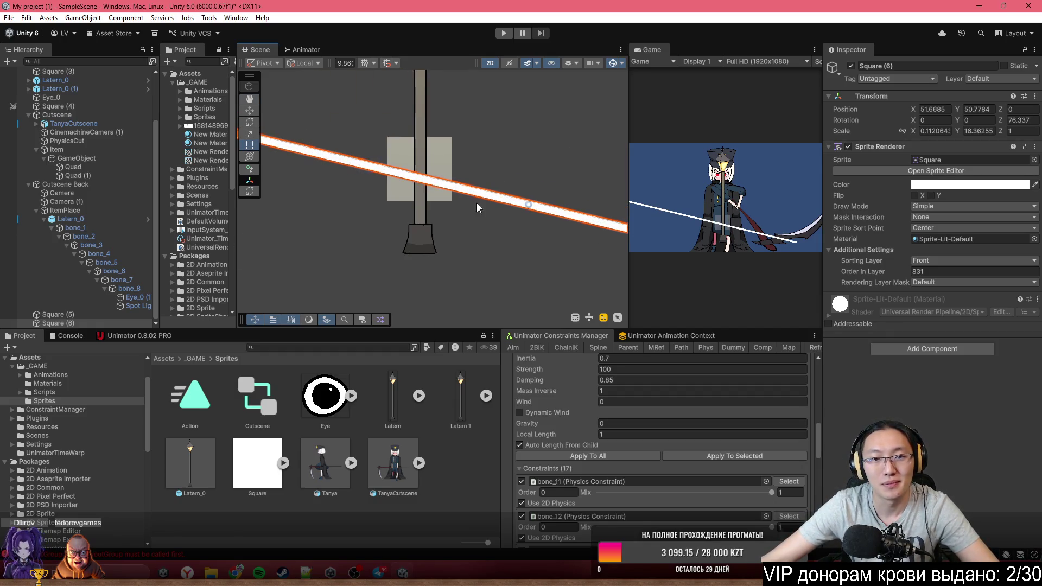
mouse_move(456, 193)
left_mouse_down()
mouse_move(525, 235)
mouse_move(508, 201)
mouse_move(512, 212)
left_mouse_up()
left_click(517, 207)
scroll(508, 213, "down", 6)
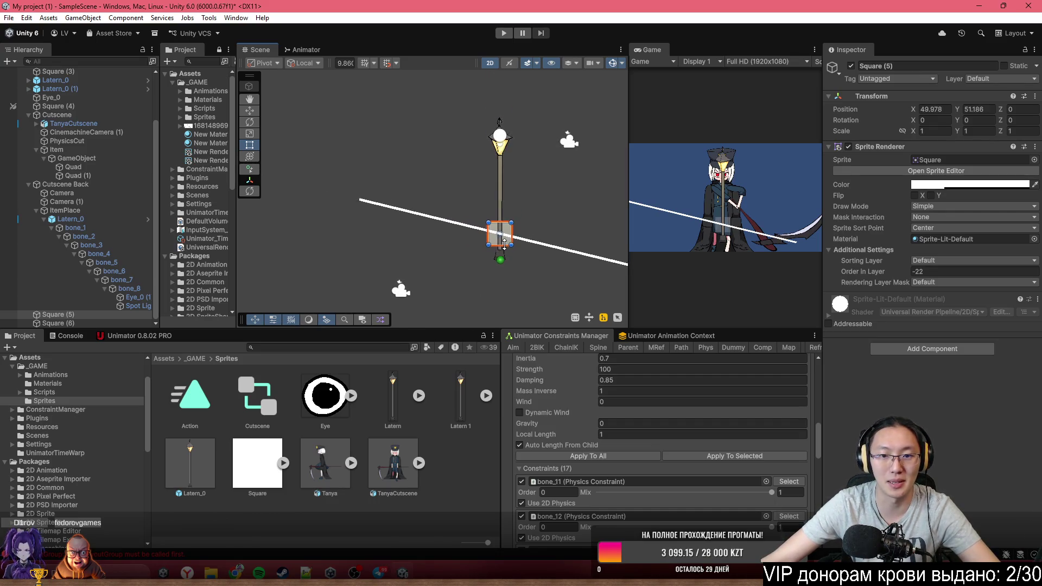
left_click(456, 287)
Select both cameras, try rotating them, then undo the rotation
left_click(415, 286, "ctrl")
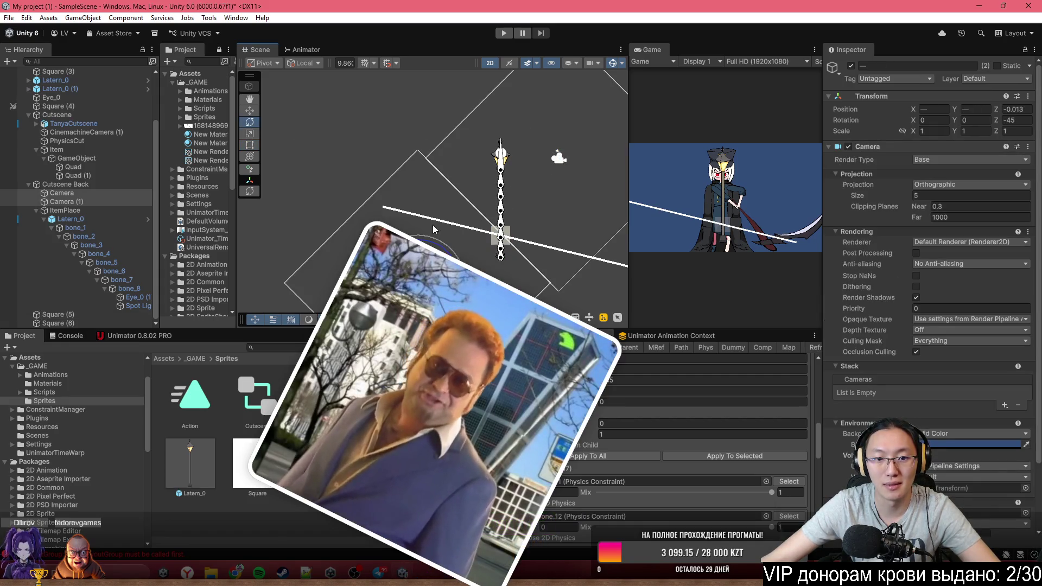
left_click_drag(437, 247, 429, 240)
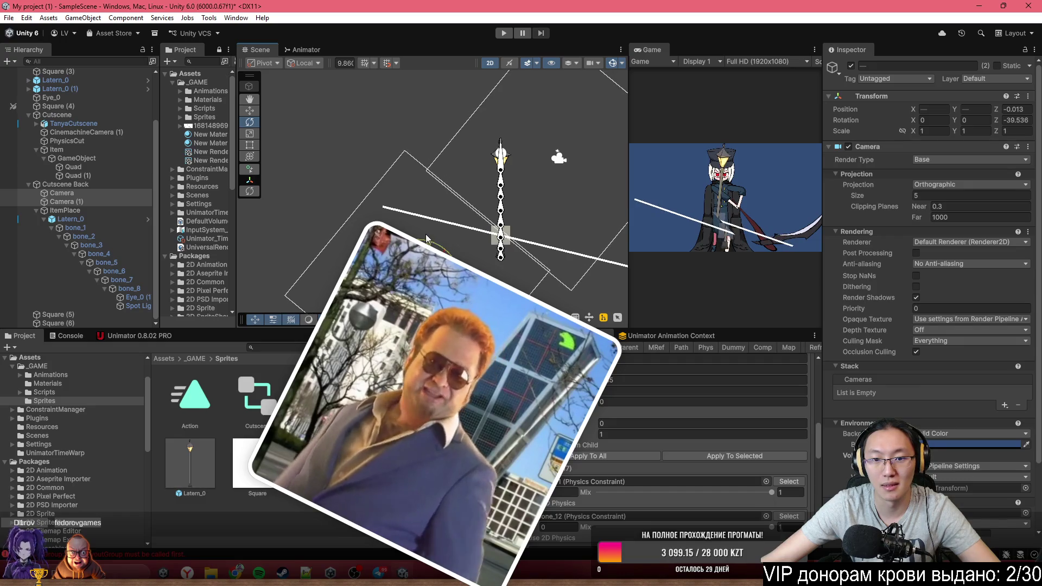
key("ctrl+z")
Create an empty GameObject under Cutscene Back and move both cameras into it
left_click(80, 184)
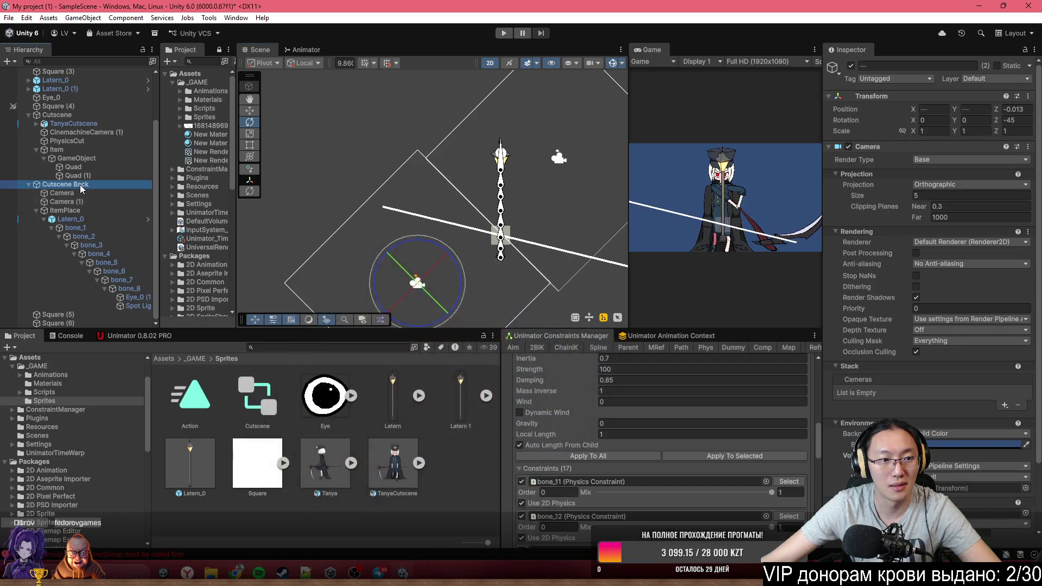
left_click(103, 193)
right_click(104, 191)
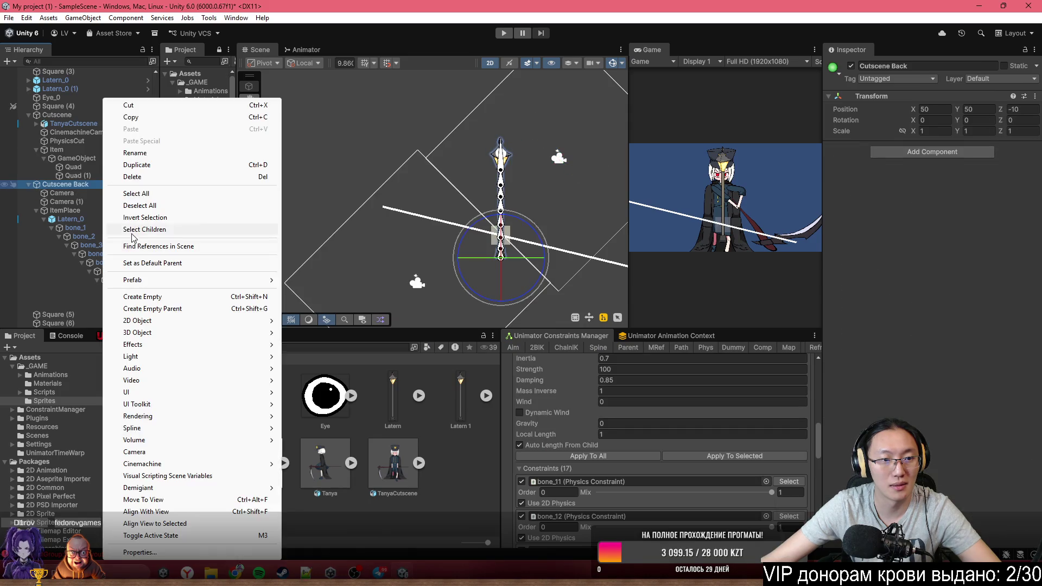
left_click(136, 308)
left_click_drag(54, 319, 65, 194)
left_click(62, 202)
left_click(63, 212, "ctrl")
left_click(65, 193)
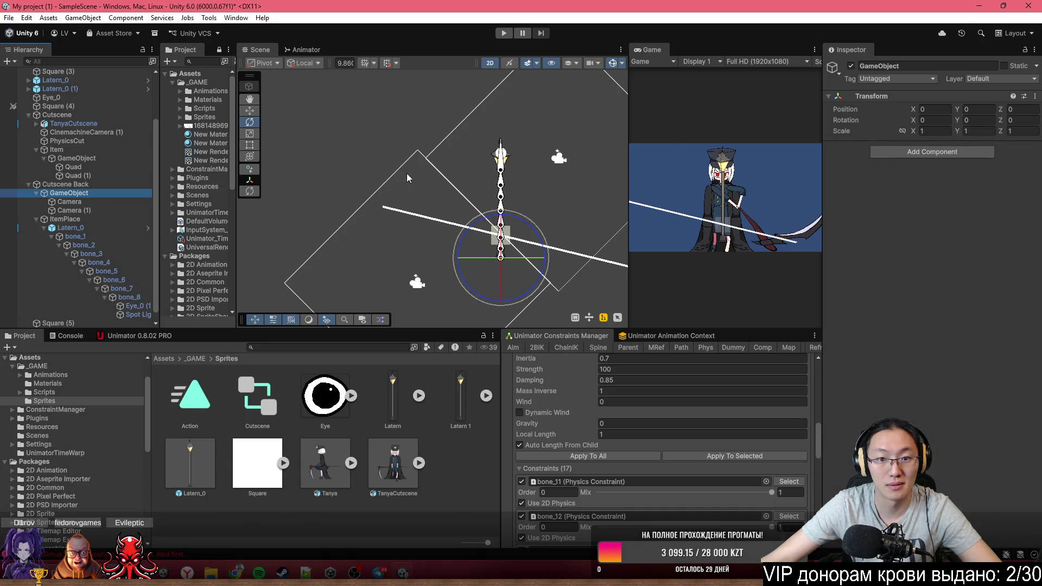
Tilt the camera group to about 31.6° and move it up-right to 0.31, 0.21
left_click_drag(524, 223, 510, 182)
left_click_drag(494, 176, 488, 179)
scroll(472, 236, "up", 2)
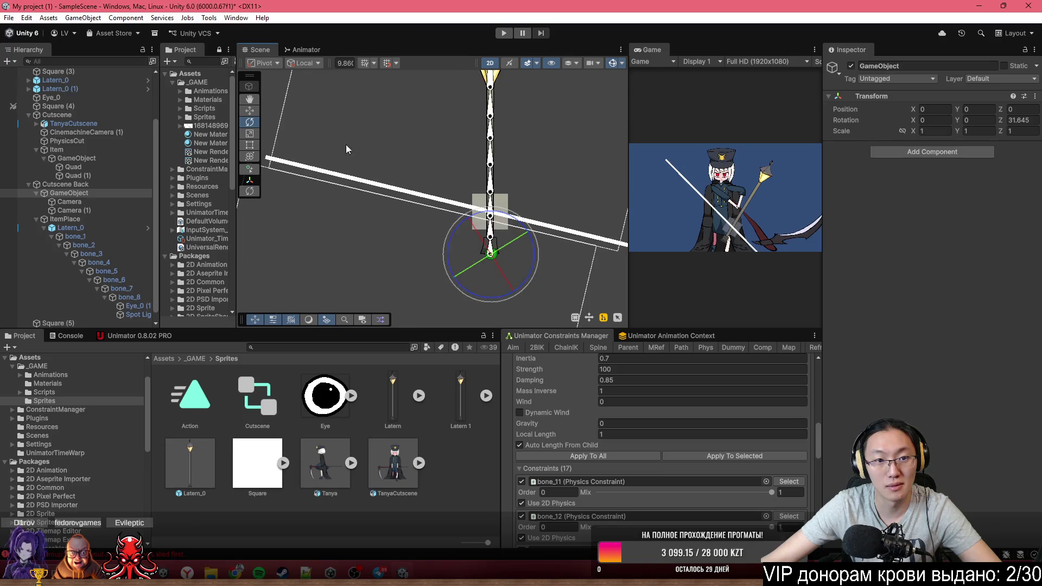
left_click(249, 111)
scroll(484, 272, "up", 2)
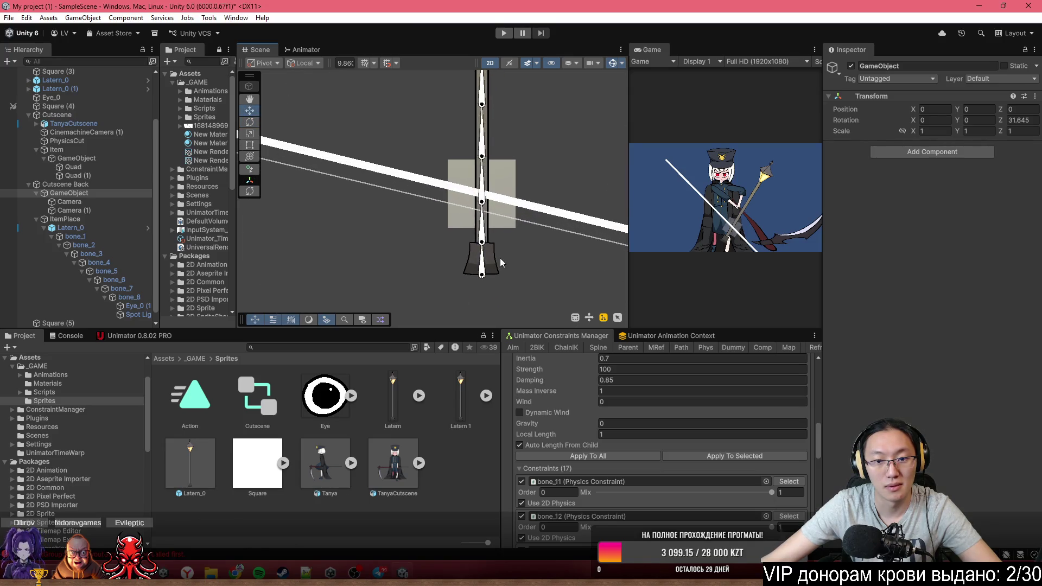
left_click_drag(486, 279, 500, 264)
scroll(498, 212, "down", 3)
left_click(1018, 121)
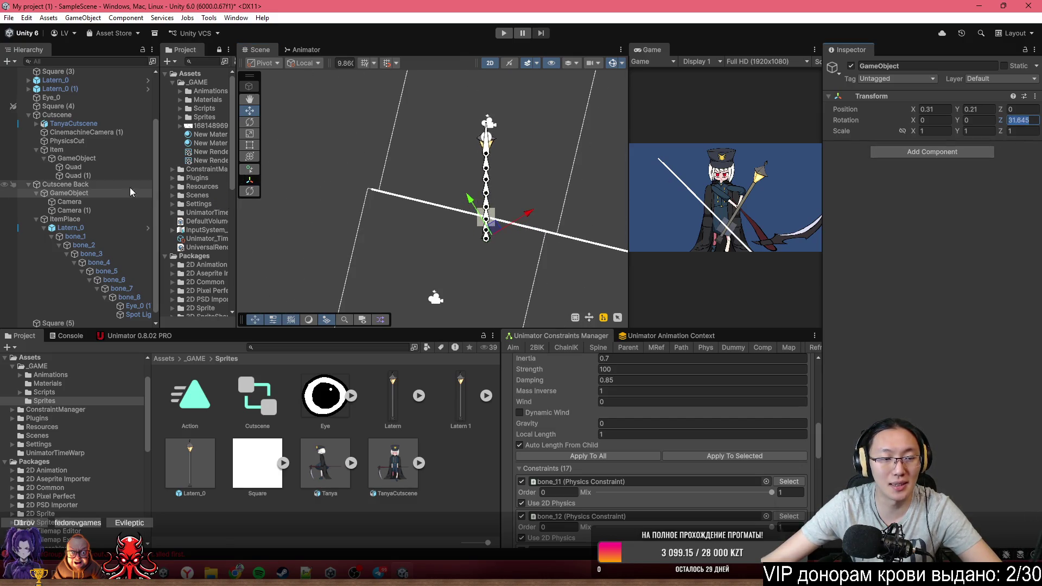
scroll(403, 227, "down", 3)
scroll(489, 187, "up", 6)
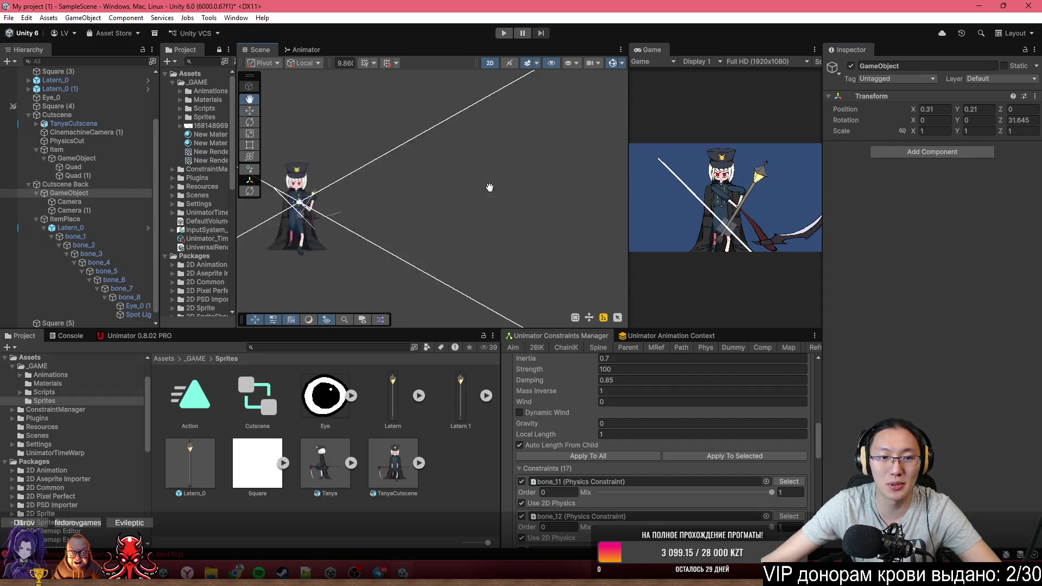
Set the GameObject's Z rotation to -14 by entering -45+31
left_click(522, 181)
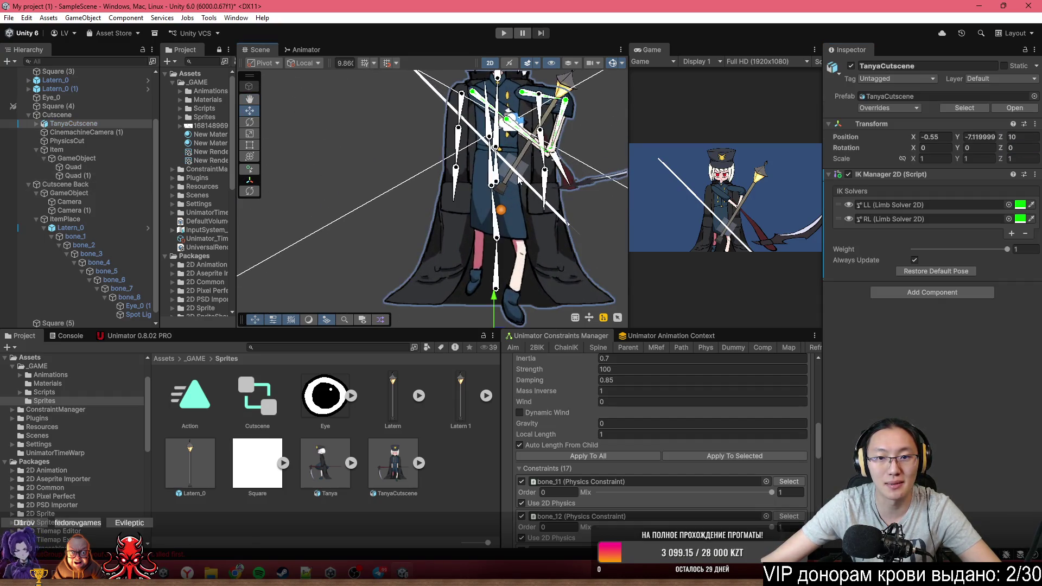
left_click(101, 163)
left_click(1025, 120)
left_click(1025, 120)
type("+")
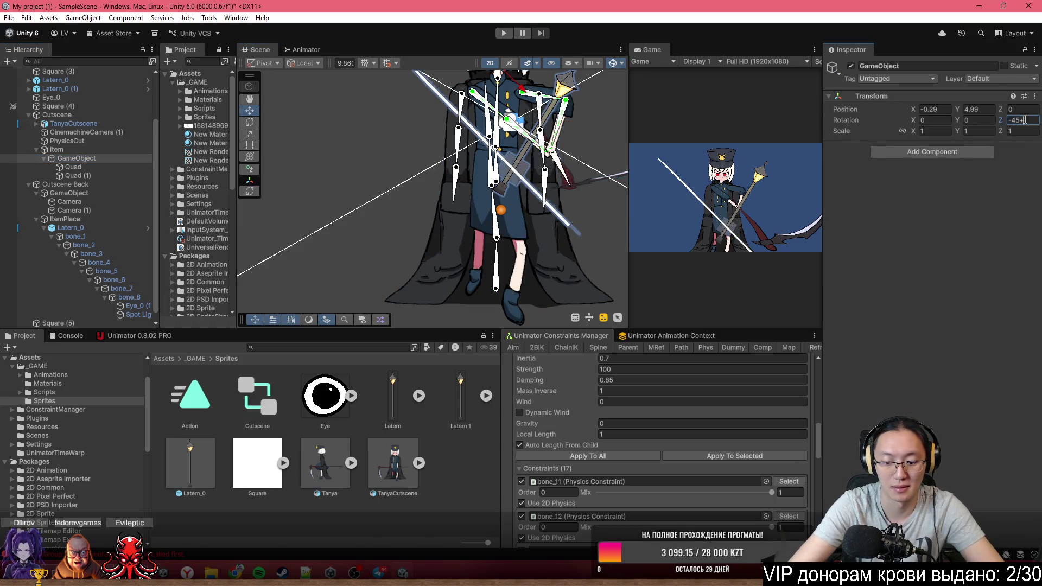
type("31")
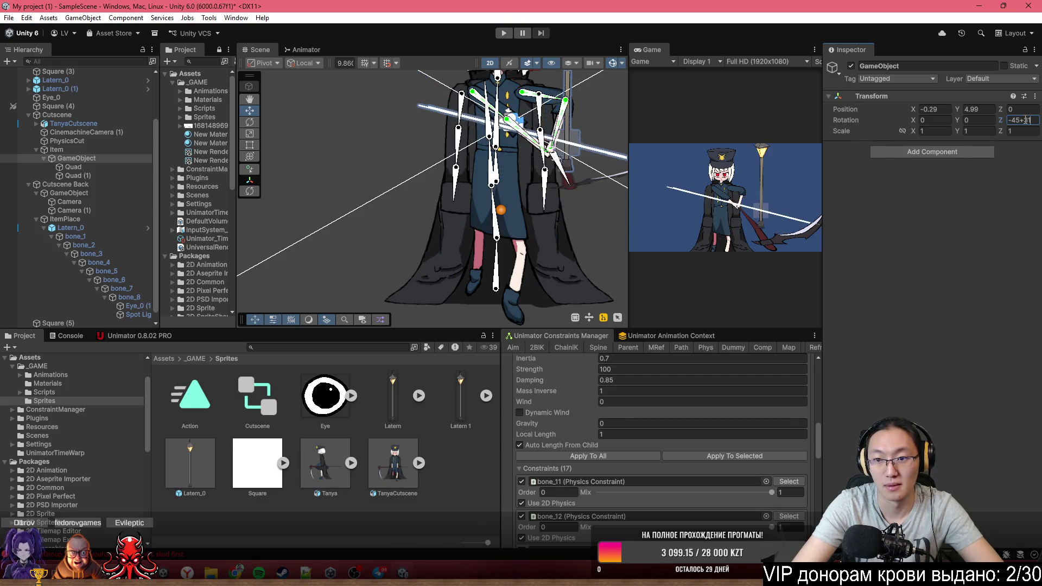
scroll(519, 155, "down", 3)
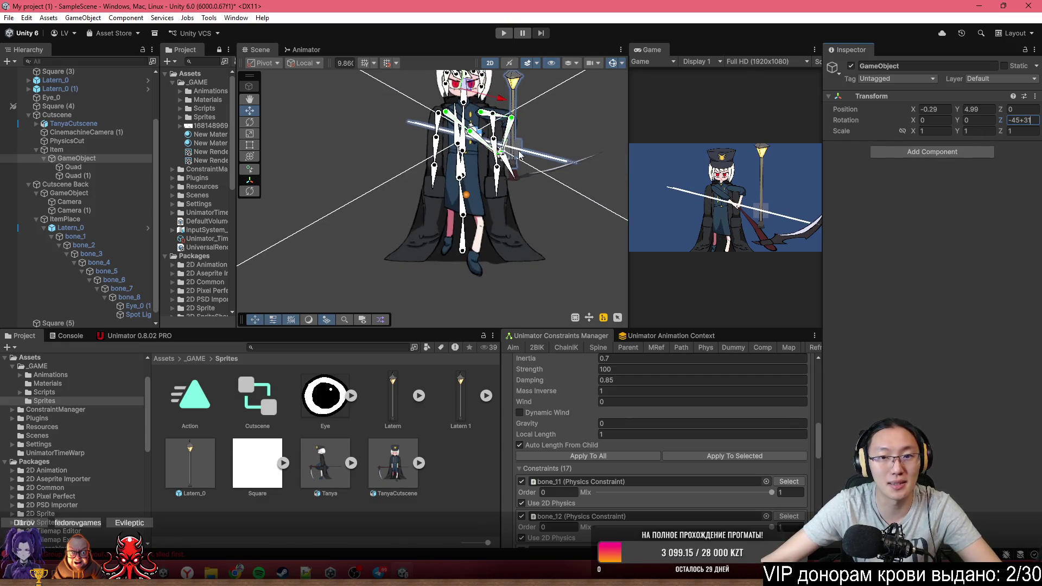
key("Return")
Move the GameObject down-left to about -2.3, 3.86
scroll(489, 134, "down", 2)
left_click_drag(475, 120, 445, 142)
scroll(477, 190, "down", 5)
Set Square (6)'s Order in Layer to 824 and its colour alpha to 83
scroll(561, 196, "up", 10)
left_click(517, 189)
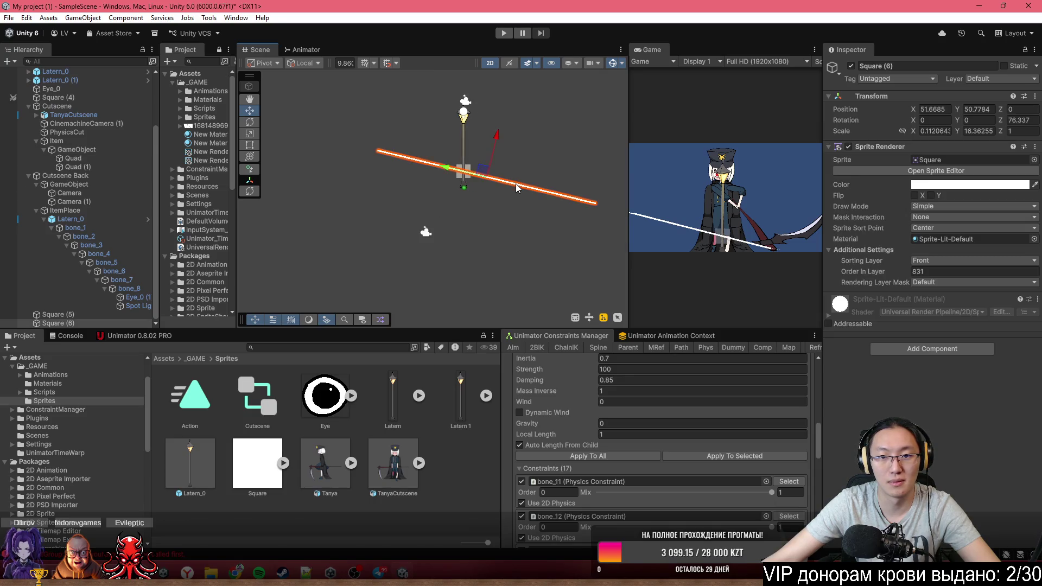
left_click_drag(900, 276, 896, 276)
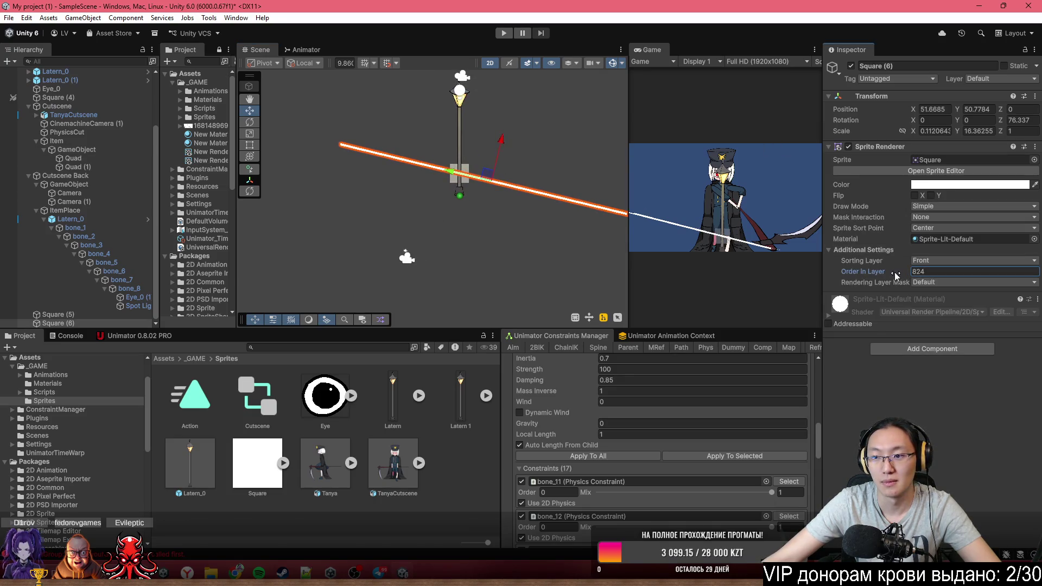
left_click(917, 186)
left_click(960, 398)
left_click_drag(960, 398, 955, 398)
Select Square (5), pan the scene right, and widen the Game view
scroll(494, 191, "up", 3)
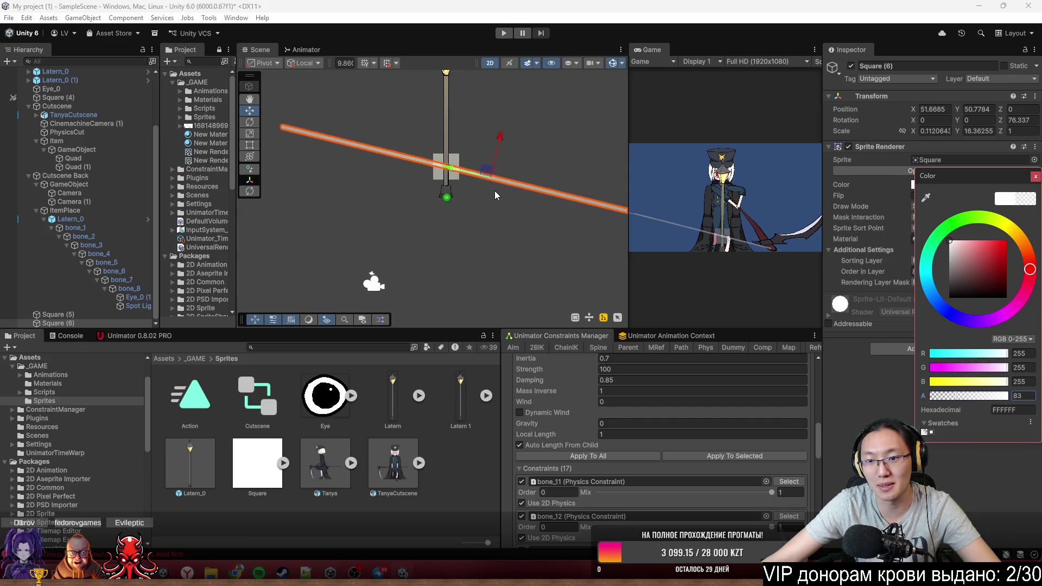
scroll(473, 180, "up", 3)
left_click(450, 152)
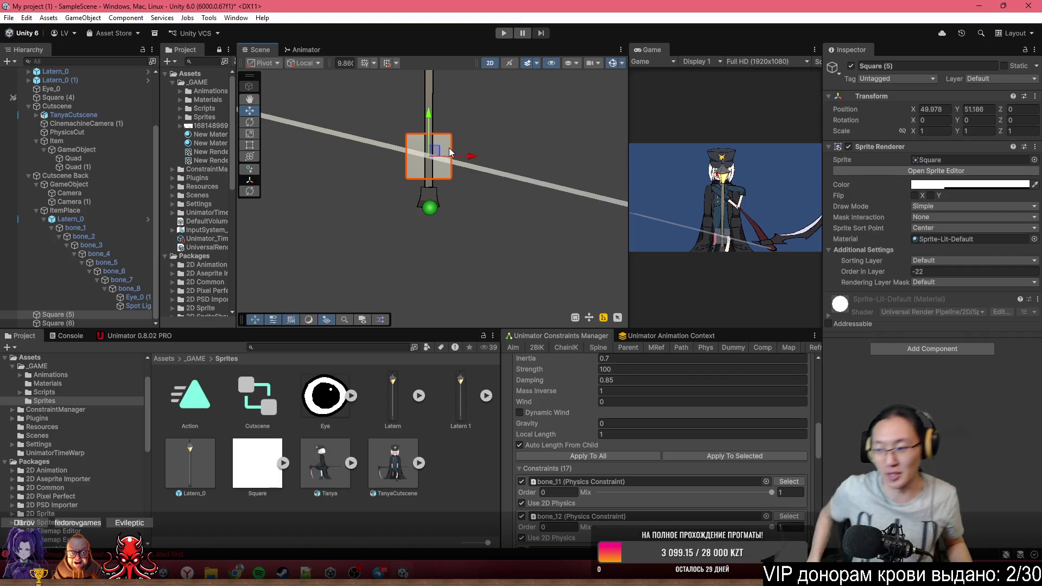
scroll(515, 199, "down", 3)
left_click_drag(515, 199, 683, 174)
left_click_drag(628, 78, 486, 109)
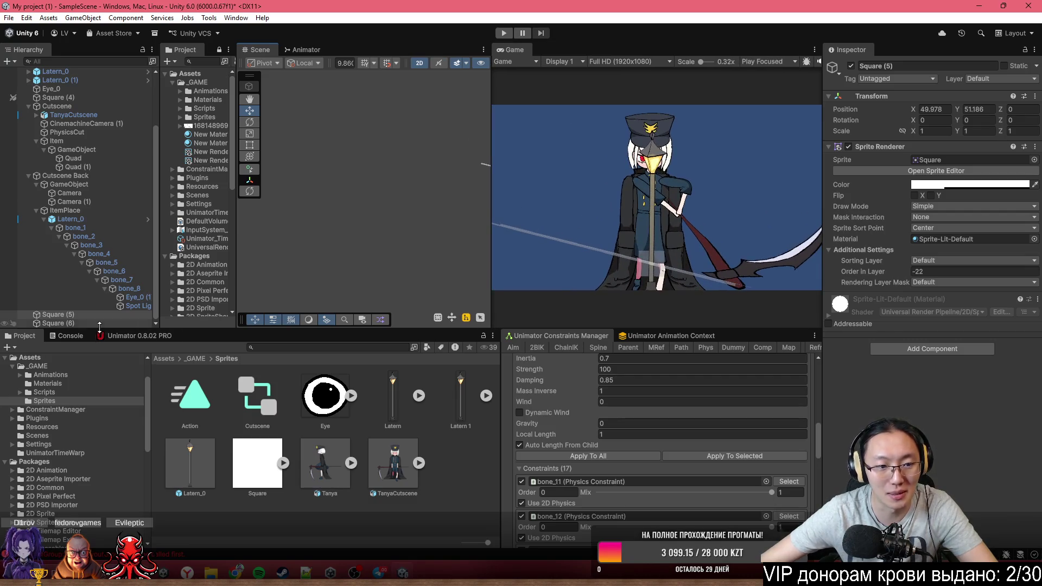
Load the Cutscene timeline in Unimator 0.8.02 PRO, play it in preview, then return to setup mode
left_click(140, 336)
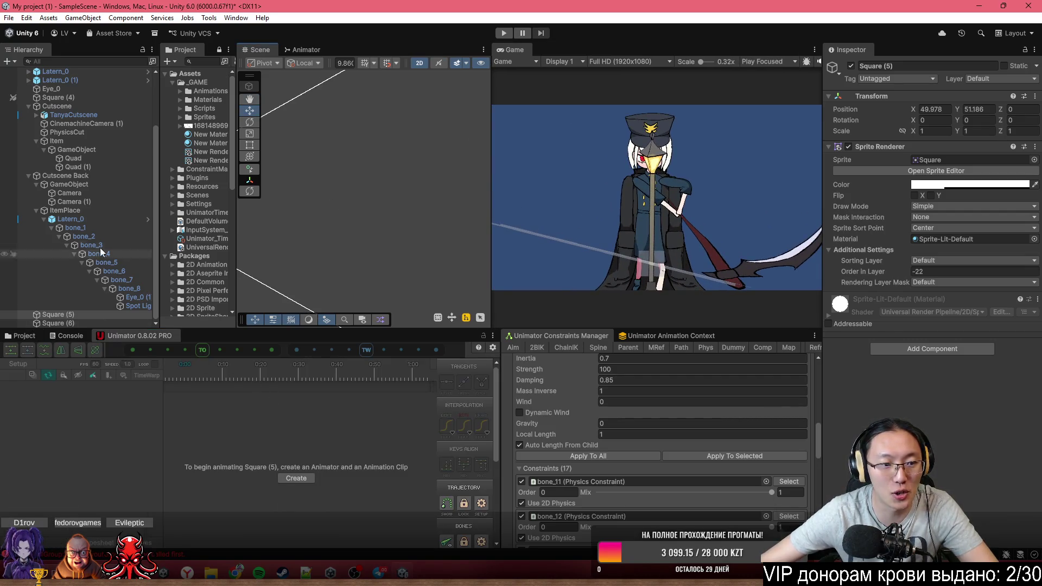
scroll(85, 226, "up", 3)
left_click(63, 177)
left_click(178, 373)
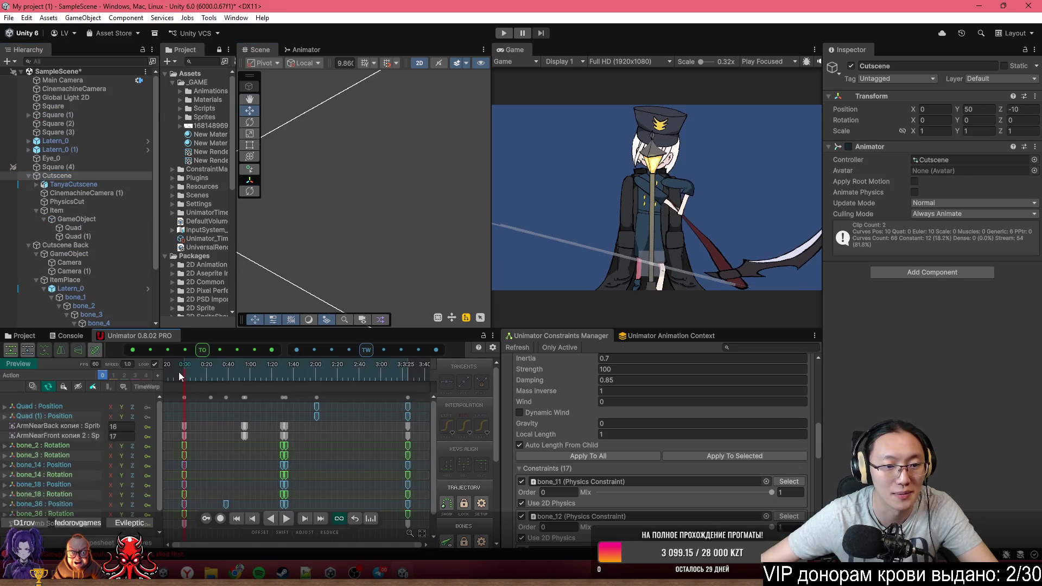
key("space")
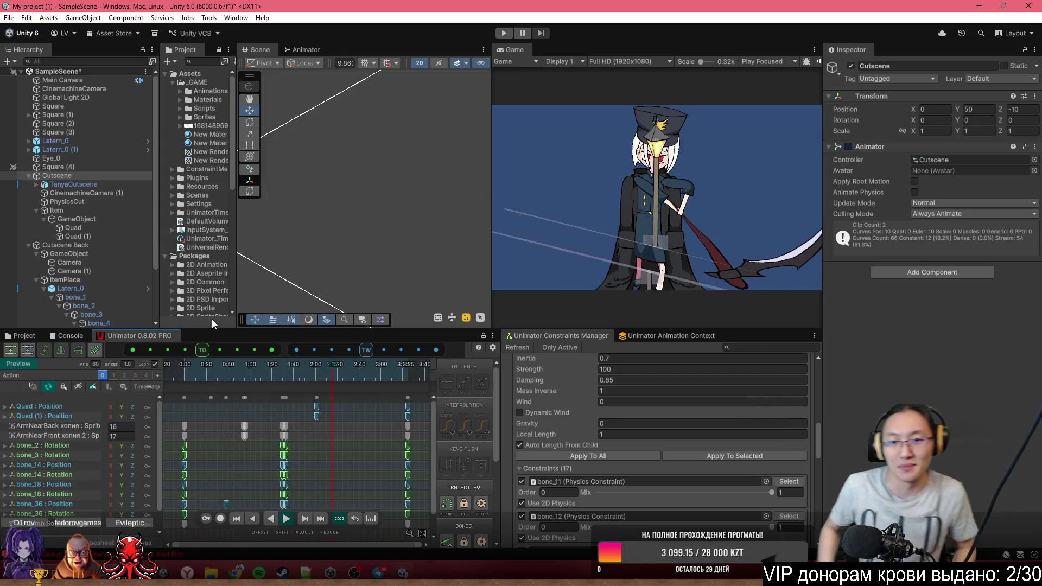
key("space")
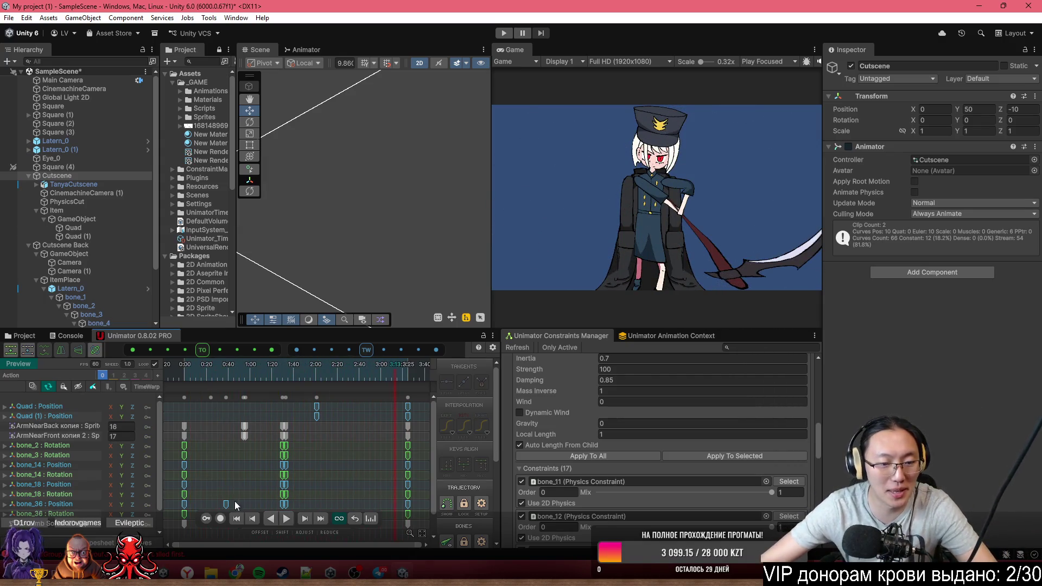
left_click(20, 362)
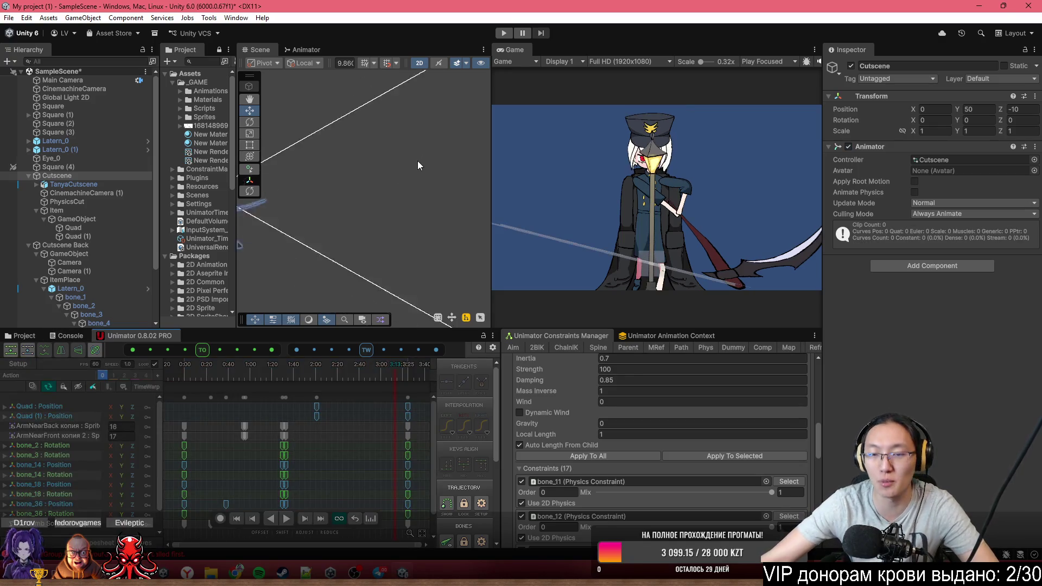
scroll(418, 160, "down", 3)
scroll(370, 158, "down", 3)
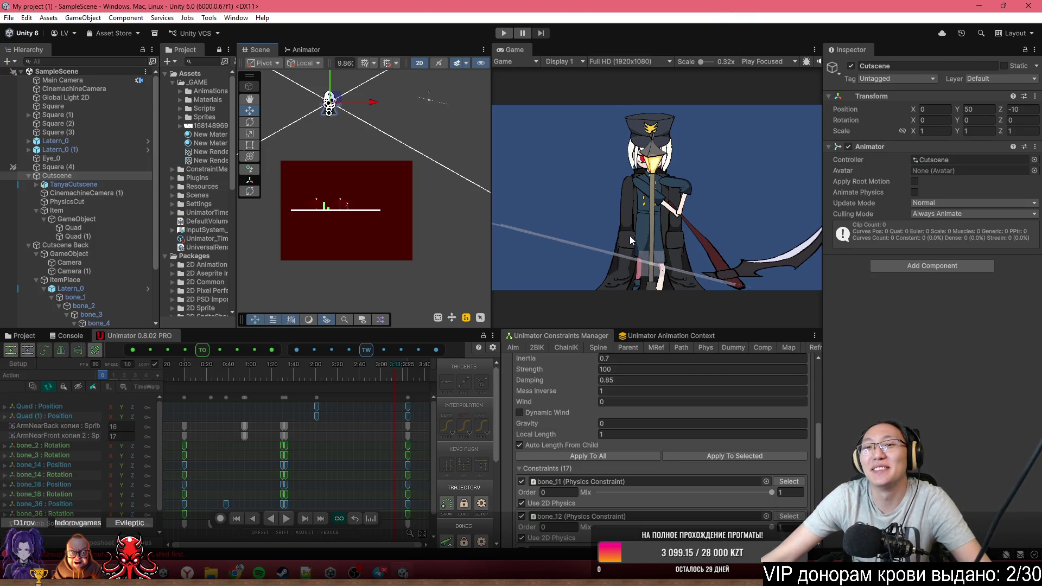
mouse_move(395, 375)
left_mouse_down()
mouse_move(222, 379)
mouse_move(233, 380)
mouse_move(180, 368)
left_mouse_up()
Replay the Cutscene from near the start, turn Preview off, and expand TanyaCutscene in the Hierarchy
key("space")
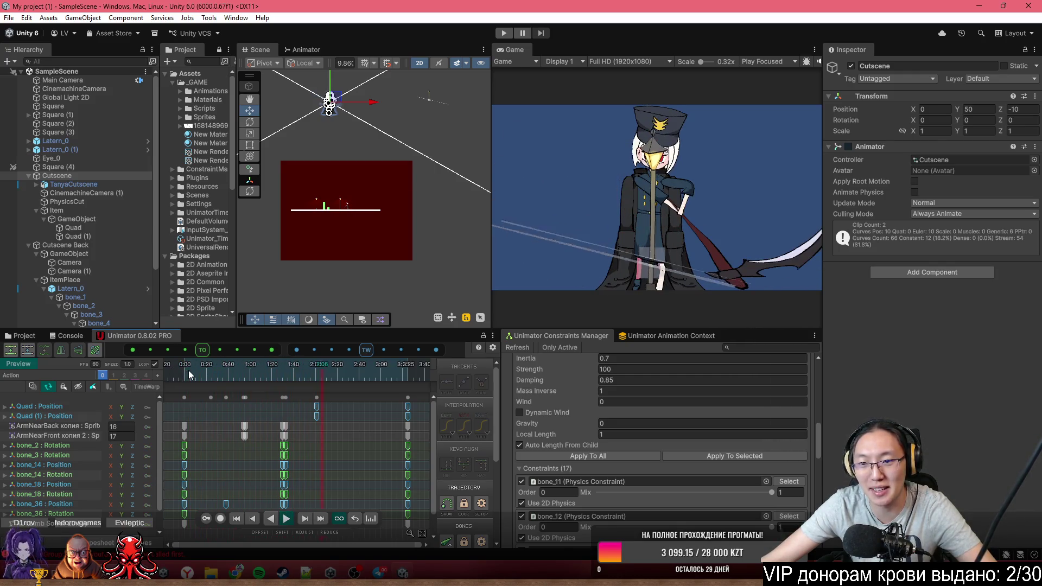
left_click(190, 368)
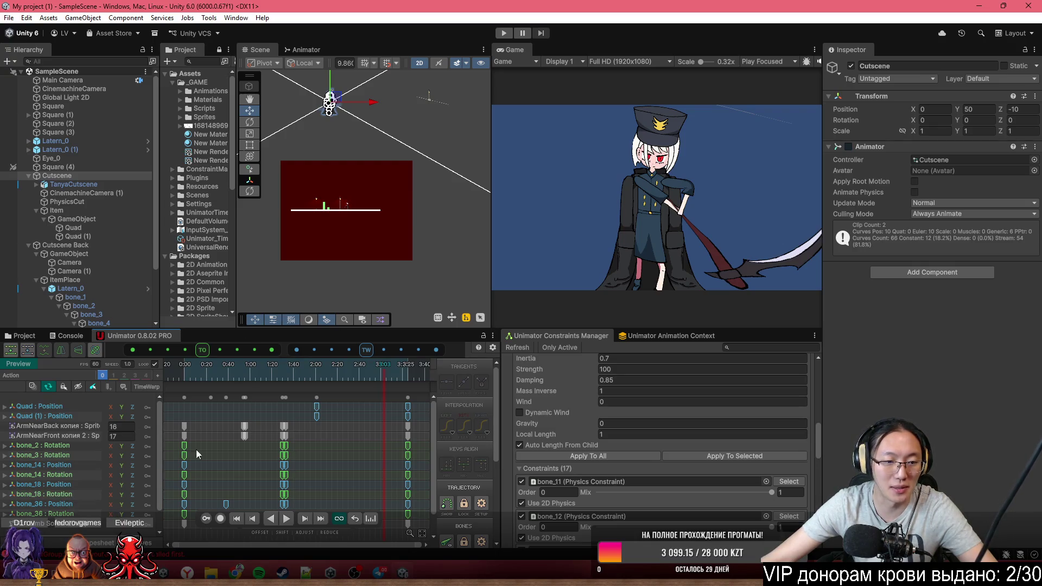
left_click(33, 361)
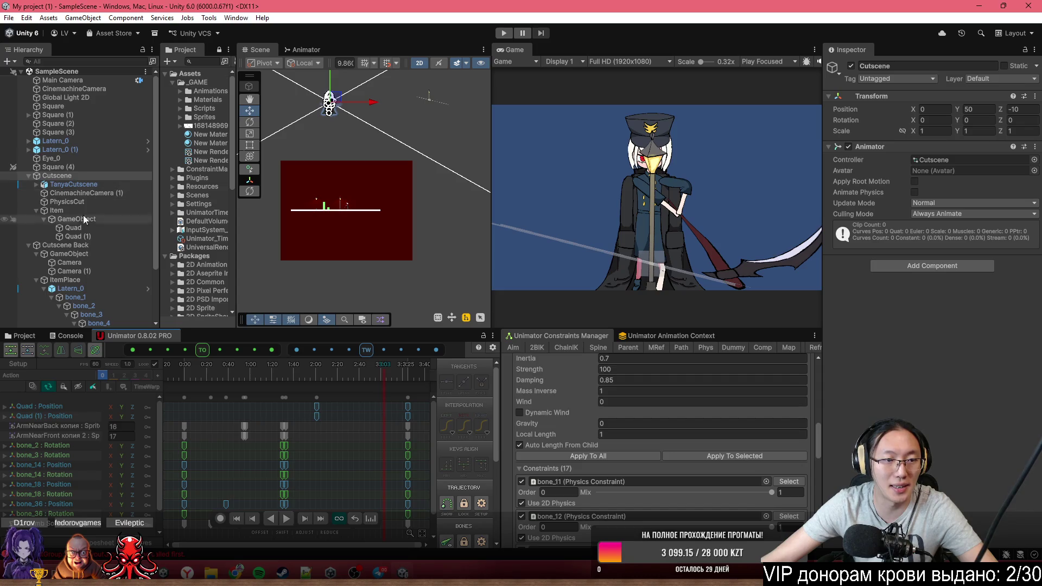
scroll(83, 219, "down", 3)
left_click(37, 115)
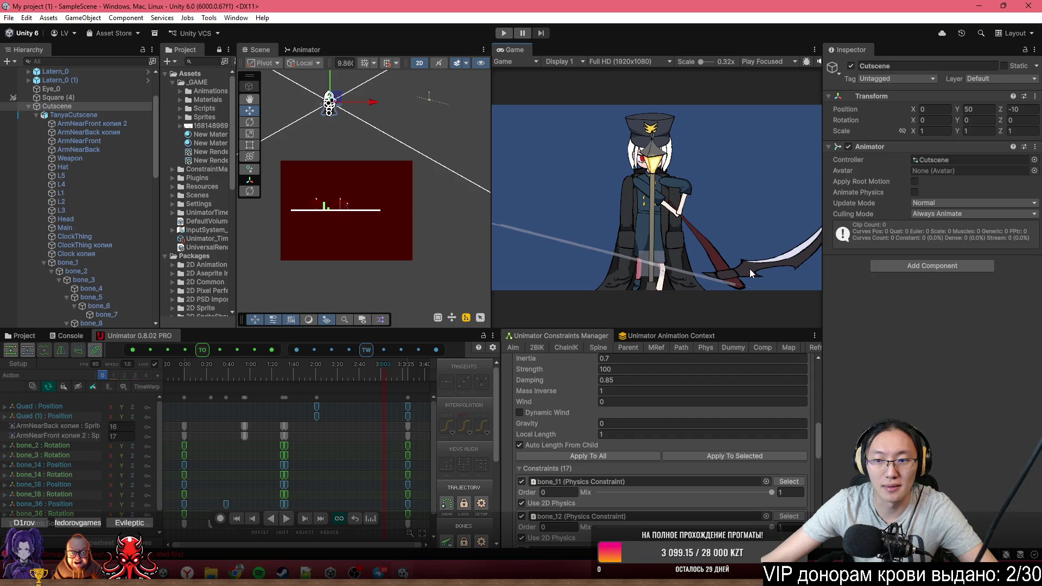
Select bone_36 and switch the Scene view to a 3D perspective around the character
key("f")
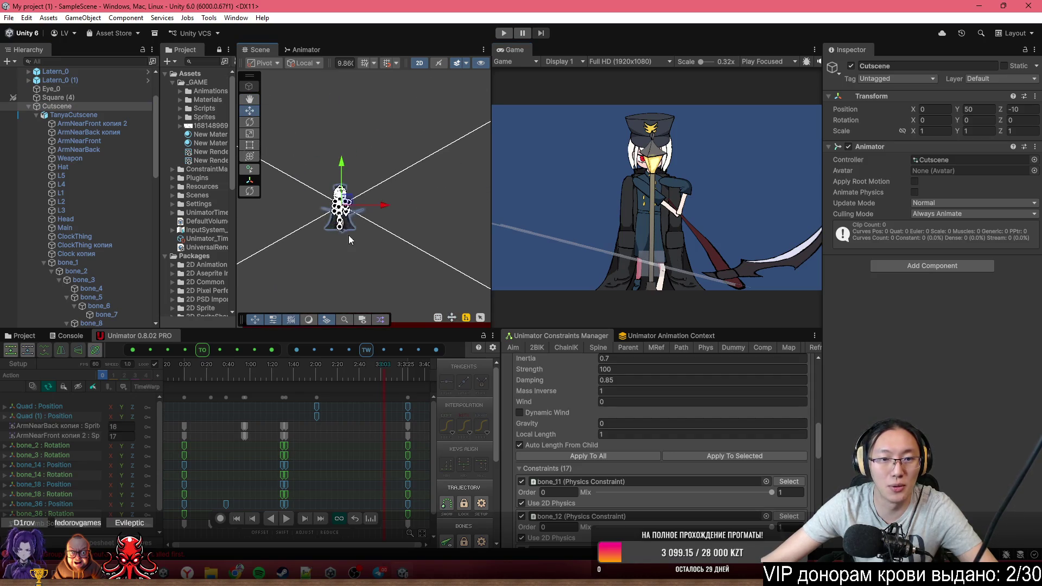
scroll(364, 211, "up", 3)
left_click(373, 196)
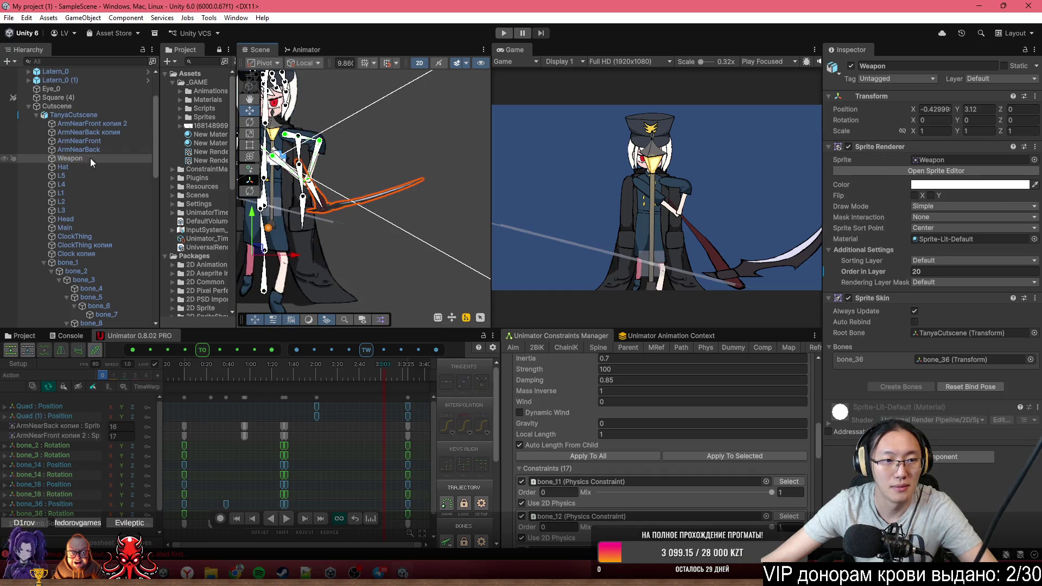
scroll(93, 259, "down", 8)
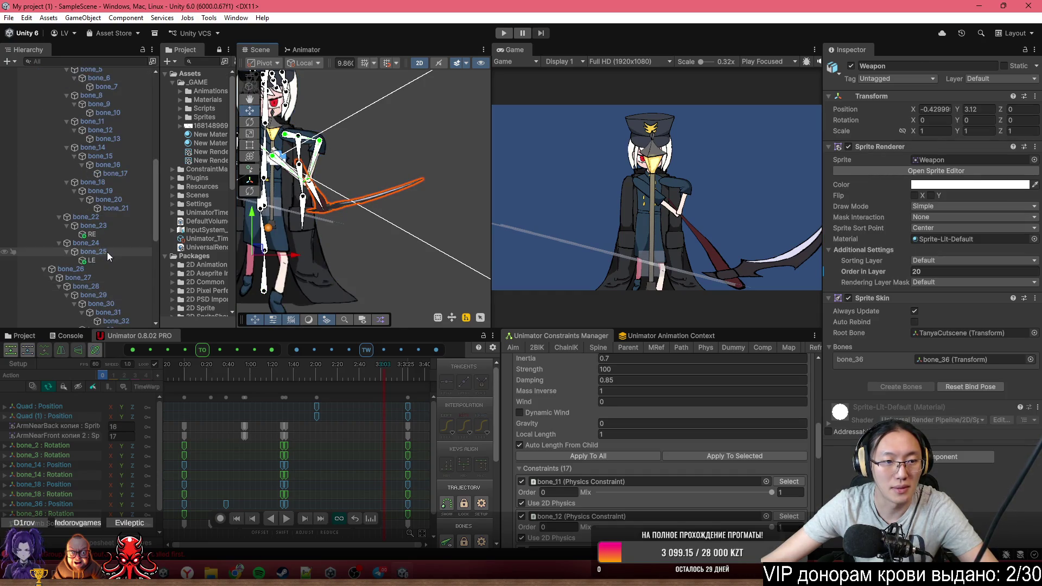
scroll(108, 280, "down", 6)
left_click(71, 194)
mouse_move(382, 194)
left_mouse_down()
mouse_move(429, 216)
mouse_move(414, 216)
left_mouse_up()
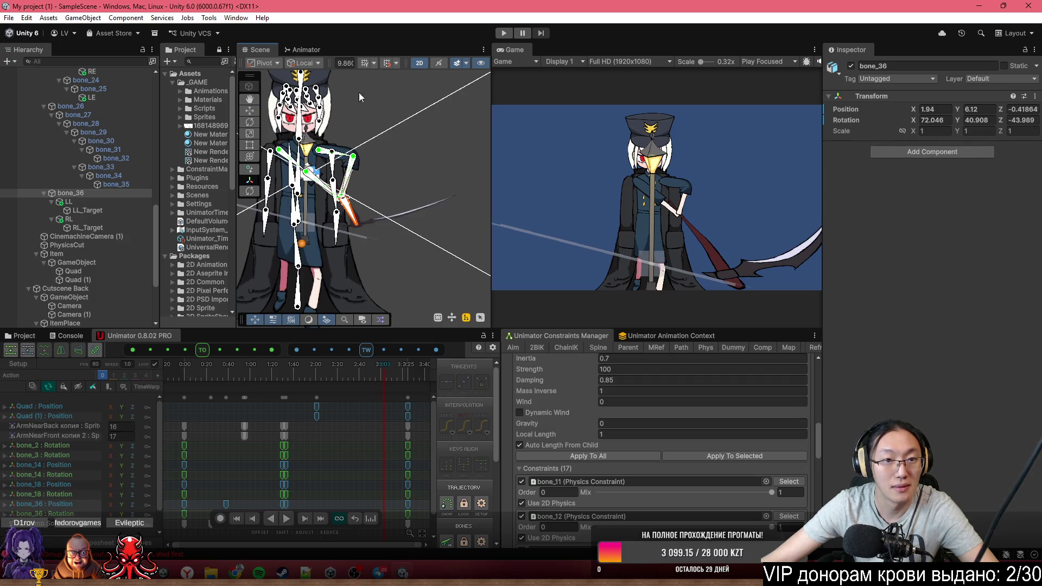
left_click(420, 63)
left_click_drag(412, 145, 233, 223)
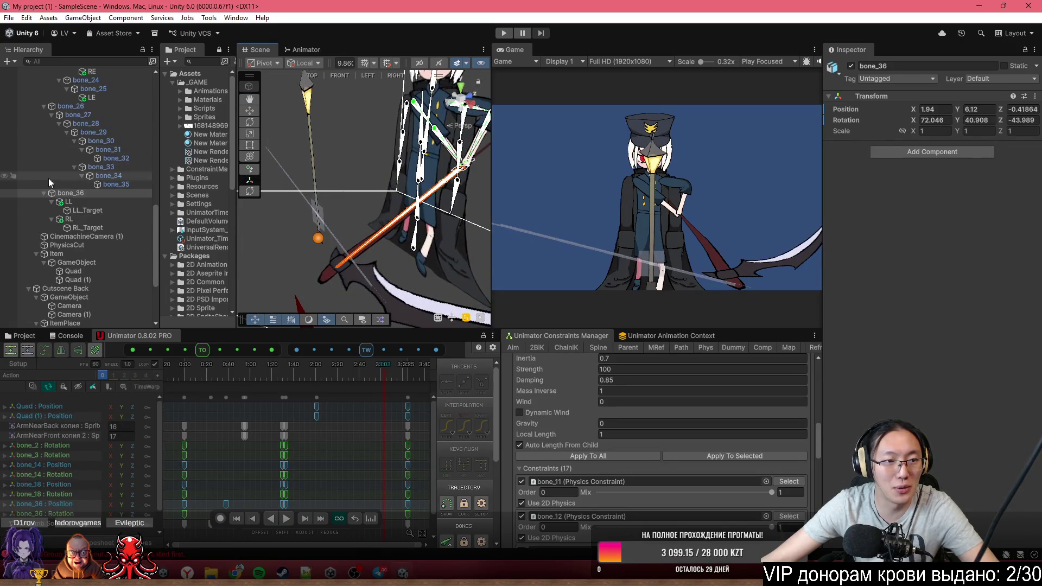
Create an empty child under bone_36 and move it to about X 4.77, Y 2.29 by the scythe
right_click(74, 194)
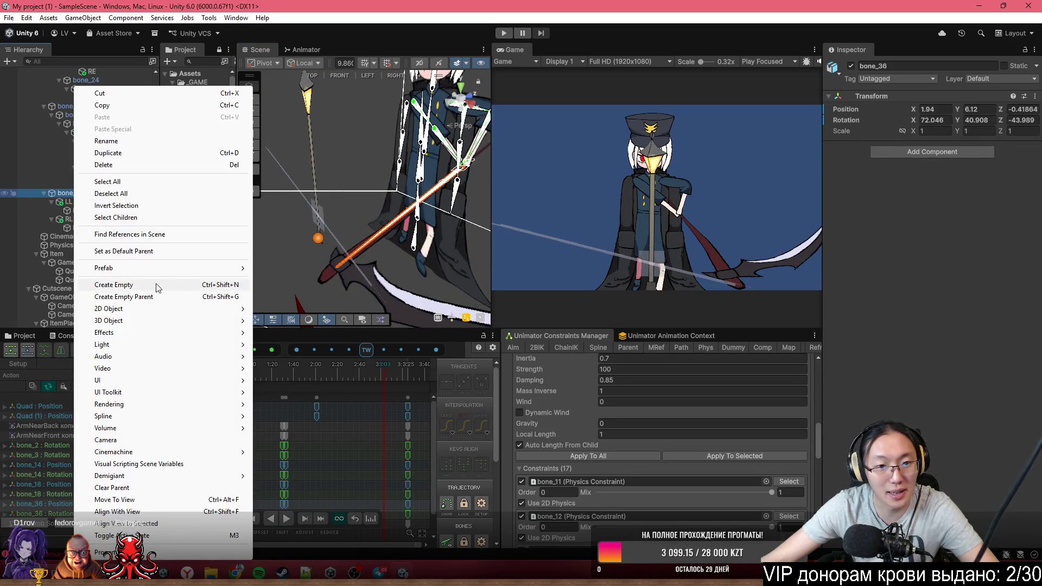
left_click(151, 284)
mouse_move(441, 184)
left_mouse_down()
mouse_move(271, 295)
mouse_move(301, 293)
left_mouse_up()
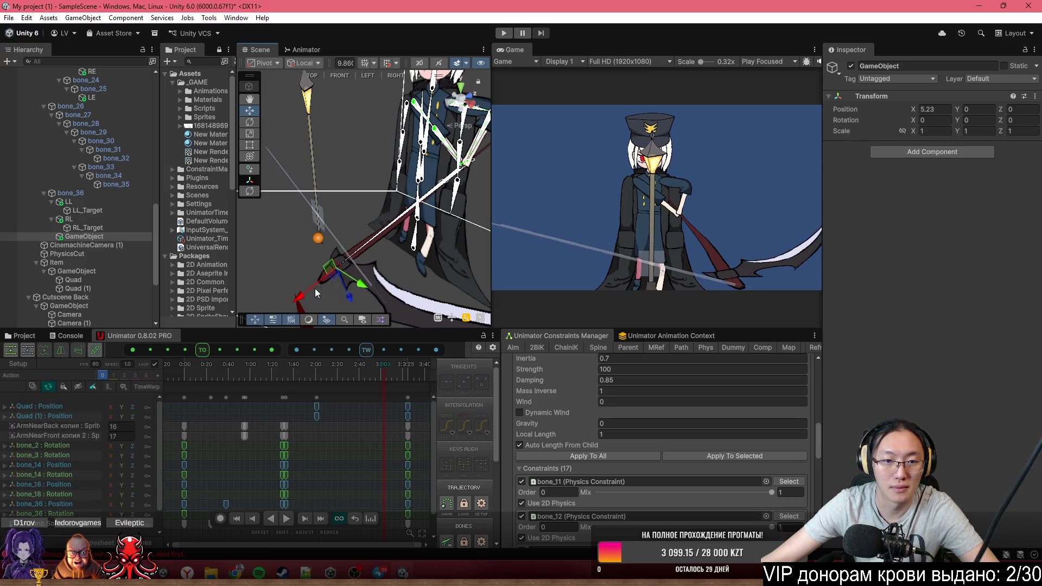
scroll(318, 285, "down", 2)
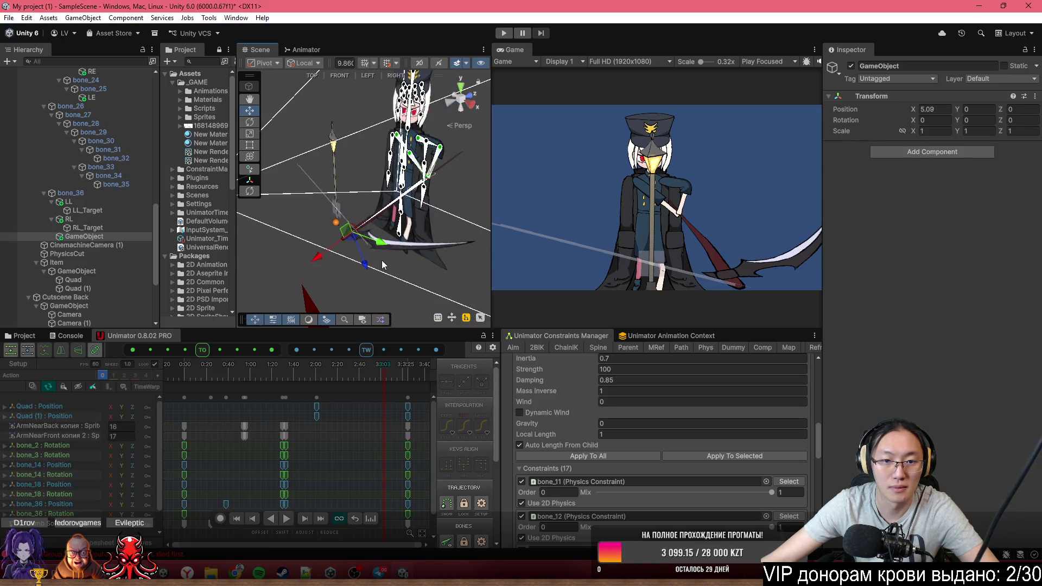
left_click_drag(466, 250, 432, 262)
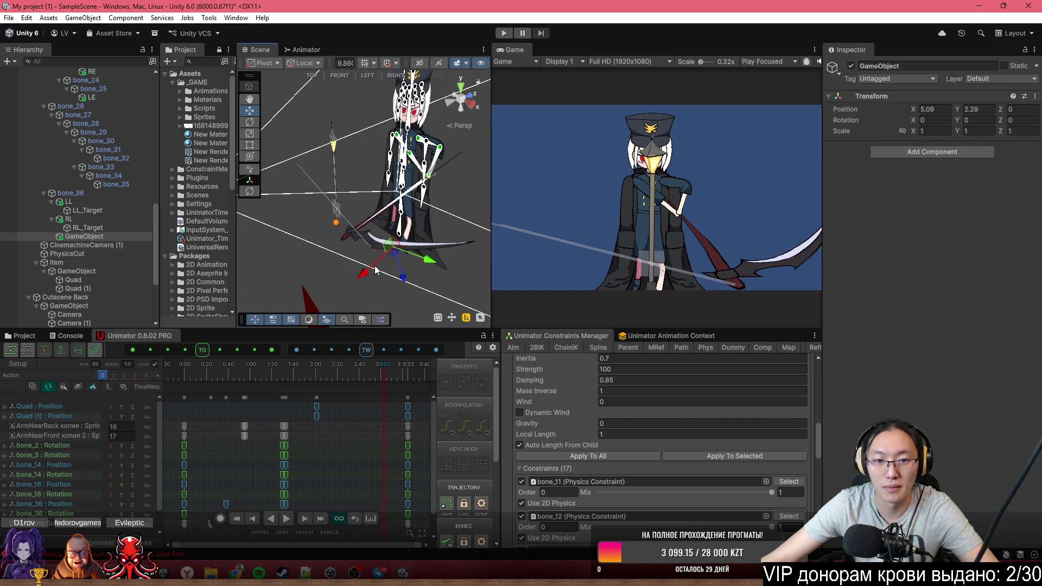
left_click(930, 148)
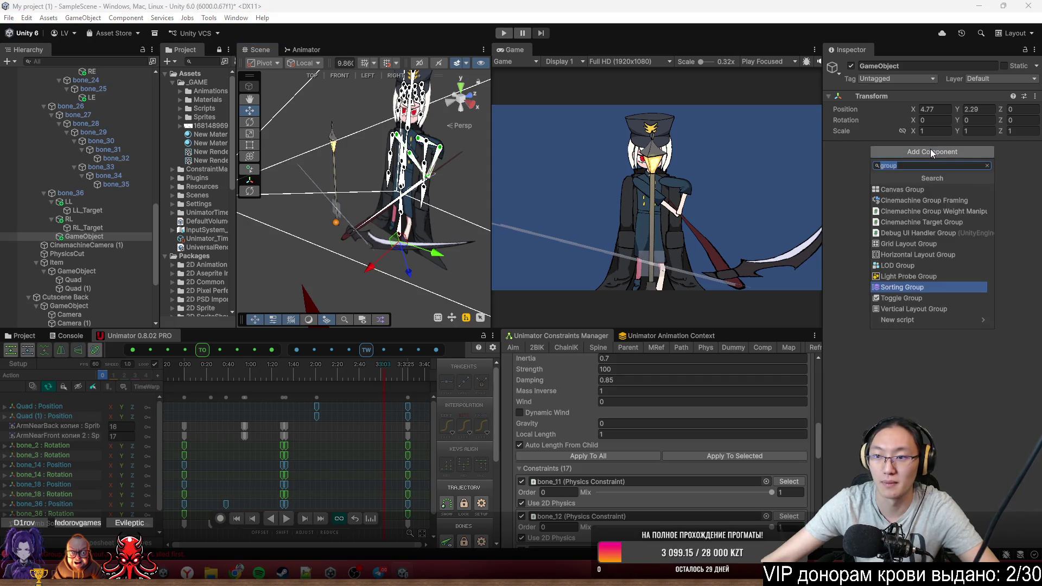
Add a Trail Renderer to the new object and play the animation to watch the trail
type("trail")
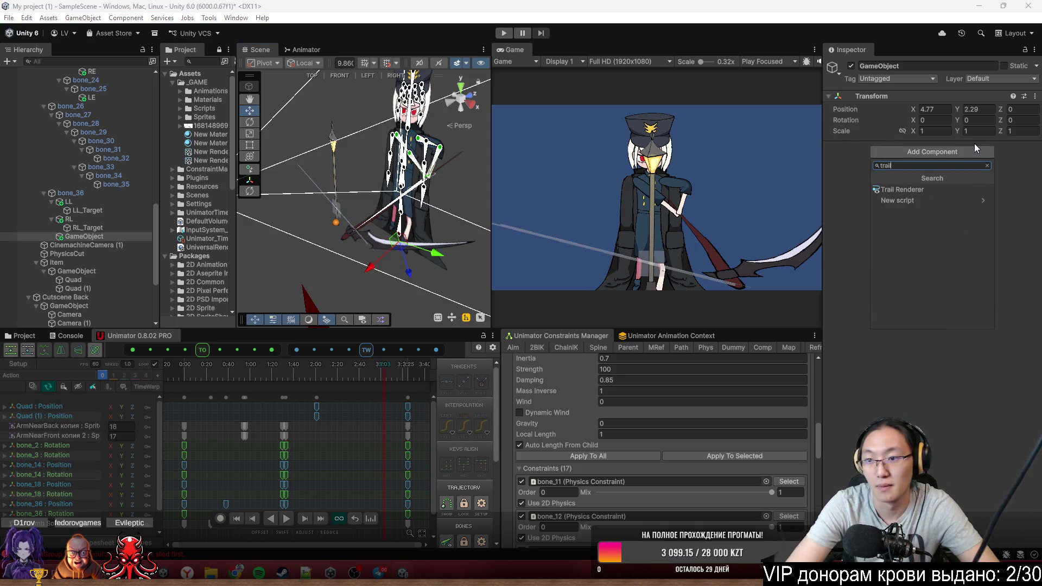
key("Return")
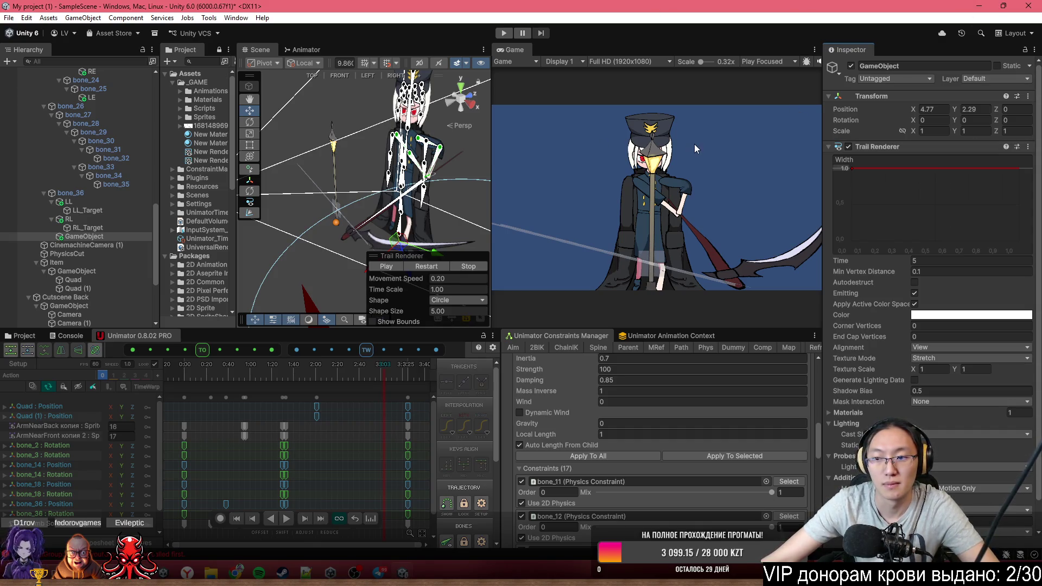
left_click_drag(467, 217, 418, 184)
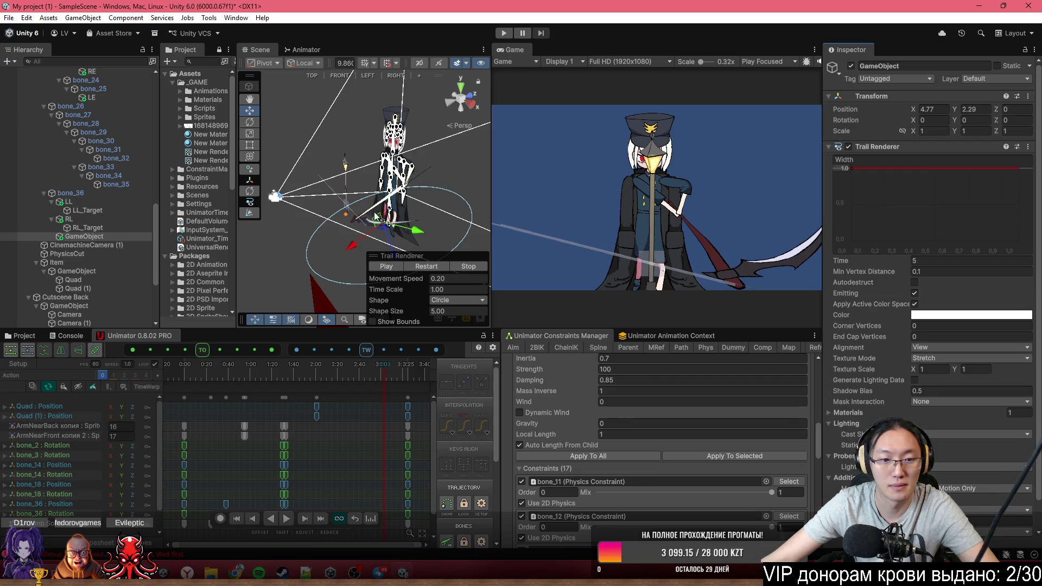
left_click_drag(264, 378, 217, 378)
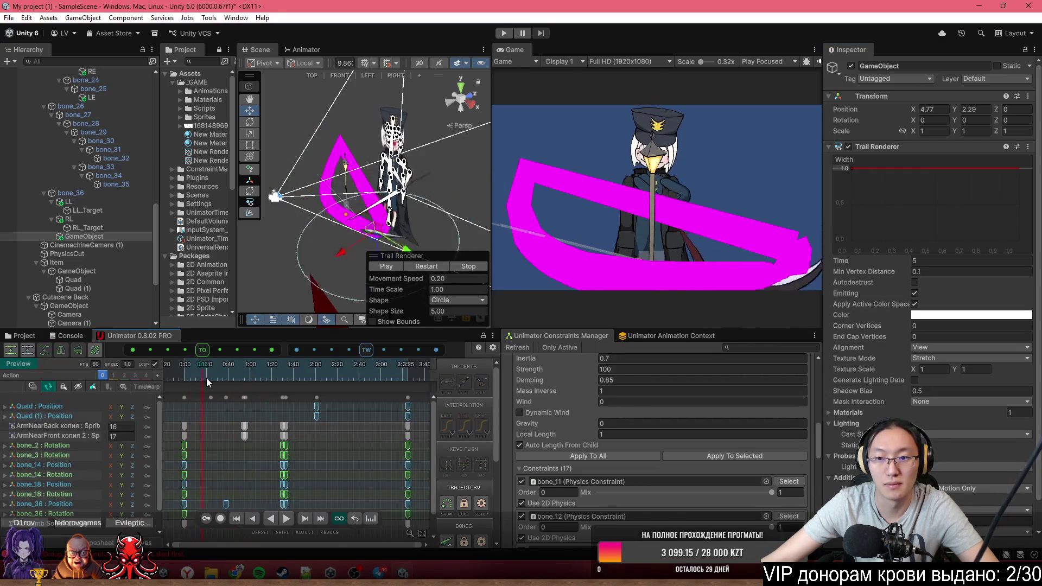
key("space")
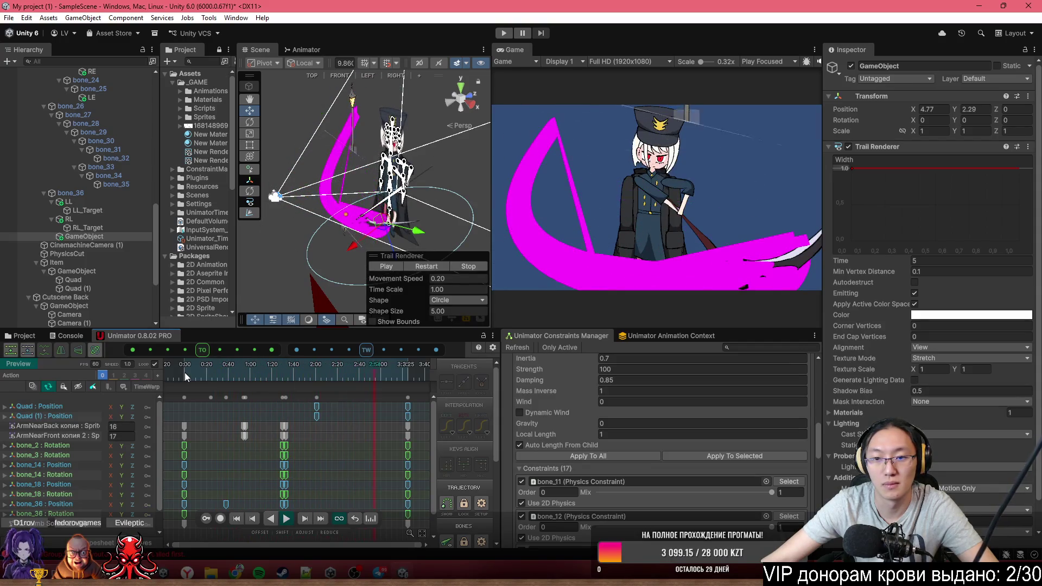
left_click_drag(203, 375, 286, 375)
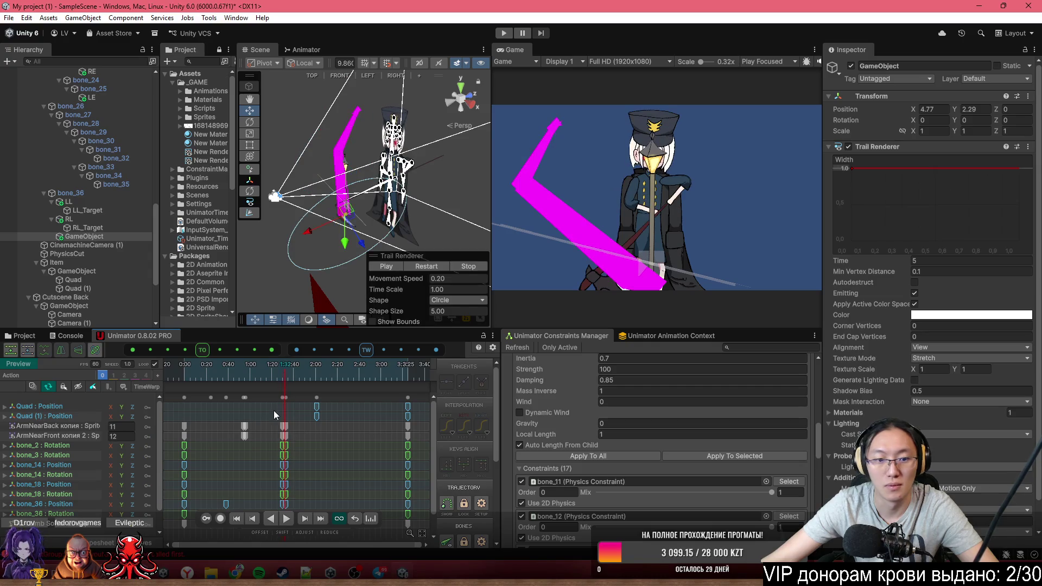
Drag the bones' key column from 1:32 to about 1:42, replay it, then select the GameObject
scroll(282, 424, "up", 3)
mouse_move(294, 398)
left_mouse_down()
mouse_move(317, 400)
mouse_move(295, 373)
mouse_move(324, 379)
mouse_move(257, 375)
left_mouse_up()
left_click(286, 370)
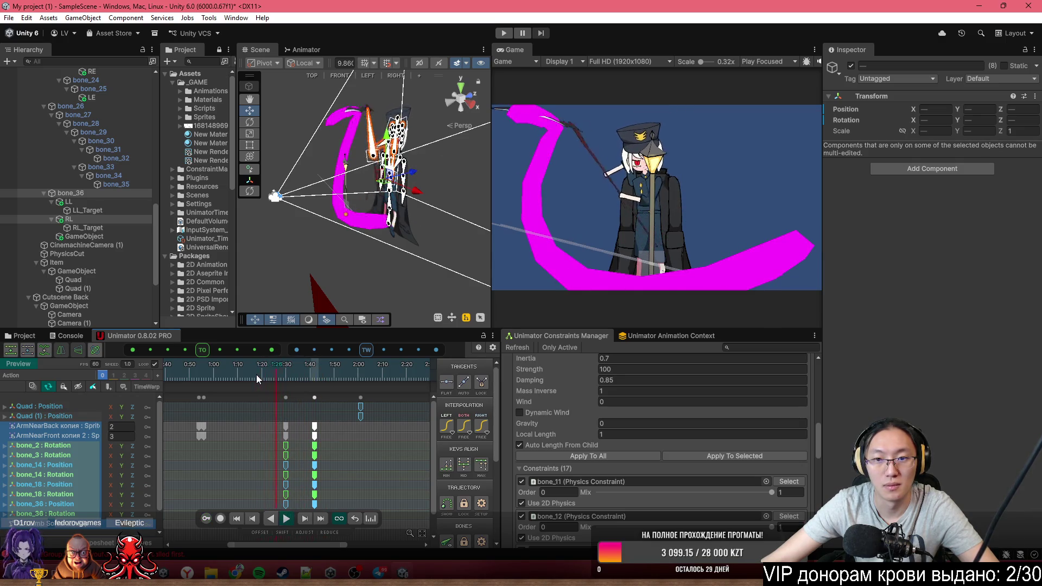
left_click(256, 374)
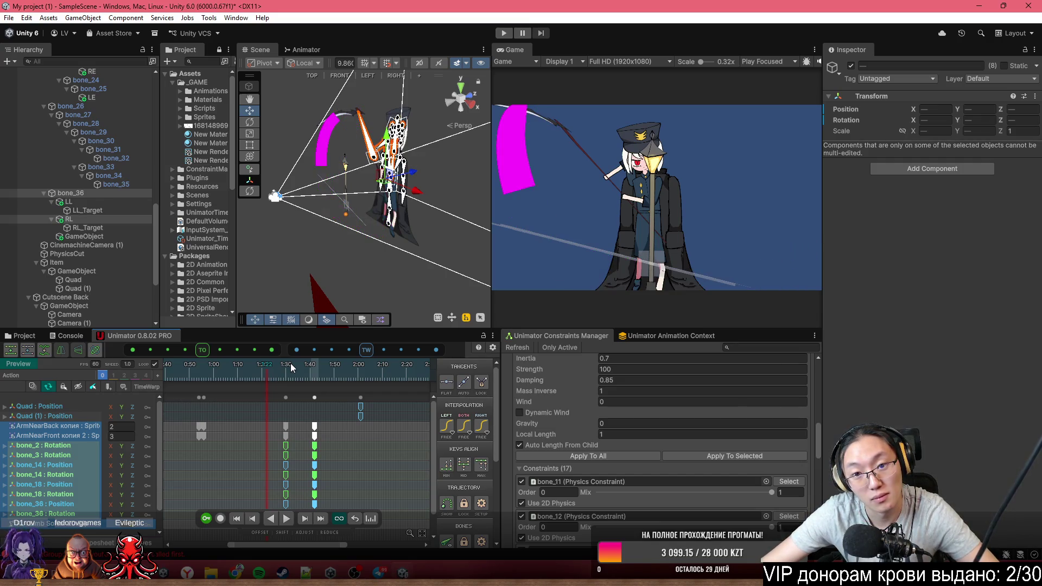
key("space")
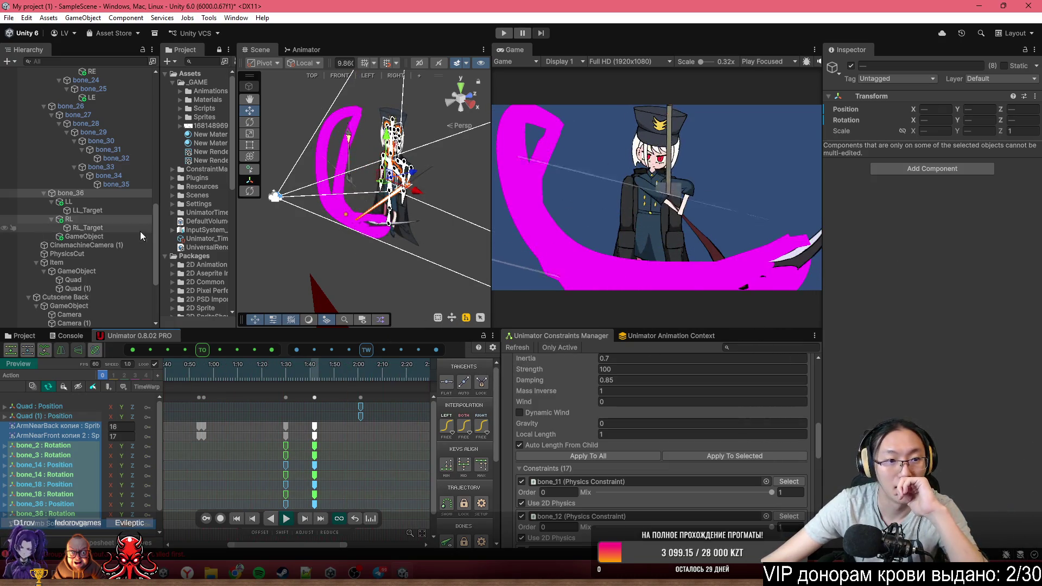
left_click(99, 237)
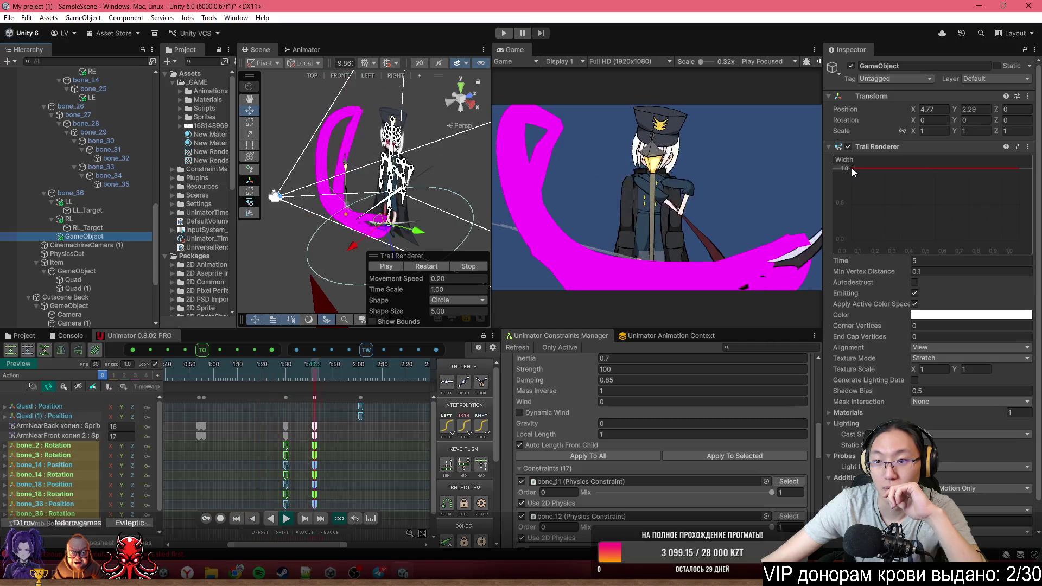
Taper the Trail Renderer width curve to zero, set Time to 0.35 and Min Vertex Distance to 0.001
left_click_drag(1020, 168, 1020, 240)
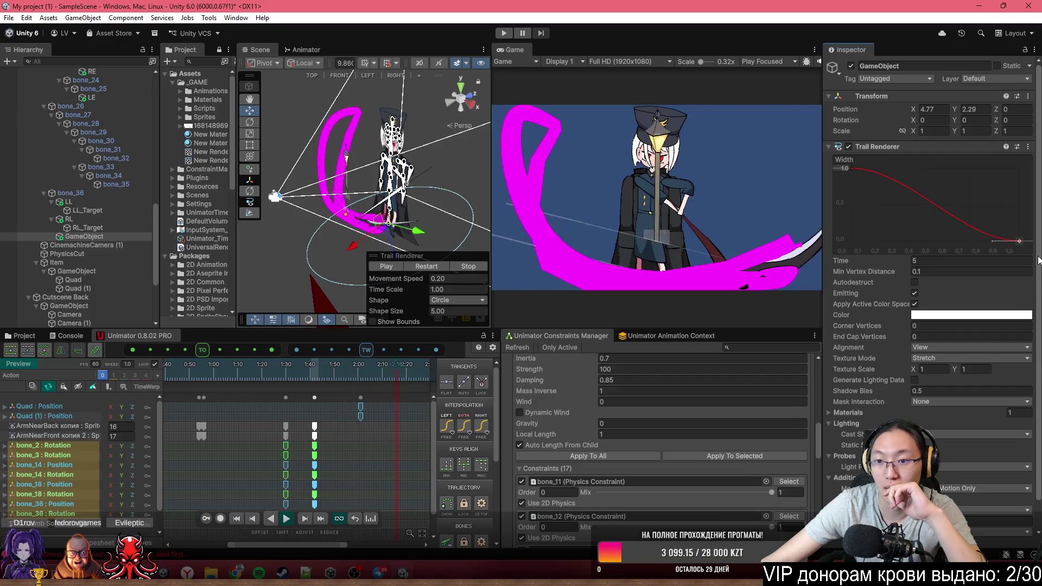
mouse_move(883, 261)
left_mouse_down()
mouse_move(815, 259)
mouse_move(848, 267)
left_mouse_up()
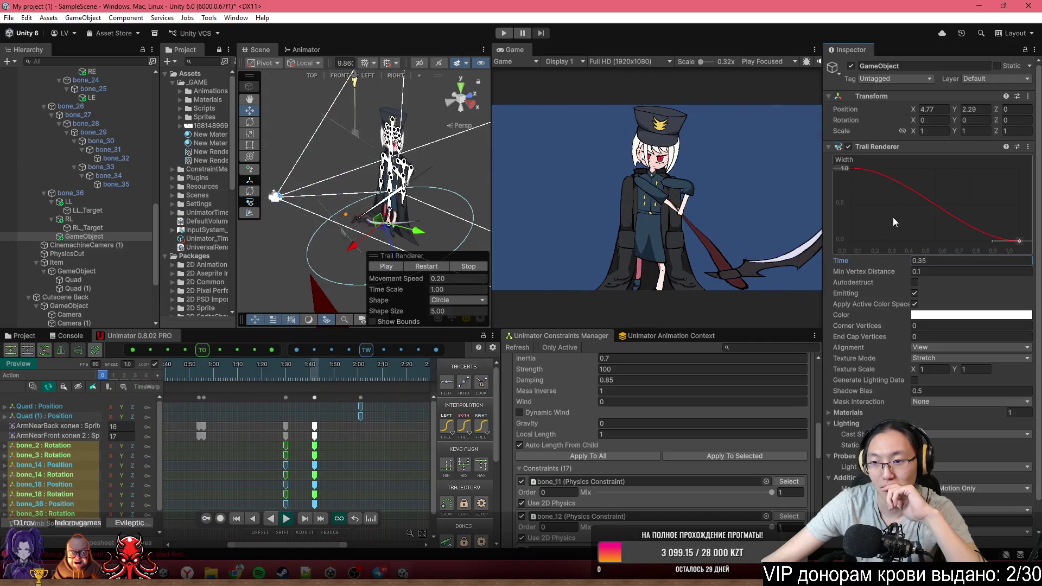
left_click(891, 277)
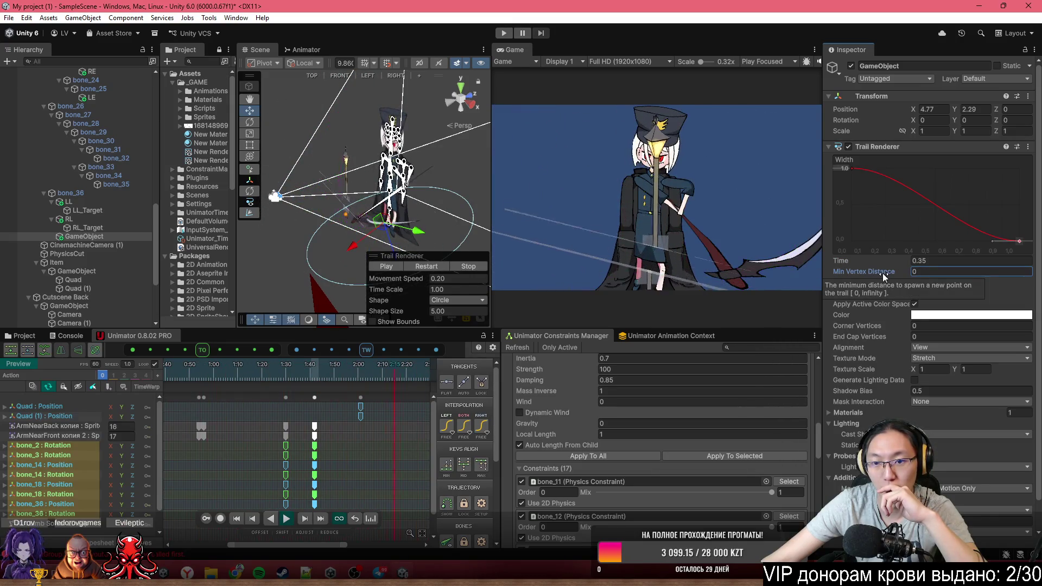
left_click_drag(898, 273, 902, 278)
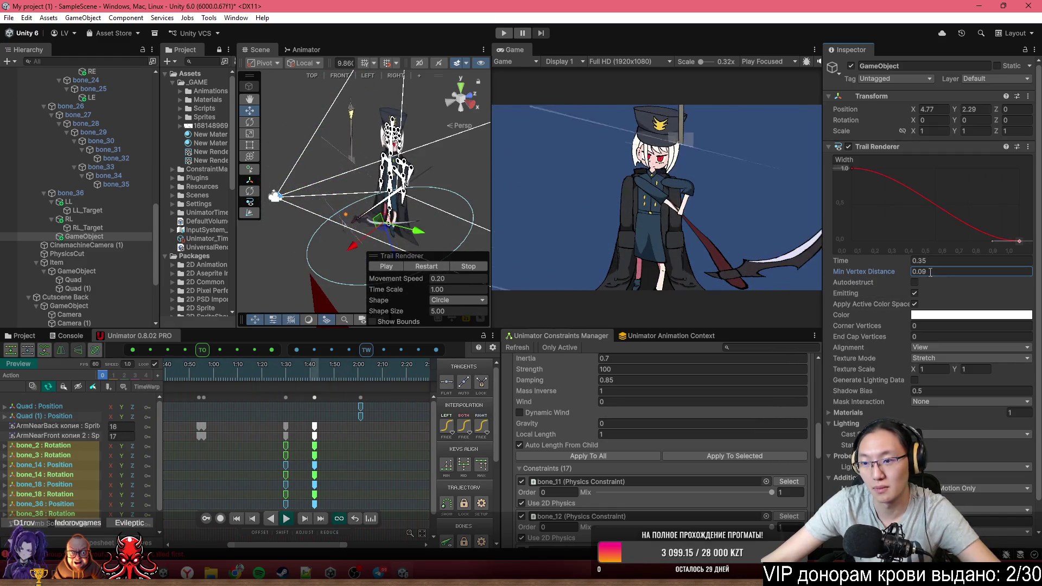
type("1")
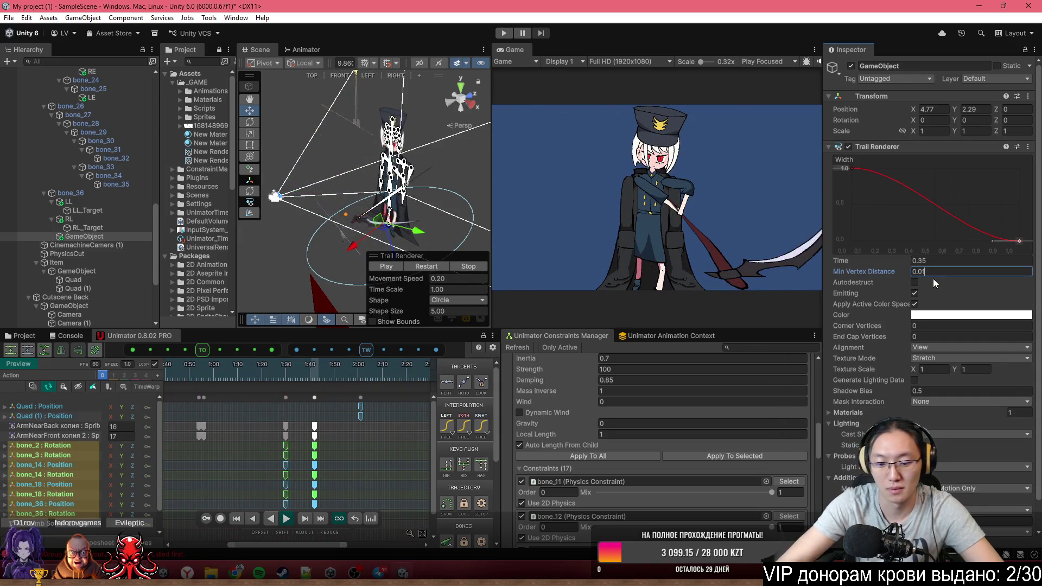
type("0")
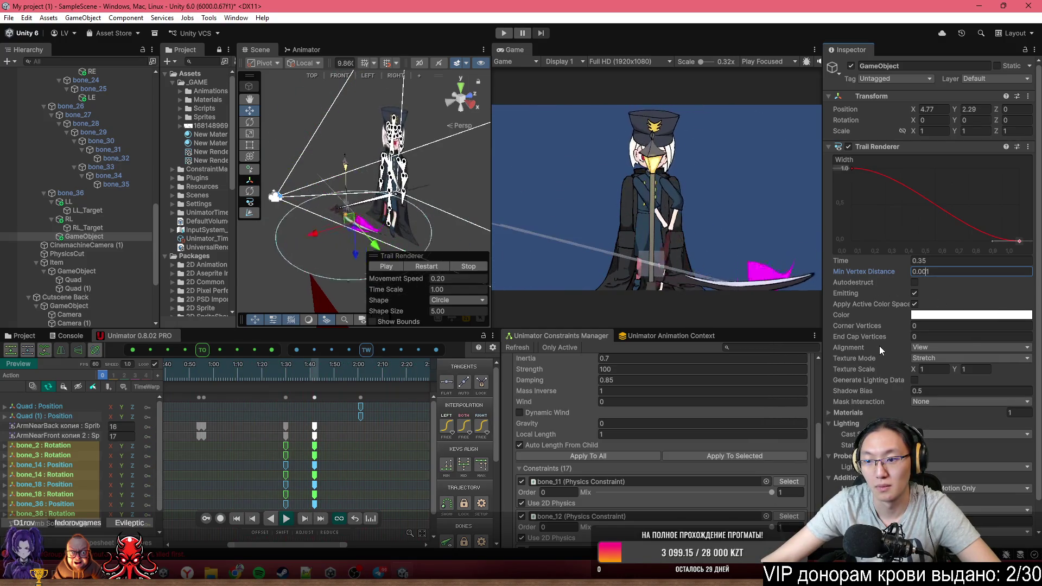
left_click(923, 337)
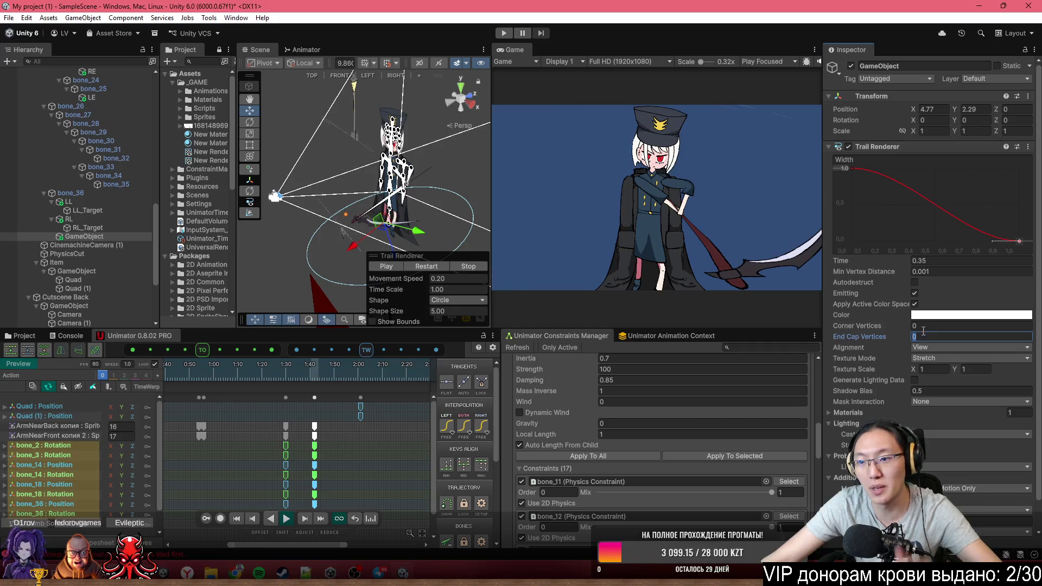
scroll(917, 338, "down", 1)
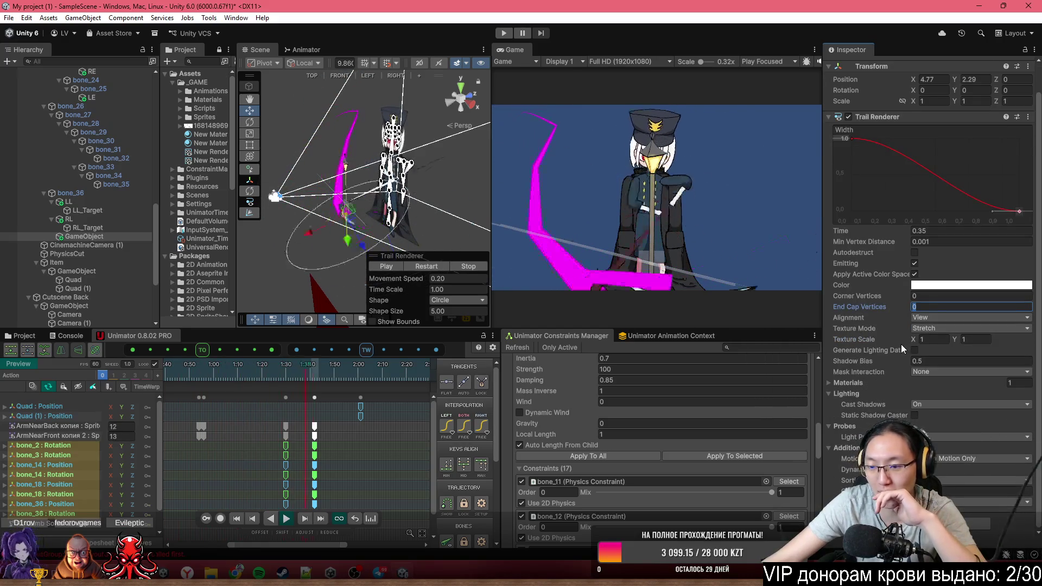
Assign Sprites-Default as the trail's Element 0 material and leave Mask Interaction on None
left_click(860, 383)
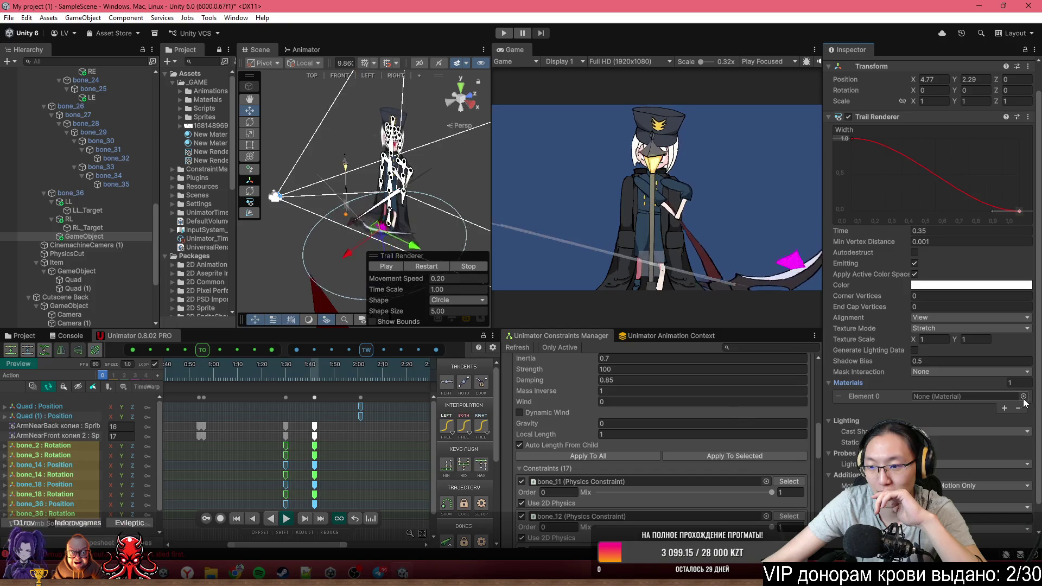
left_click(1023, 396)
double_click(718, 270)
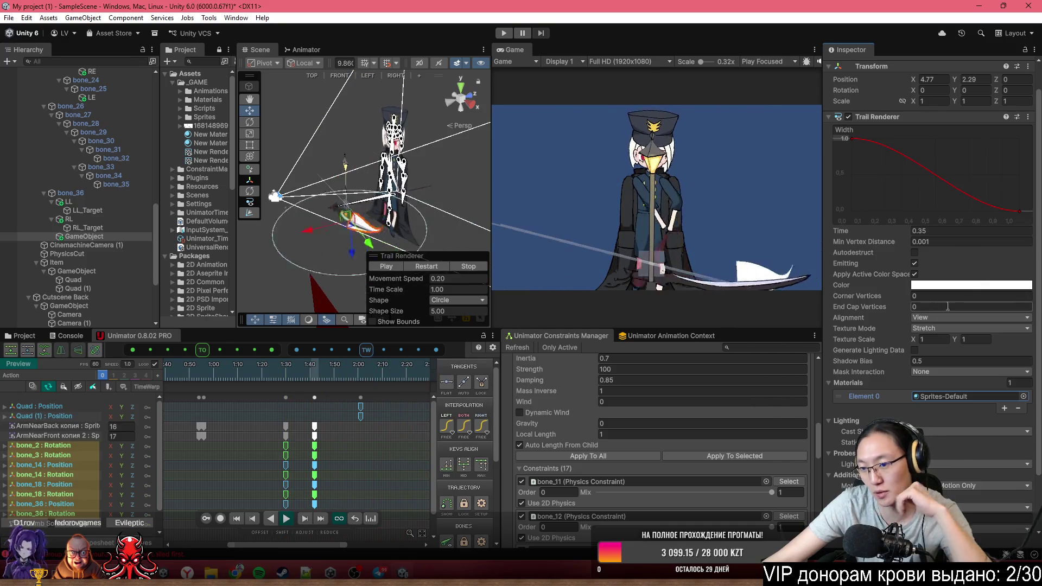
left_click(931, 371)
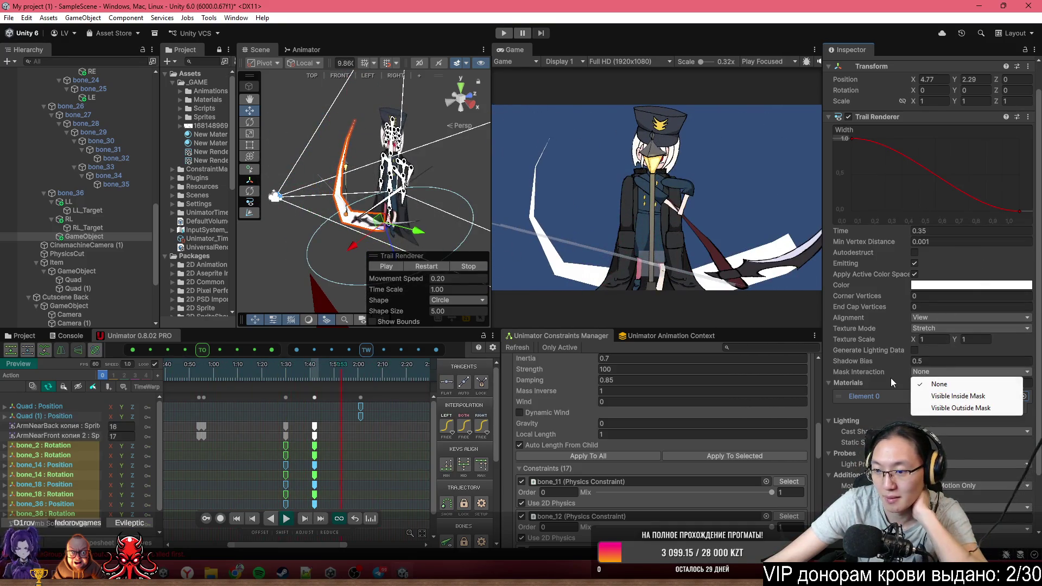
left_click(876, 369)
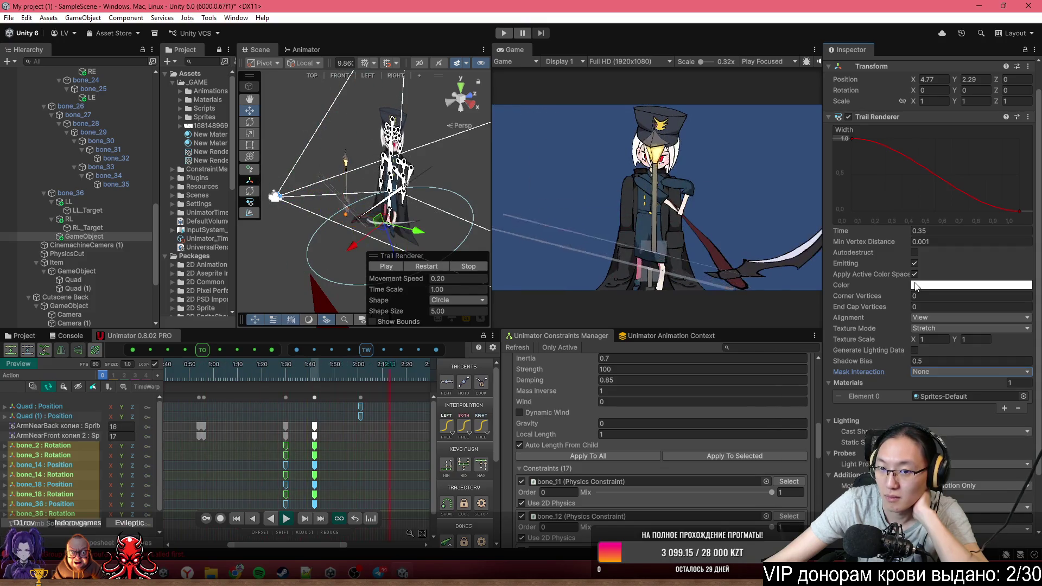
scroll(995, 354, "down", 3)
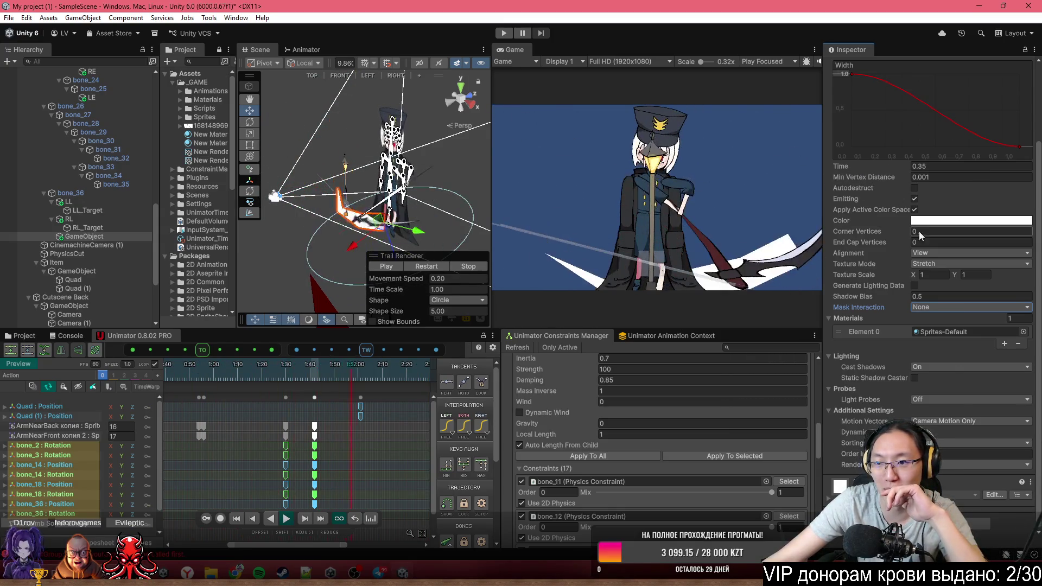
scroll(921, 237, "up", 1)
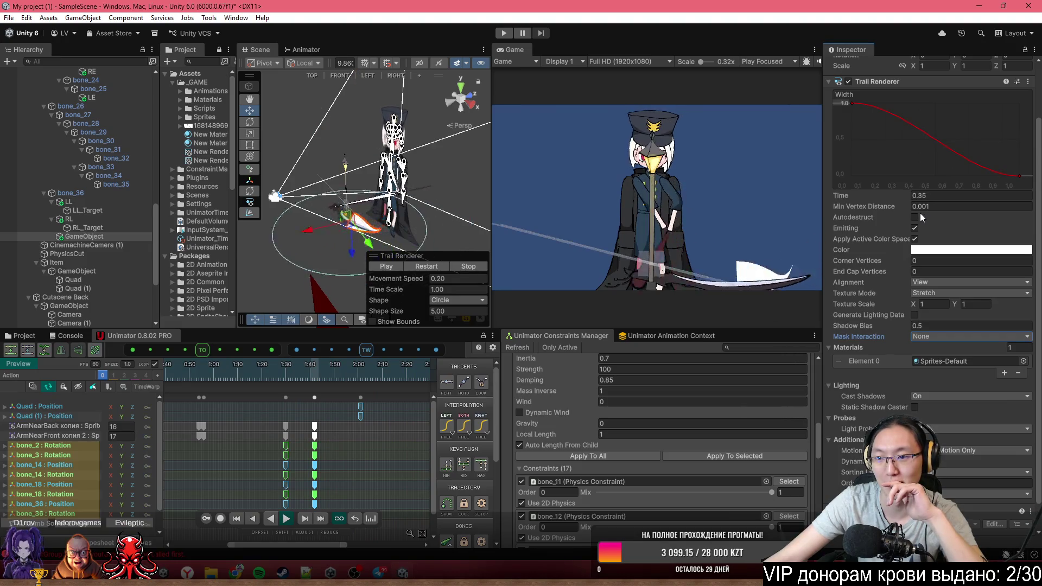
Re-edit the trail's Min Vertex Distance, keeping it at 0.001
left_click(885, 205)
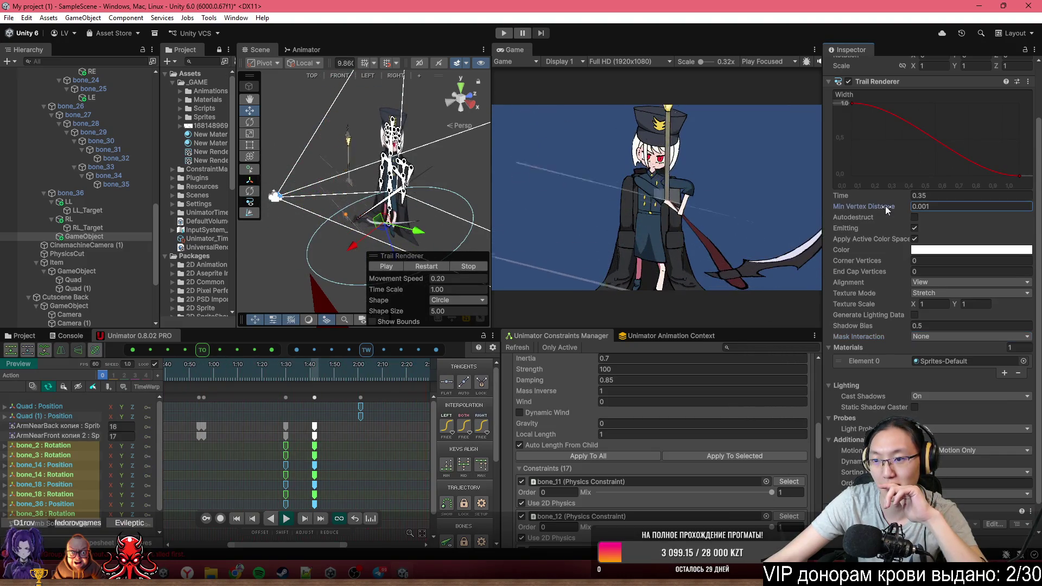
left_click(928, 205)
type("0")
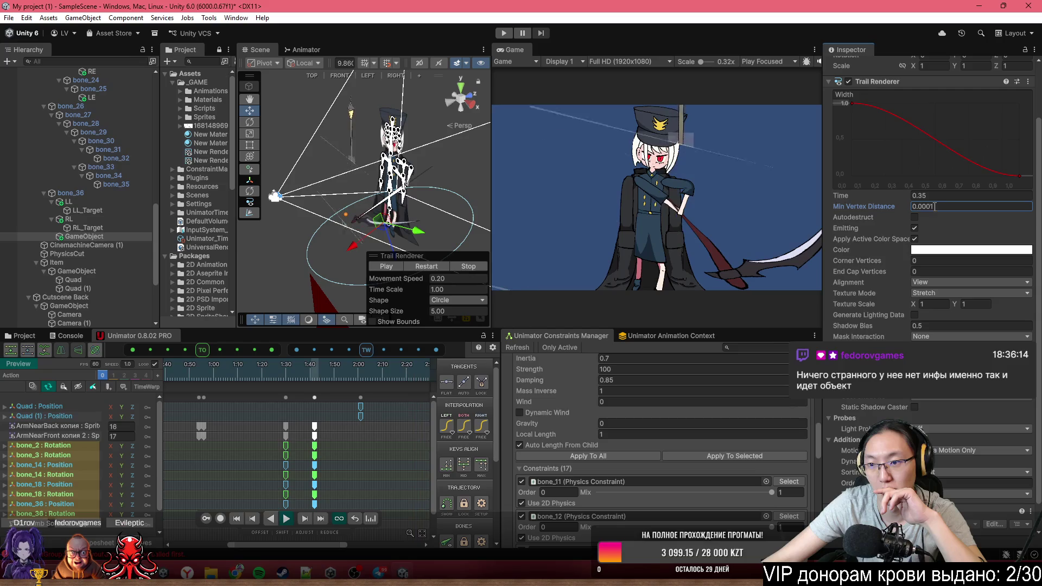
key("BackSpace")
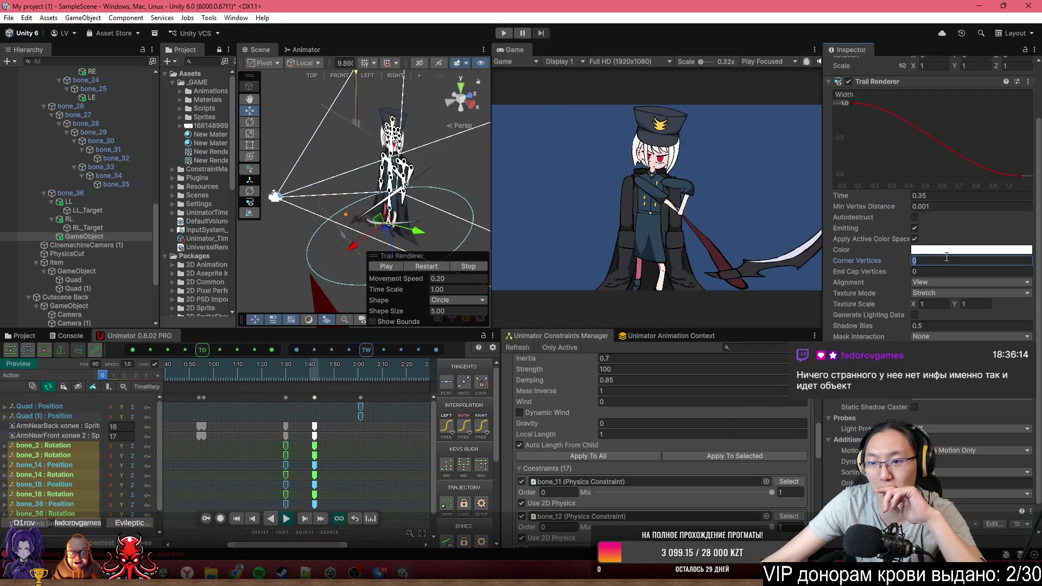
type("5")
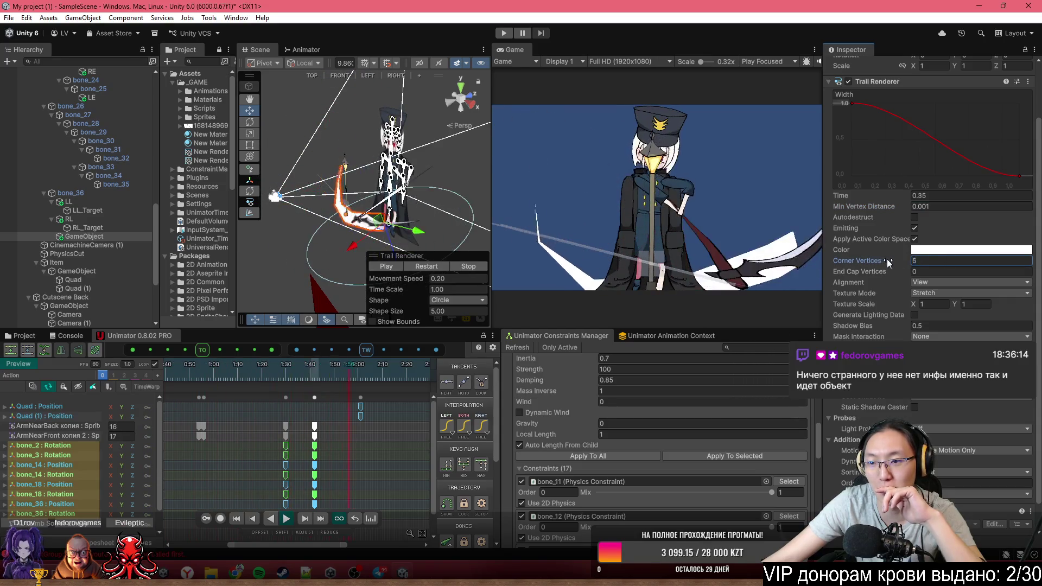
Set the trail's Corner Vertices to 18 and End Cap Vertices to 0
left_click_drag(895, 260, 900, 261)
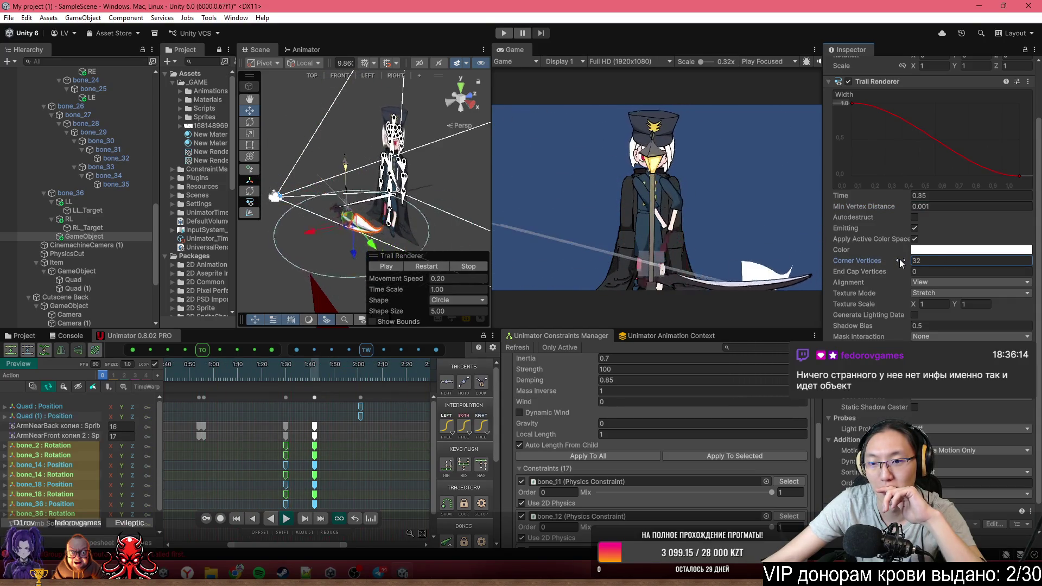
left_click_drag(900, 259, 965, 261)
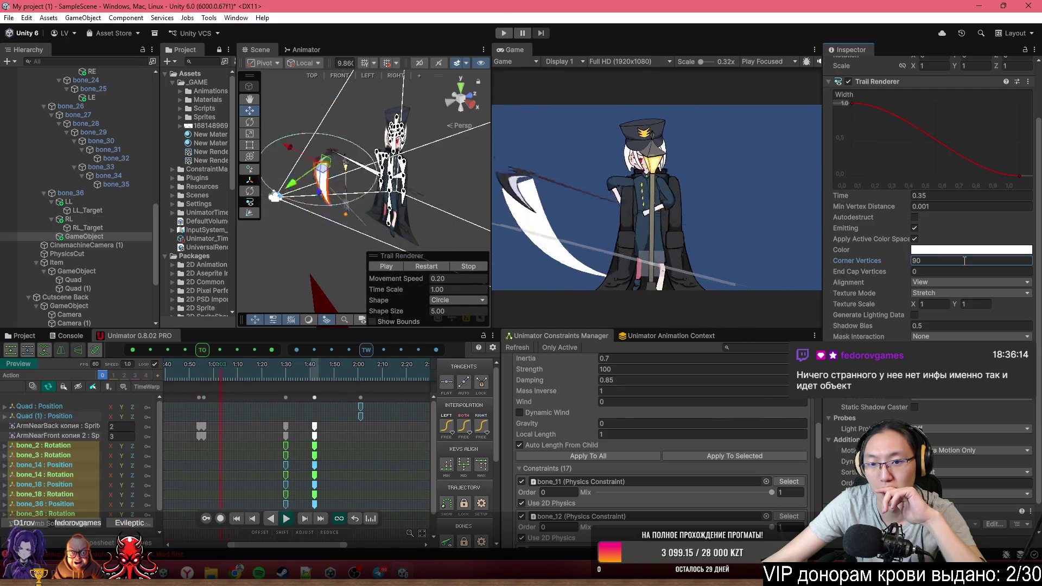
left_click_drag(878, 267, 832, 261)
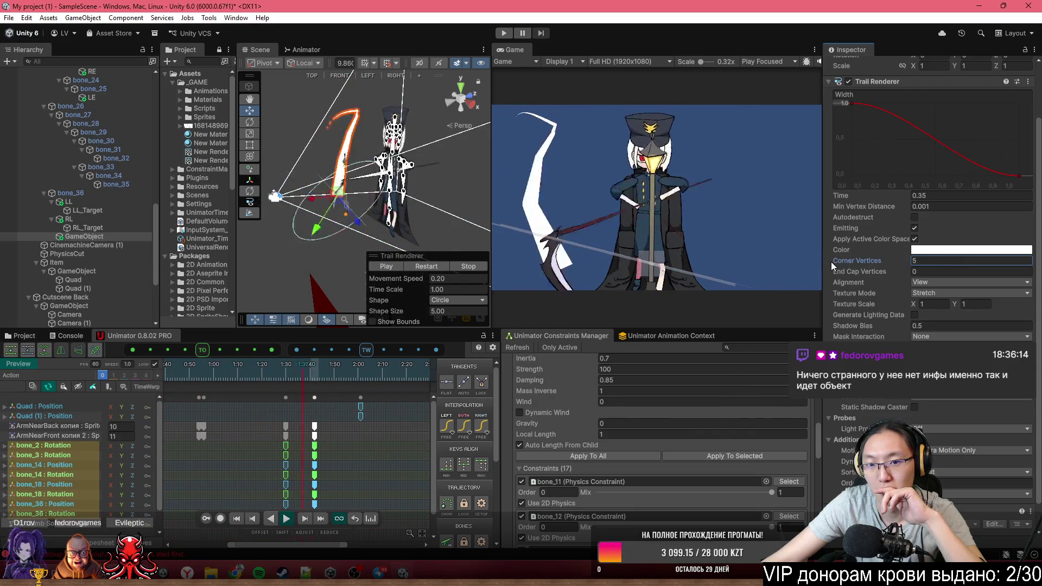
left_click(917, 261)
type("0")
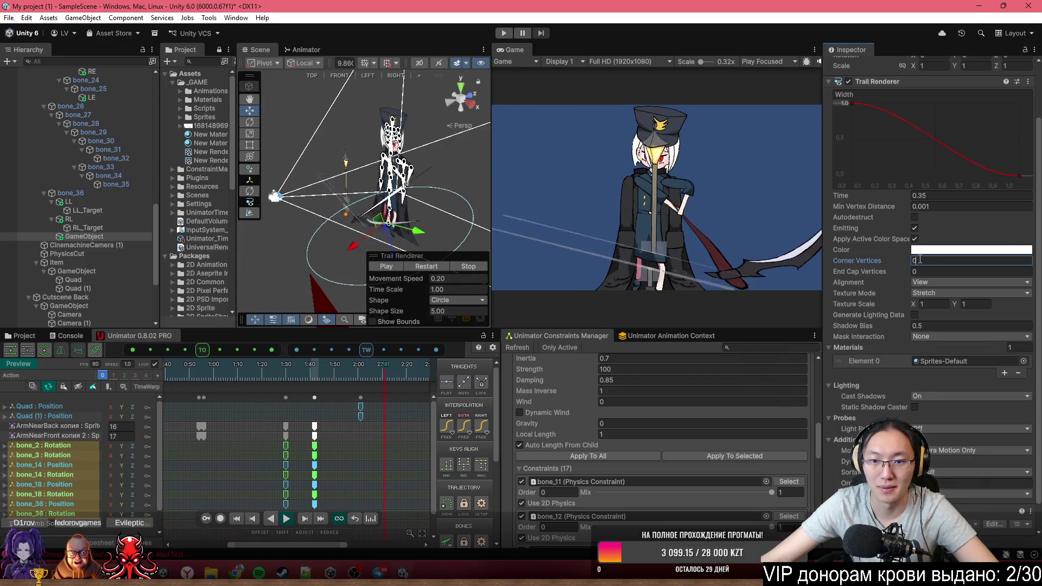
mouse_move(890, 262)
left_mouse_down()
mouse_move(900, 262)
mouse_move(896, 275)
left_mouse_up()
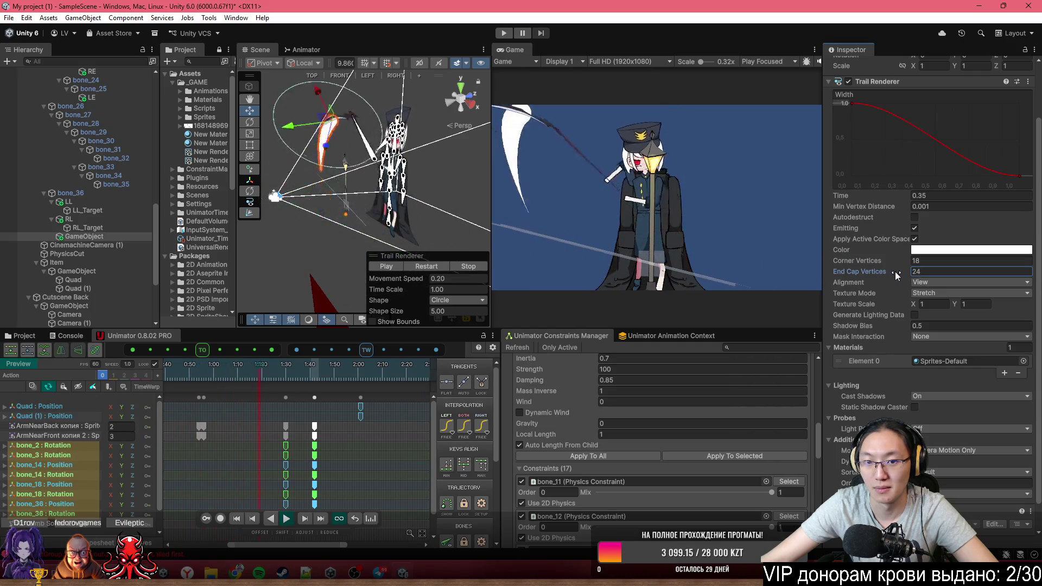
left_click_drag(897, 275, 857, 272)
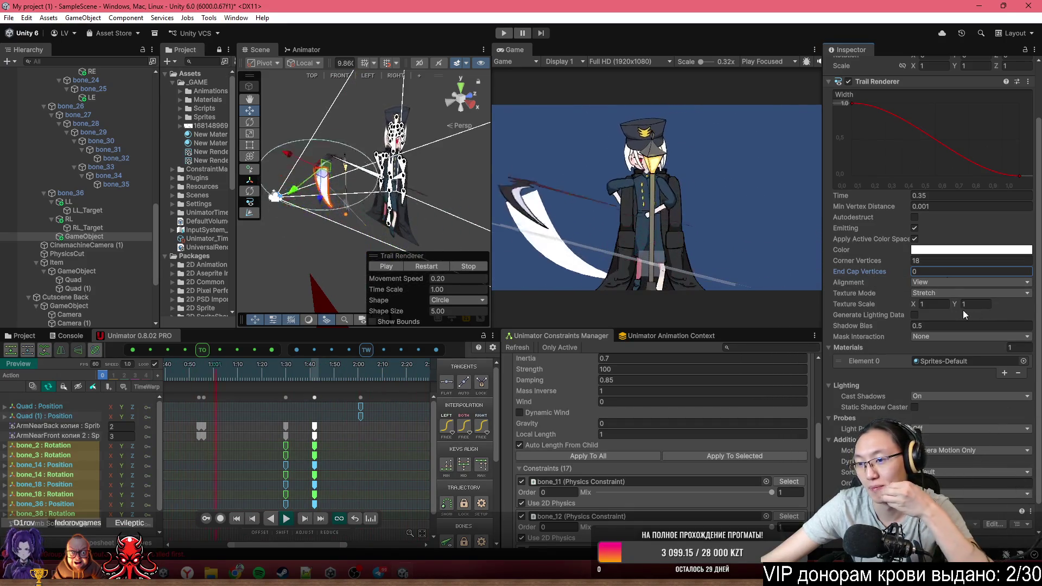
Keep the trail's Texture Mode on Stretch
left_click(947, 295)
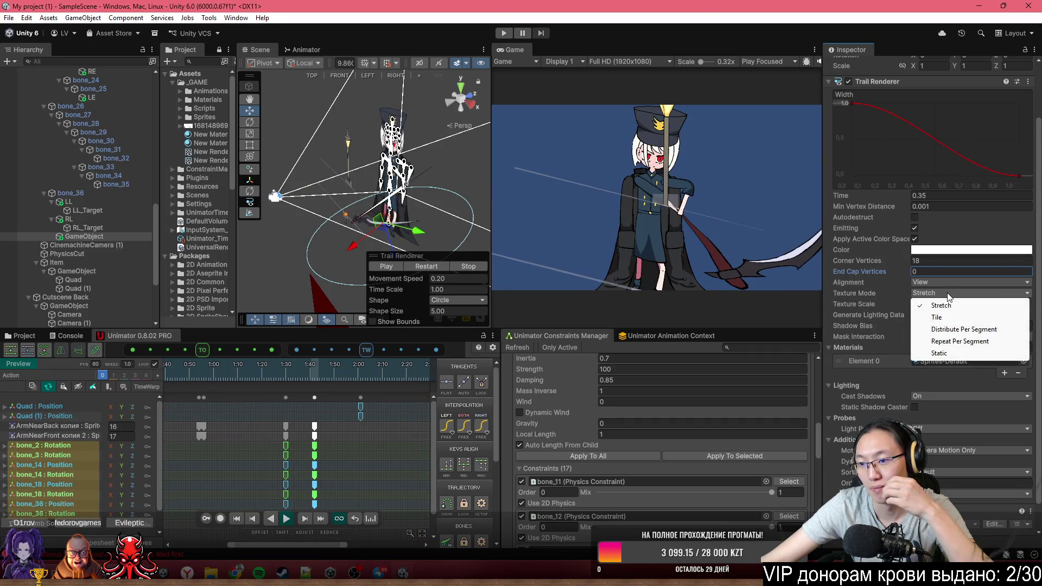
left_click(894, 302)
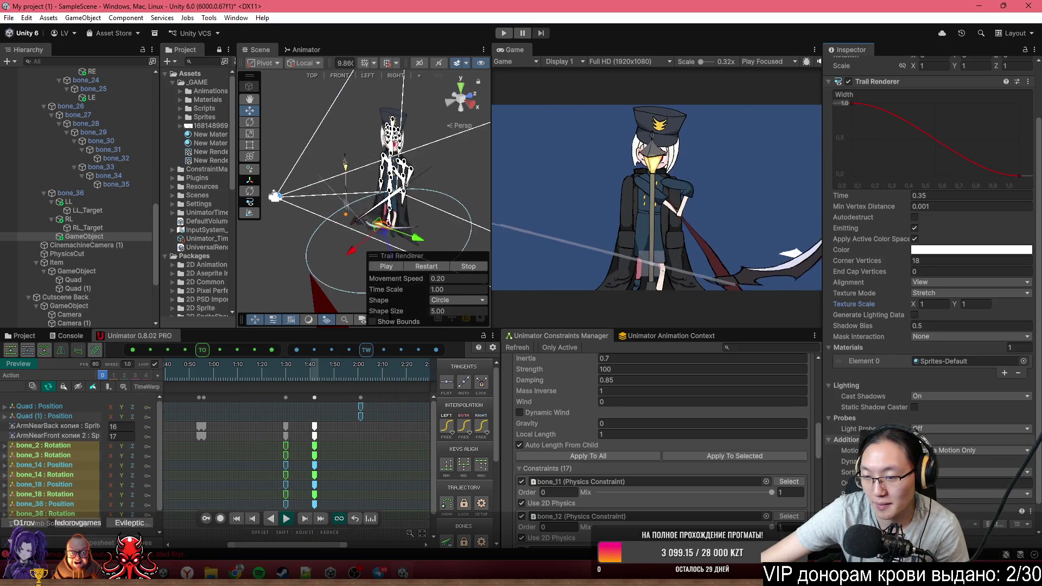
scroll(892, 152, "up", 2)
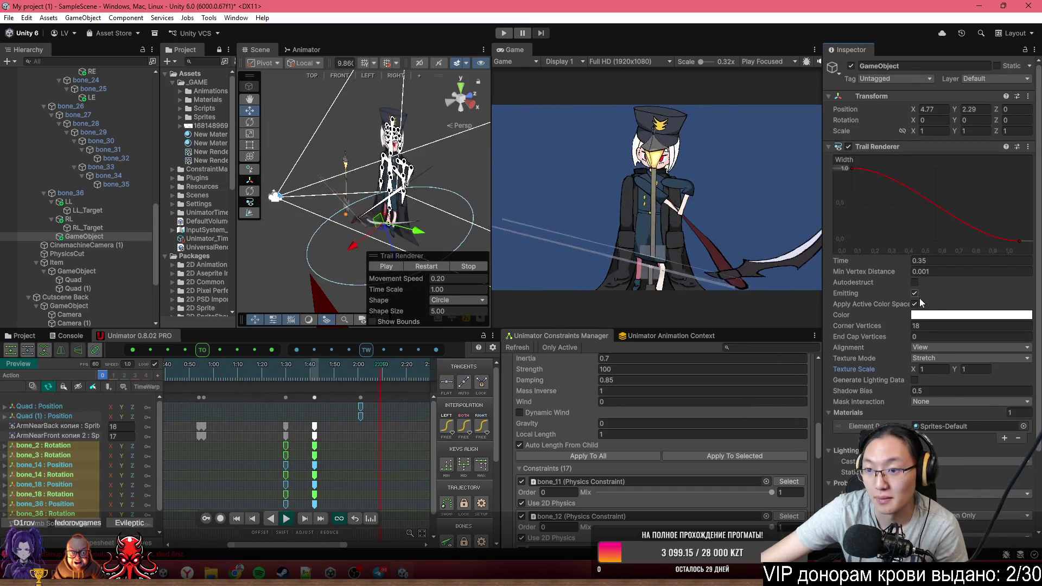
scroll(919, 311, "down", 3)
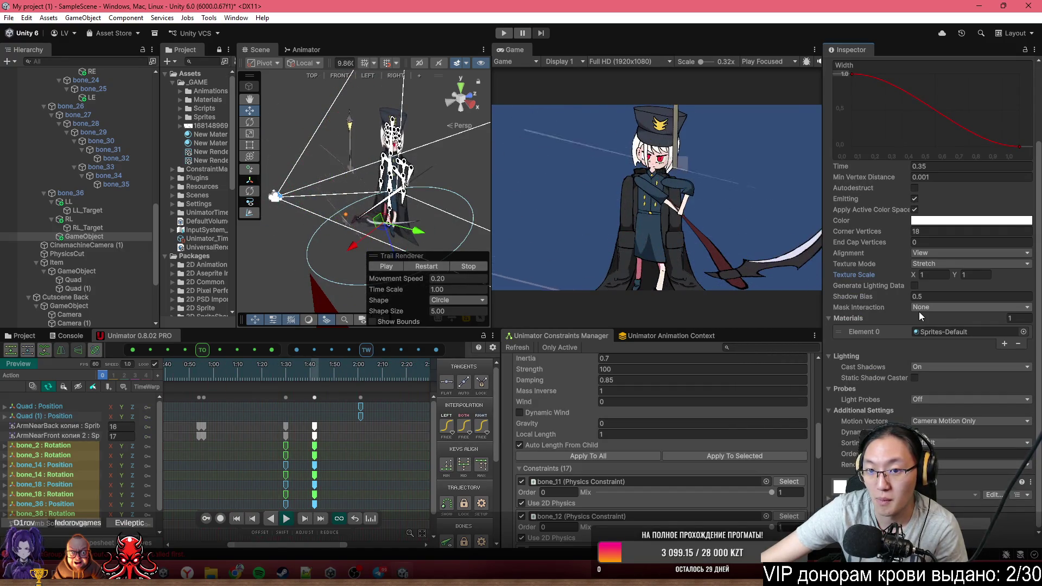
scroll(919, 312, "up", 3)
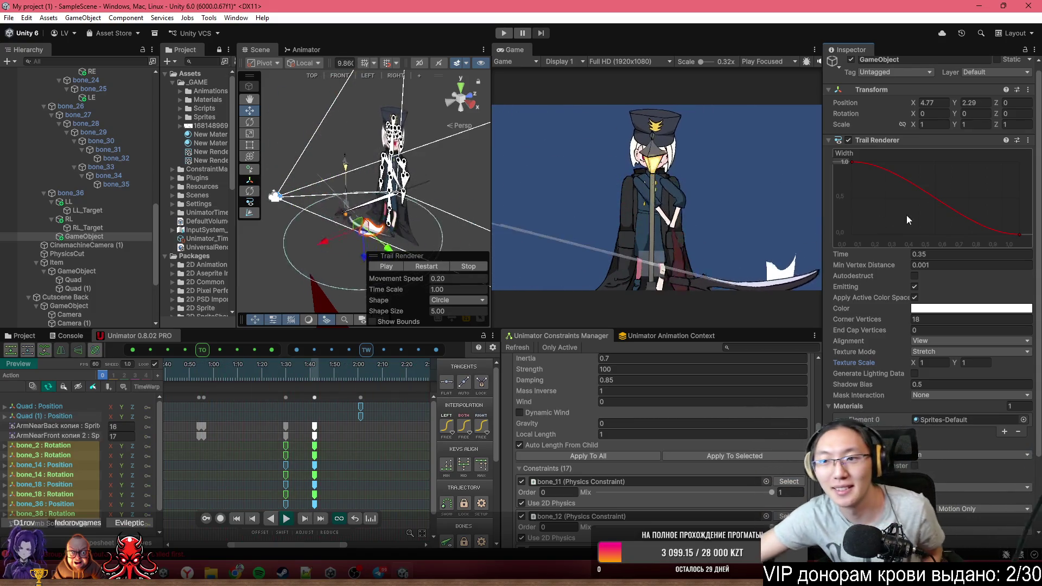
left_click(1028, 140)
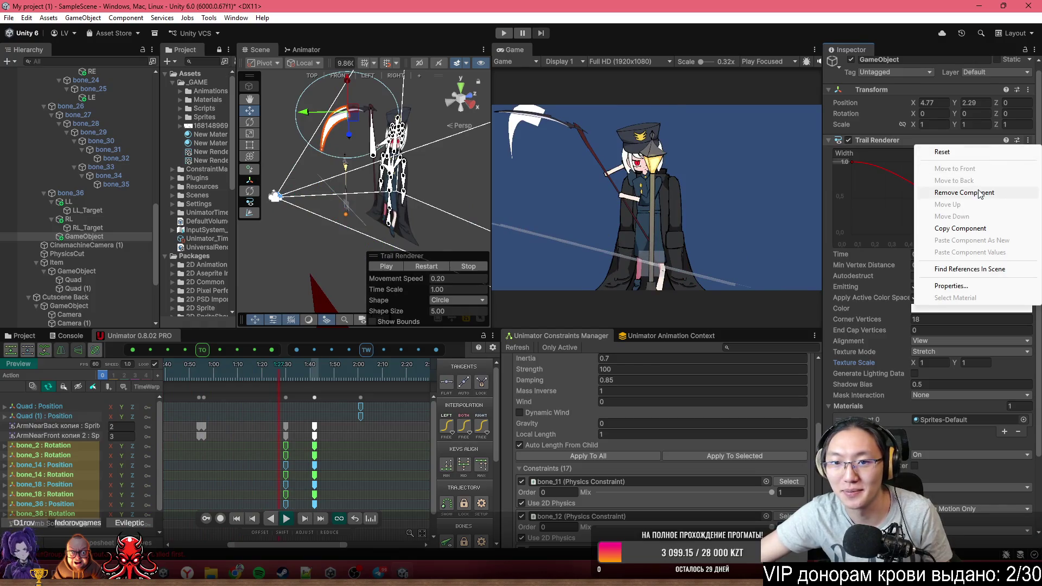
Remove the Trail Renderer component from the GameObject under bone_36
left_click(980, 193)
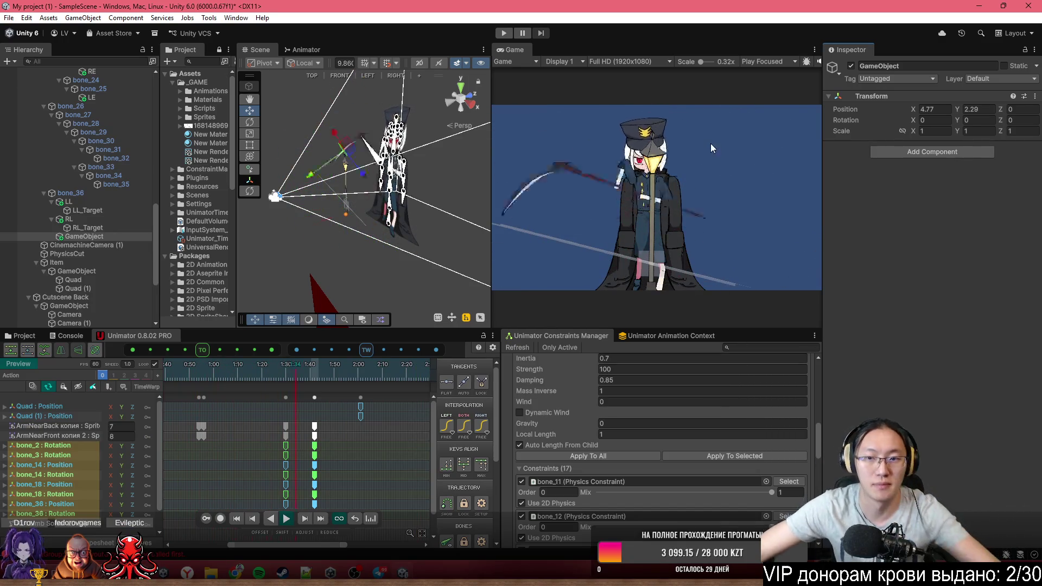
mouse_move(491, 161)
left_mouse_down()
mouse_move(468, 199)
mouse_move(764, 179)
mouse_move(452, 163)
mouse_move(476, 160)
left_mouse_up()
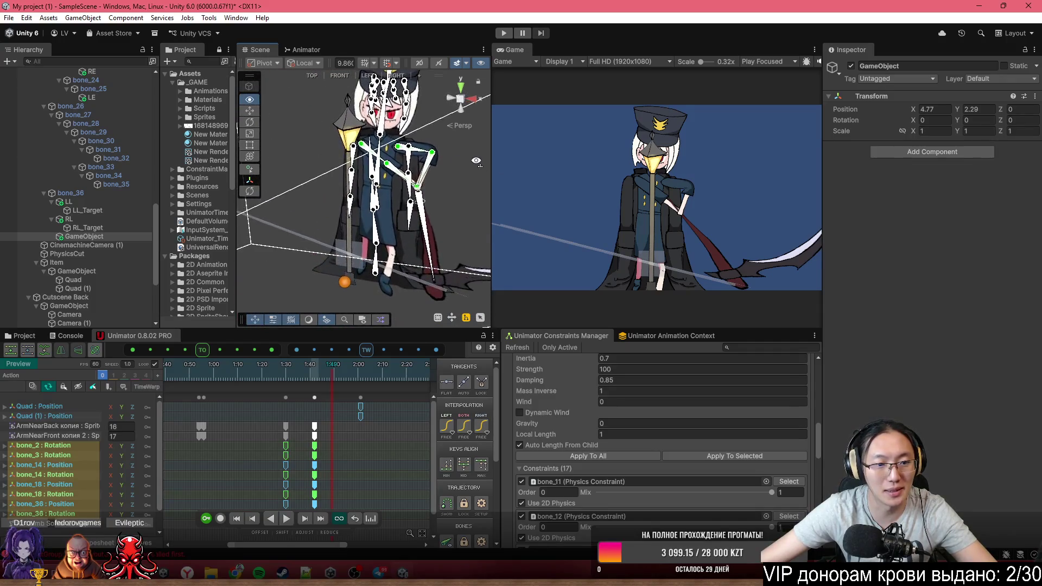
mouse_move(335, 202)
left_mouse_down()
mouse_move(478, 194)
mouse_move(286, 353)
left_mouse_up()
left_click(37, 336)
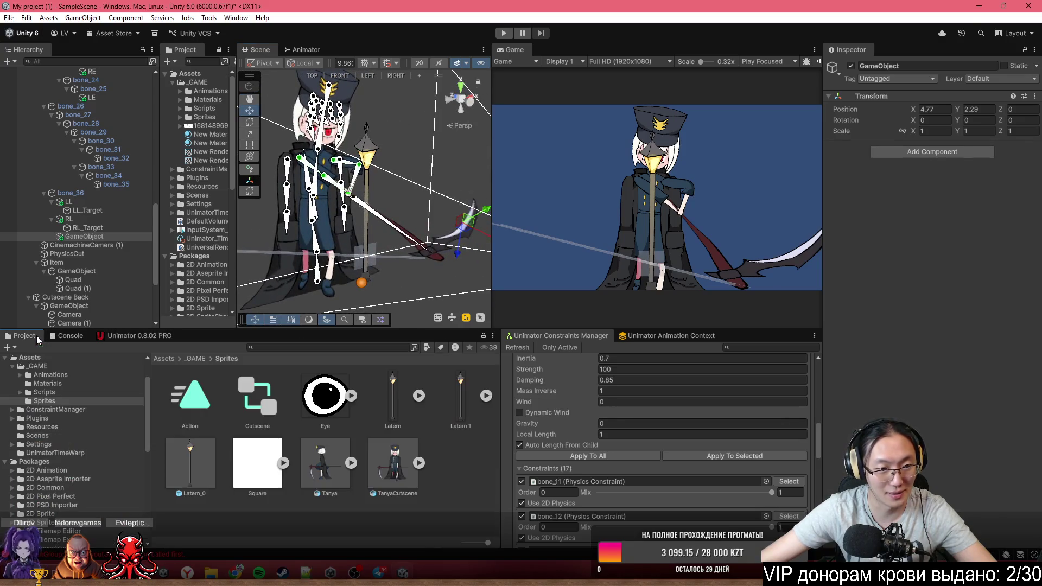
Drag the Square sprite into the scene and put it on the Front sorting layer
mouse_move(255, 447)
left_mouse_down()
mouse_move(346, 288)
mouse_move(389, 263)
left_mouse_up()
scroll(389, 261, "up", 3)
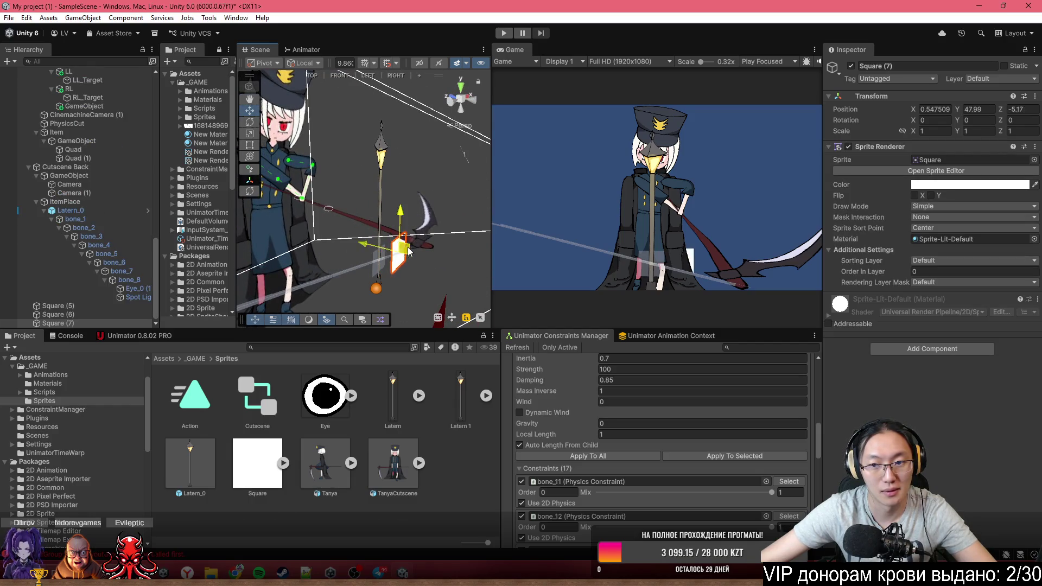
left_click(934, 260)
left_click(939, 299)
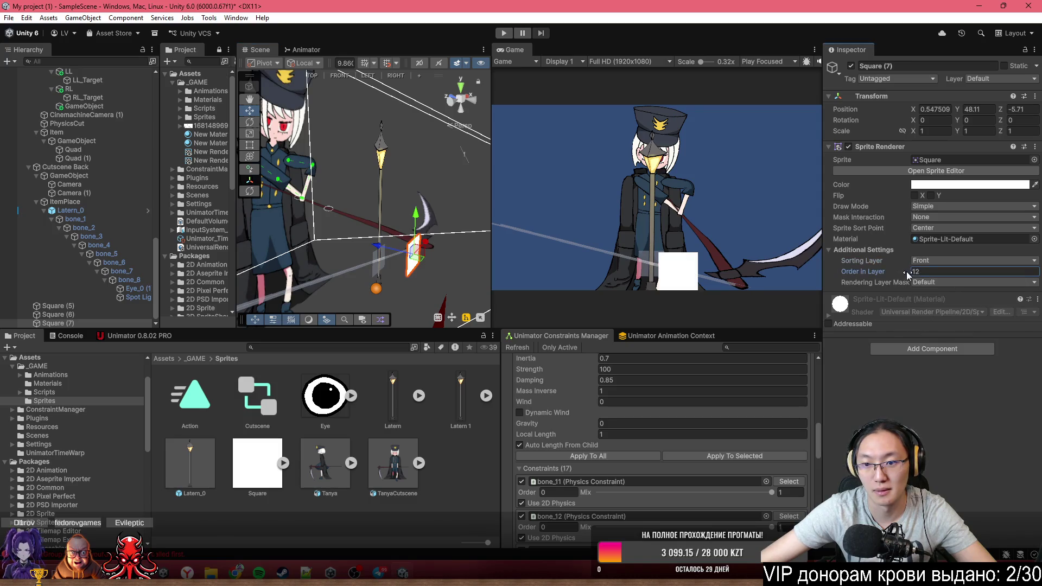
Stretch the square into a thin horizontal bar about 17.81 by 0.049 across the frame
mouse_move(424, 217)
left_mouse_down()
mouse_move(397, 261)
mouse_move(334, 251)
left_mouse_up()
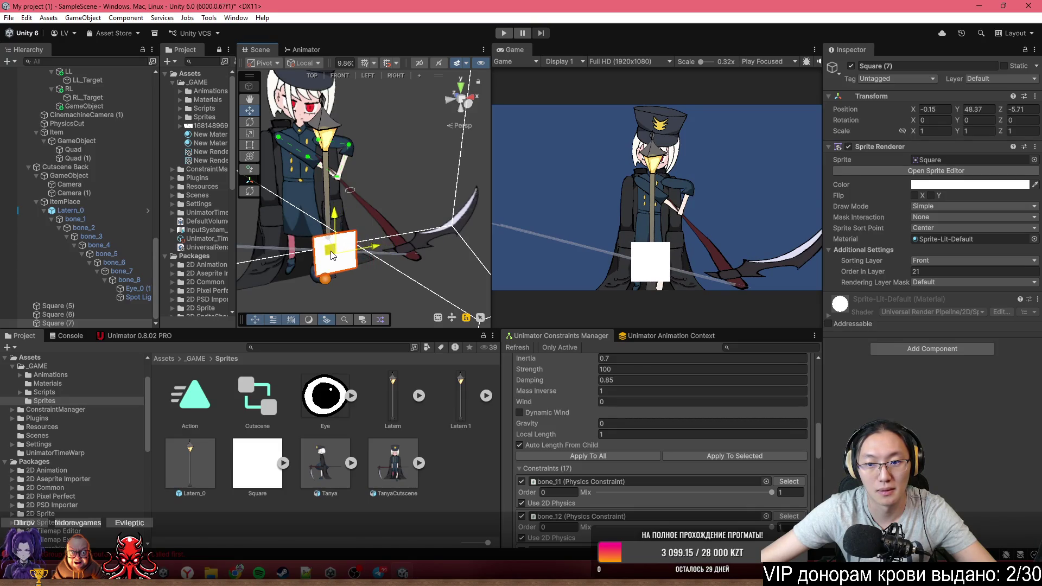
left_click(340, 76)
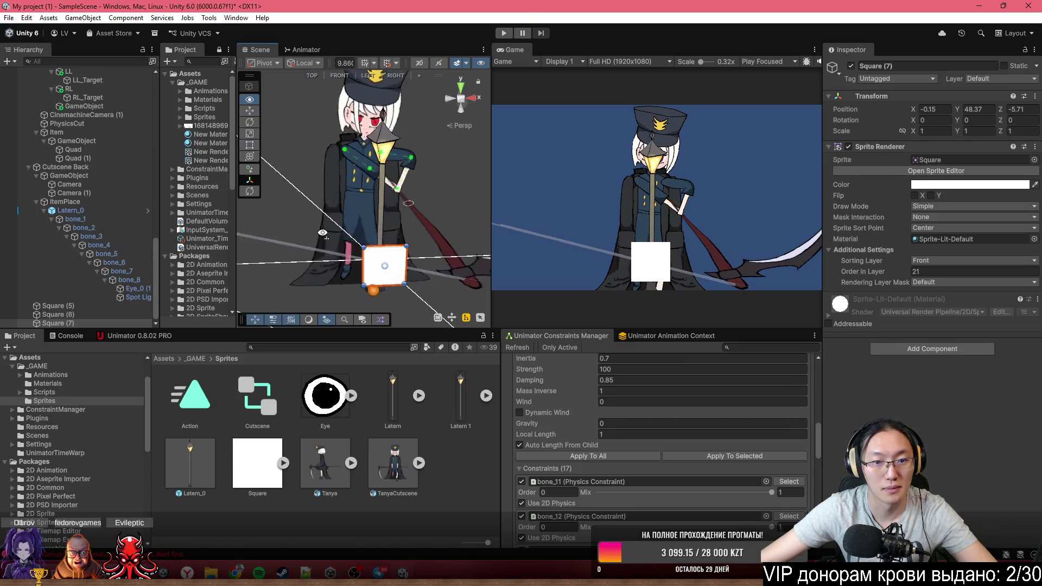
left_click_drag(342, 233, 504, 242)
left_click_drag(327, 241, 124, 234)
mouse_move(372, 228)
left_mouse_down()
mouse_move(371, 245)
mouse_move(273, 270)
mouse_move(351, 245)
mouse_move(341, 255)
mouse_move(358, 226)
left_mouse_up()
right_click(372, 247)
key("Escape")
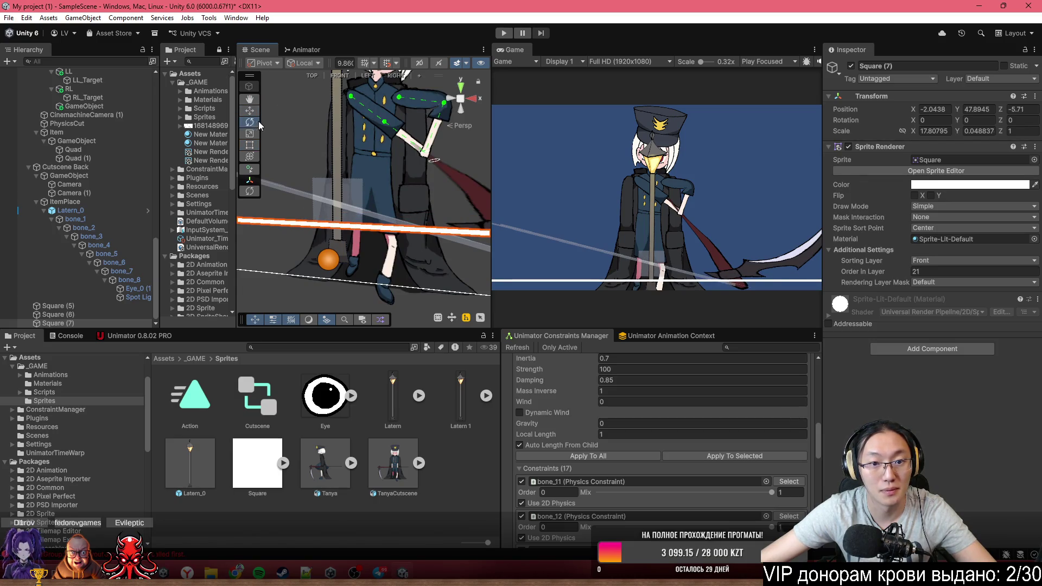
Move Square (7) onto the character and tilt it about 15 degrees clockwise
left_click(250, 157)
mouse_move(416, 227)
left_mouse_down()
mouse_move(428, 226)
mouse_move(418, 220)
left_mouse_up()
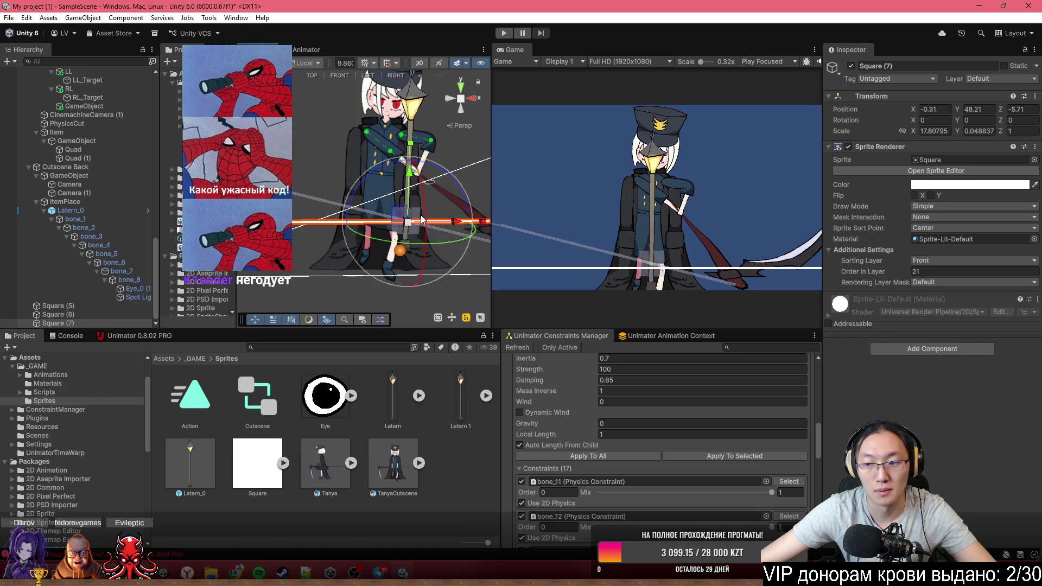
mouse_move(386, 172)
left_mouse_down()
mouse_move(421, 173)
mouse_move(428, 164)
mouse_move(418, 142)
mouse_move(435, 144)
left_mouse_up()
right_click(436, 144)
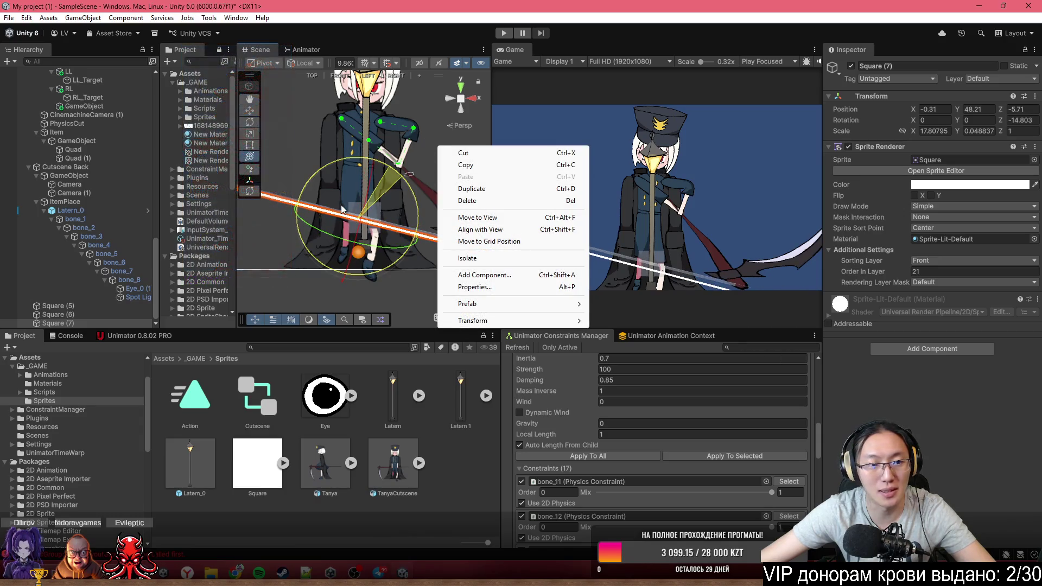
left_click(365, 218)
left_click_drag(355, 215, 362, 206)
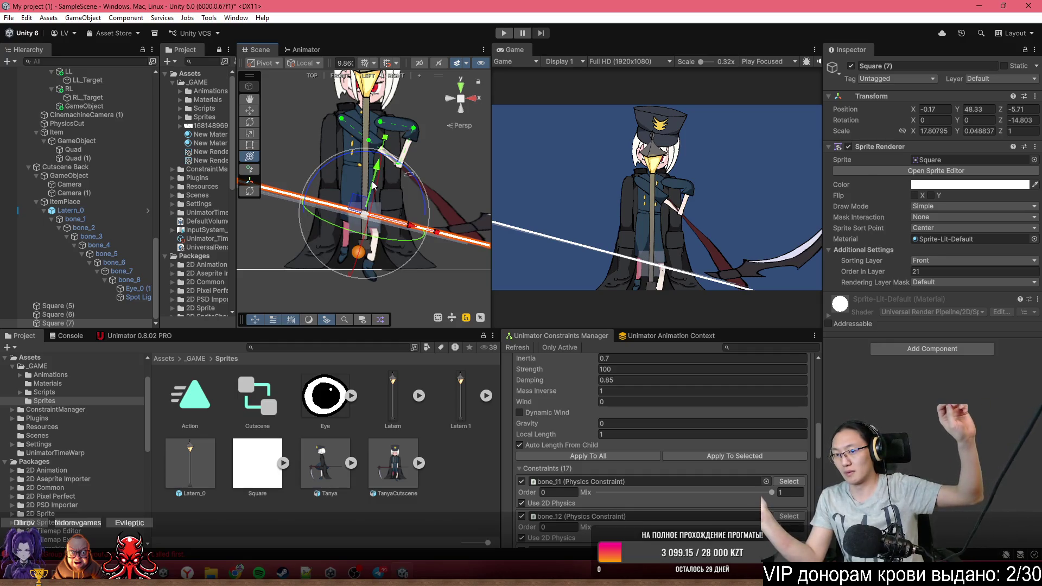
scroll(396, 222, "down", 2)
scroll(395, 222, "down", 2)
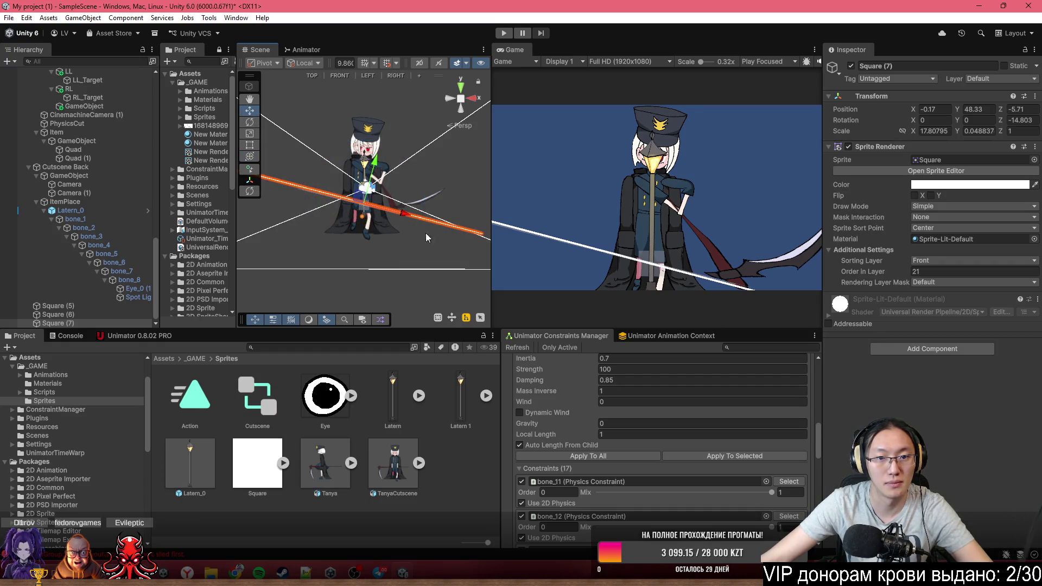
scroll(426, 238, "down", 2)
left_click_drag(407, 216, 454, 235)
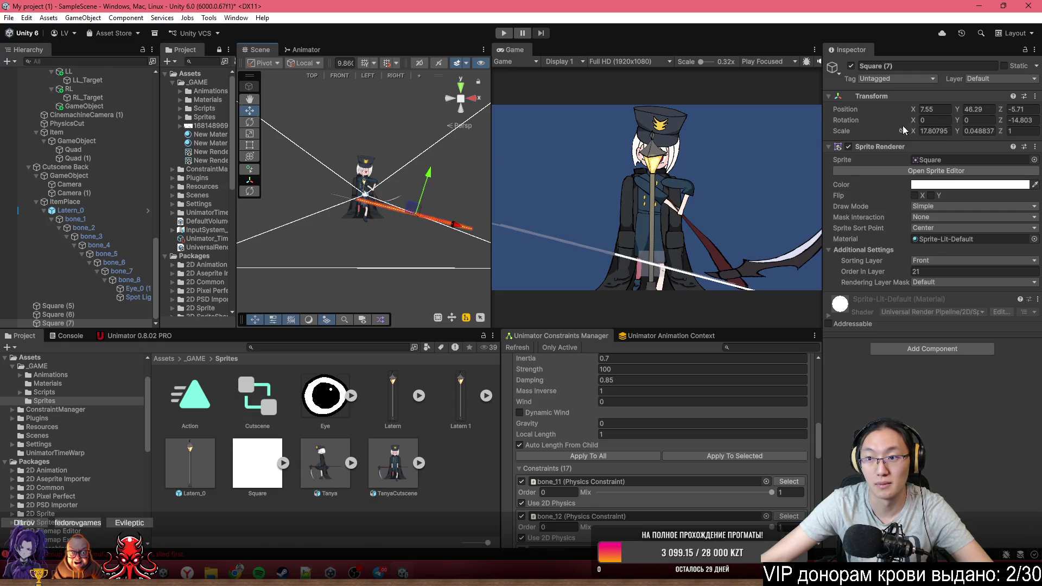
Shorten the bar to X scale 8.3 and set its Z rotation to -14.6
left_click_drag(12, 160, 997, 161)
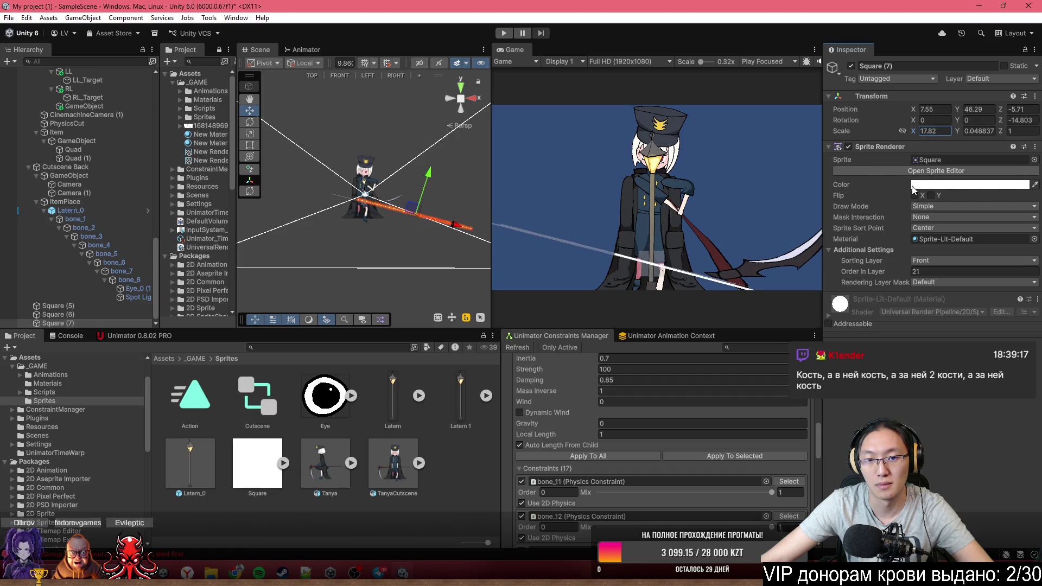
left_click_drag(29, 225, 1001, 217)
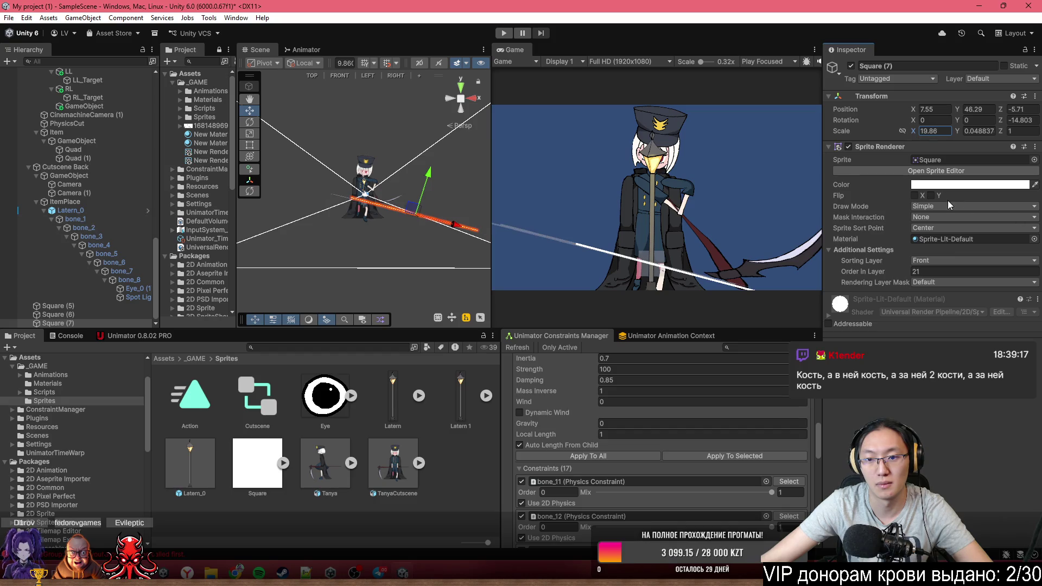
left_click_drag(843, 181, 757, 176)
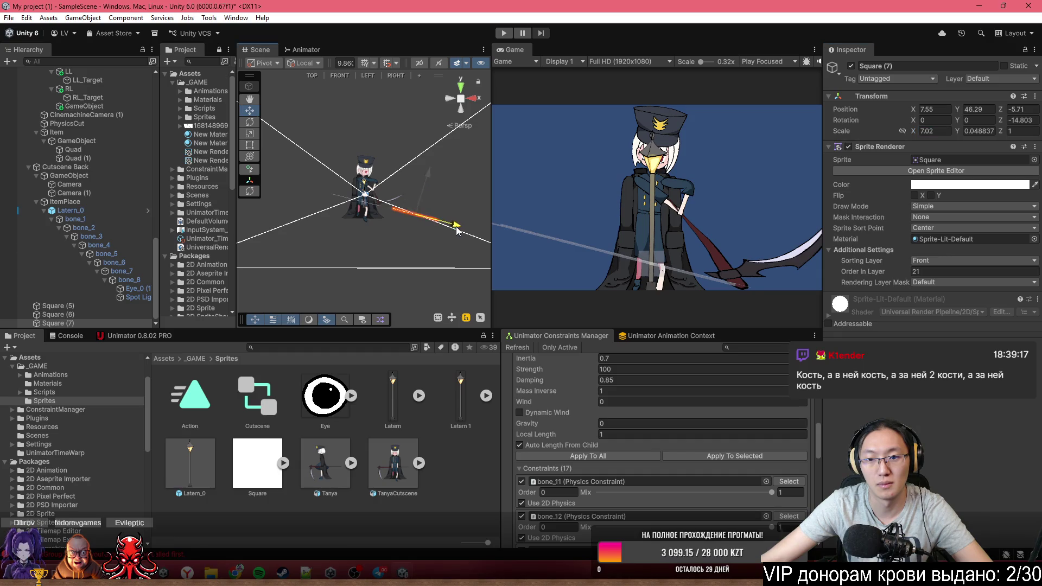
left_click_drag(397, 221, 403, 219)
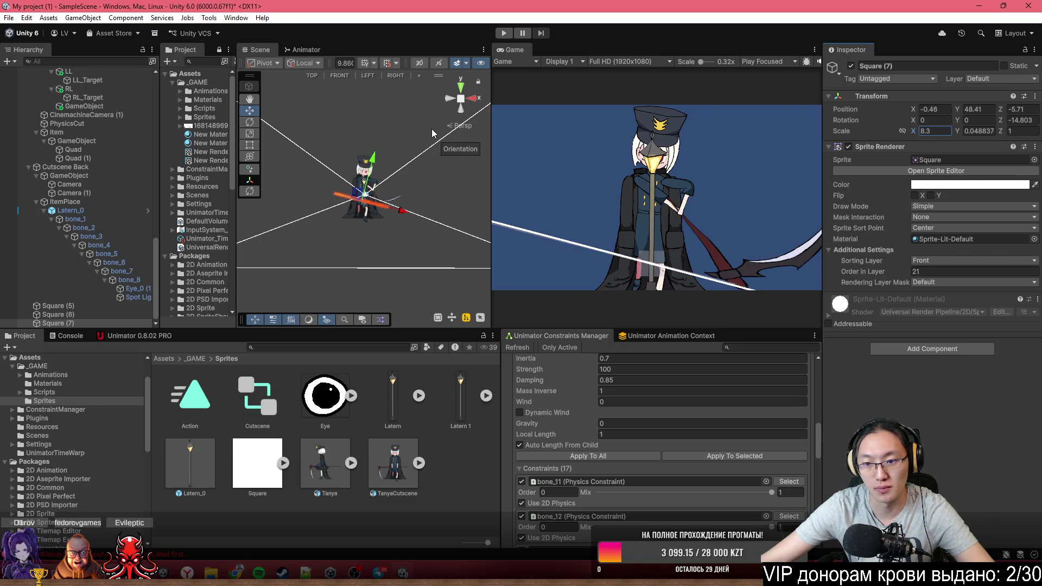
scroll(398, 200, "up", 3)
scroll(398, 200, "up", 3)
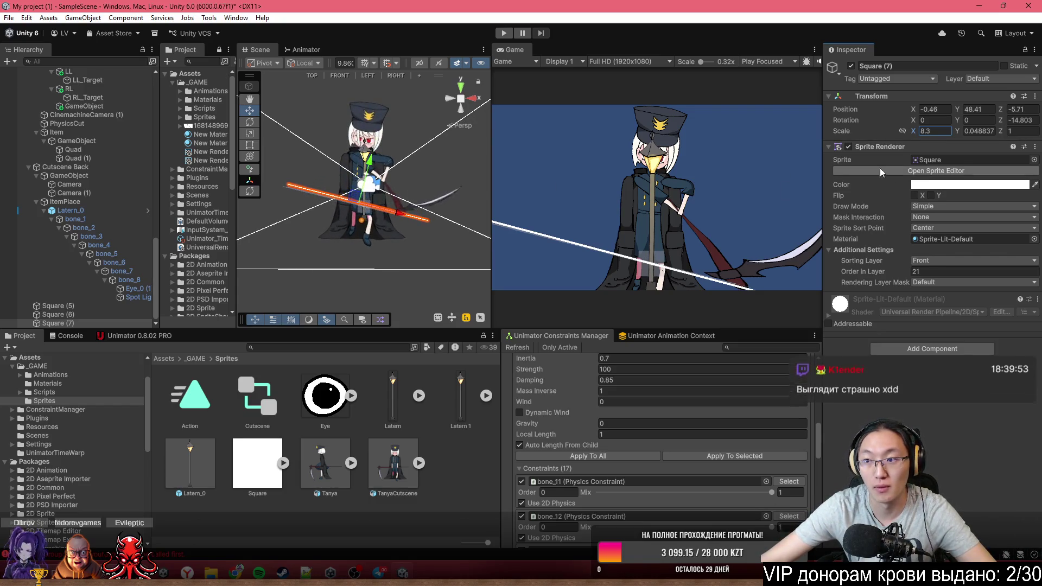
left_click_drag(1001, 125, 1003, 124)
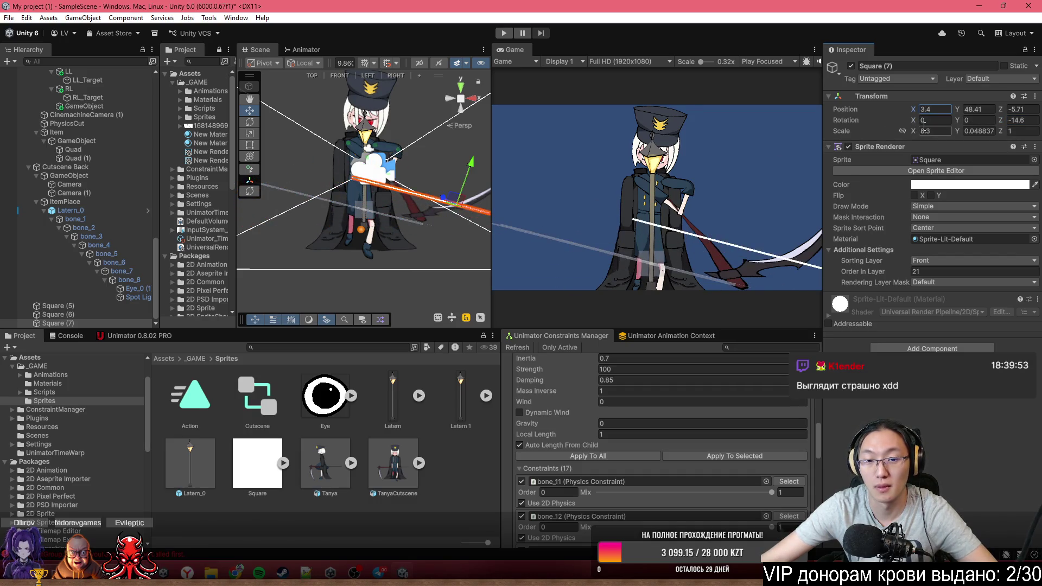
type("-0.46")
left_click(70, 323)
Create an empty parent for Square (7) and move it under the Item group
right_click(70, 323)
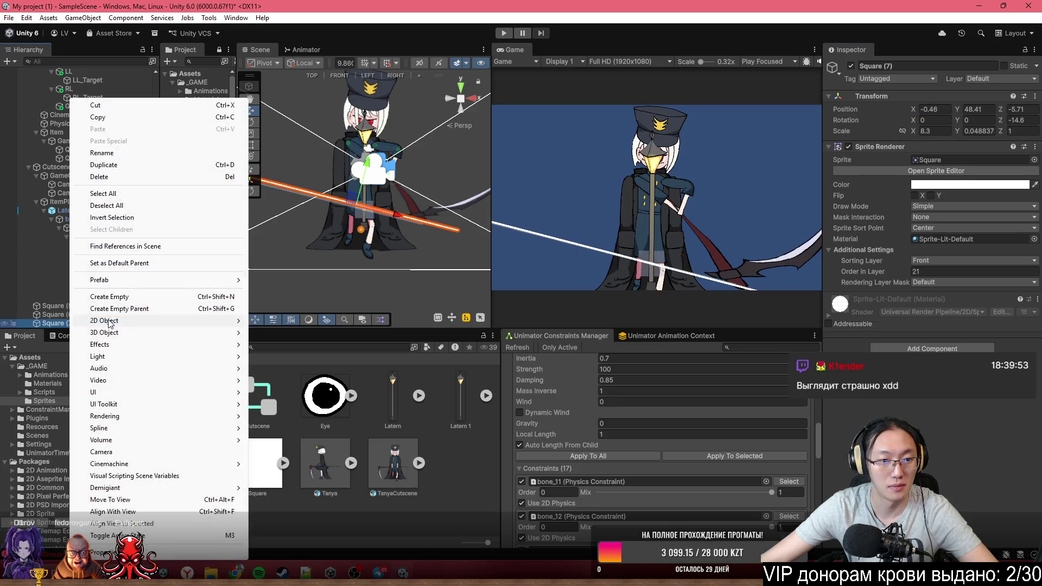
left_click(108, 309)
left_click(70, 314)
left_click(74, 307)
double_click(74, 308)
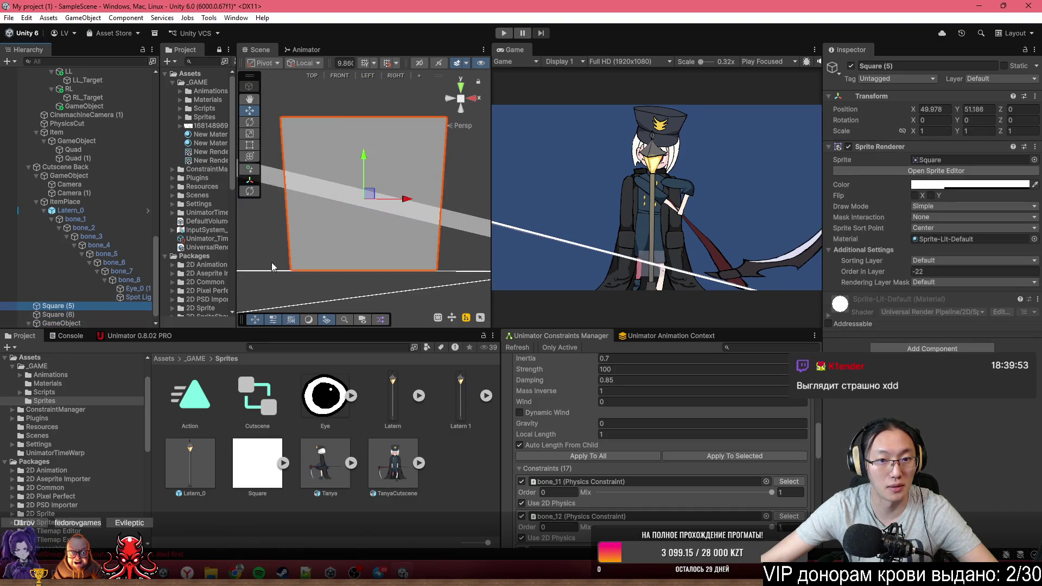
left_click(76, 323)
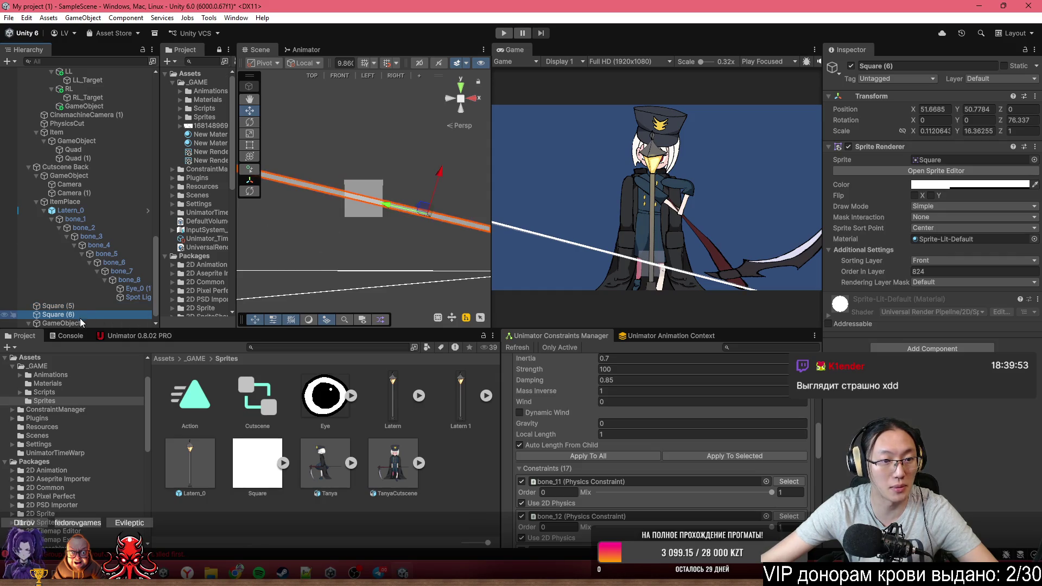
mouse_move(57, 324)
left_mouse_down()
mouse_move(48, 166)
mouse_move(39, 166)
left_mouse_up()
scroll(47, 272, "up", 5)
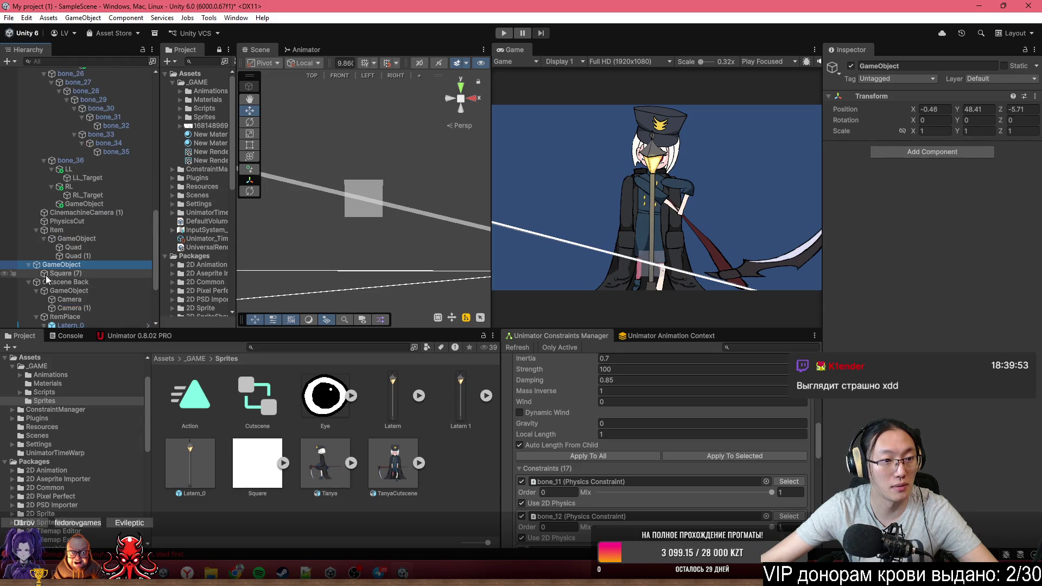
mouse_move(42, 264)
left_mouse_down()
mouse_move(57, 279)
mouse_move(64, 270)
left_mouse_up()
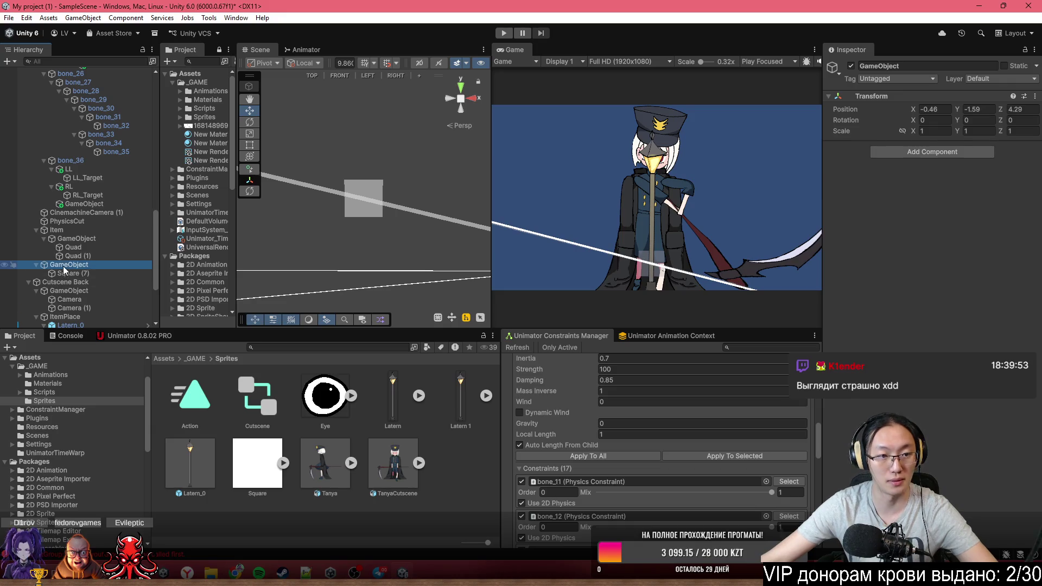
Rename the new parent object to 'Lien'
left_click(909, 66)
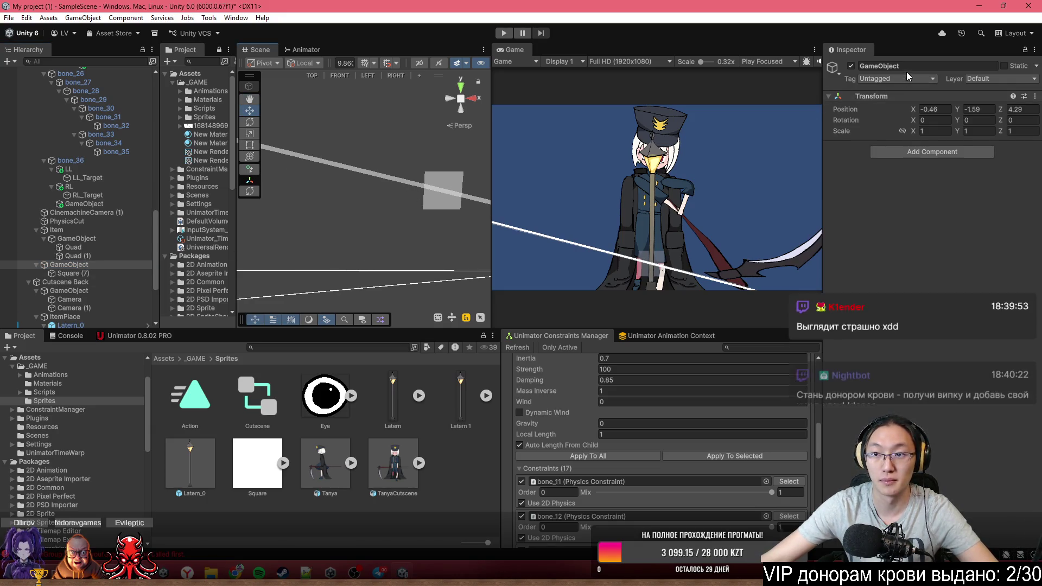
type("Lien")
key("Return")
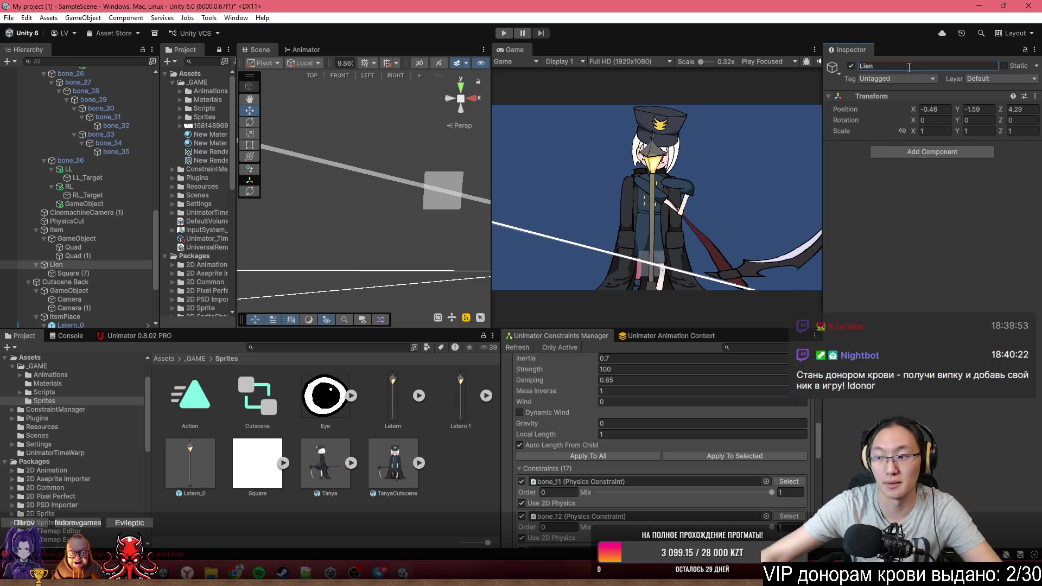
scroll(404, 227, "down", 5)
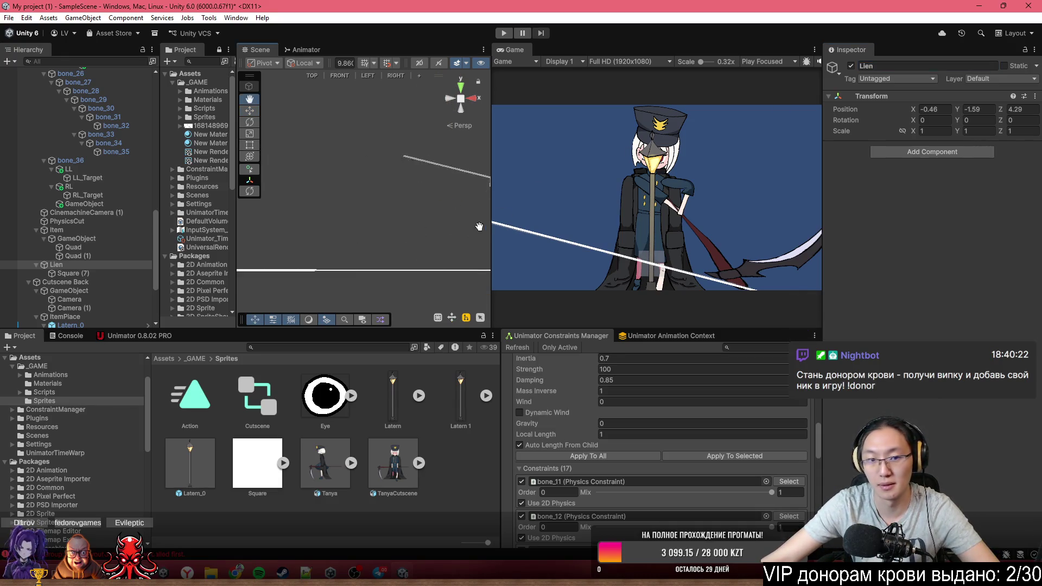
mouse_move(367, 209)
left_mouse_down()
mouse_move(357, 214)
mouse_move(350, 184)
mouse_move(389, 192)
left_mouse_up()
scroll(116, 180, "up", 3)
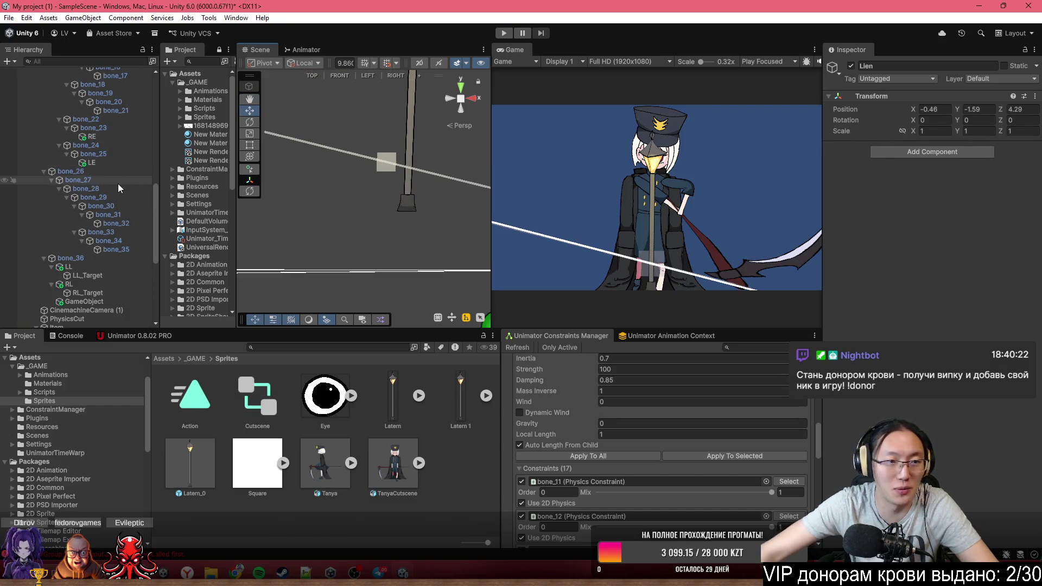
scroll(305, 131, "down", 3)
left_click_drag(378, 228, 410, 178)
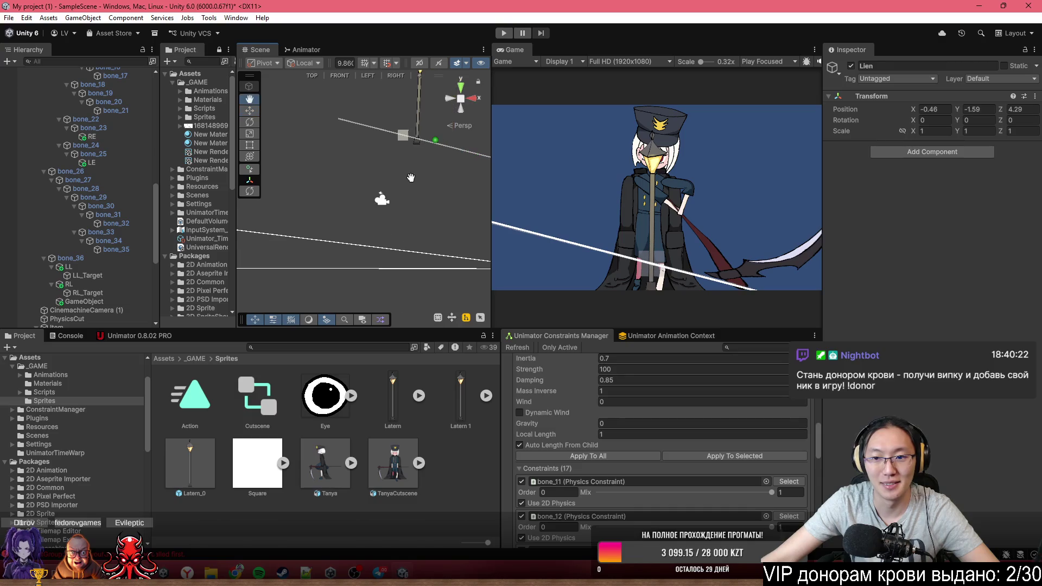
mouse_move(412, 218)
left_mouse_down()
mouse_move(378, 93)
mouse_move(220, 136)
mouse_move(451, 127)
mouse_move(588, 136)
mouse_move(326, 216)
mouse_move(263, 216)
left_mouse_up()
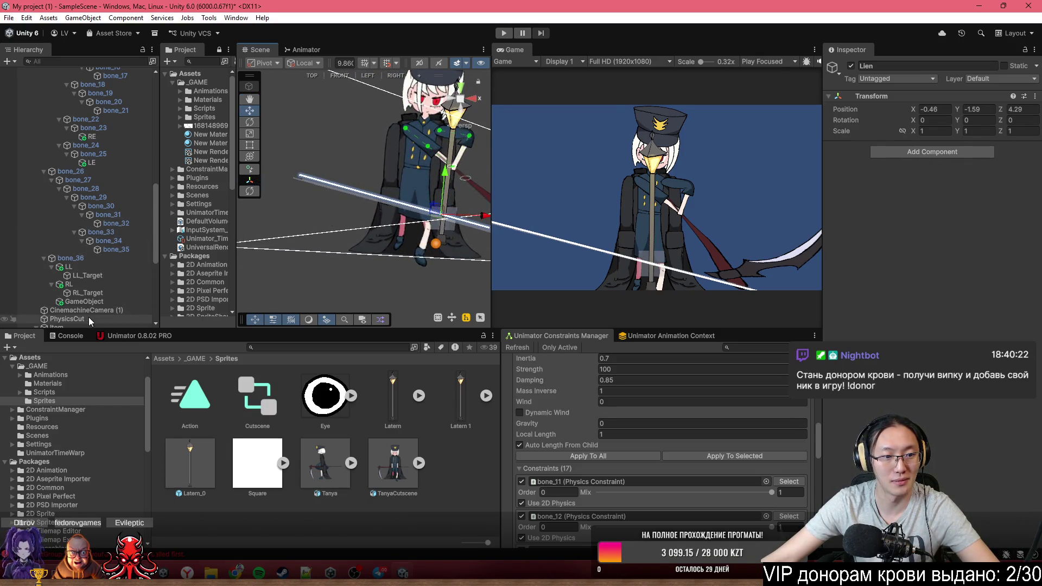
scroll(90, 318, "down", 3)
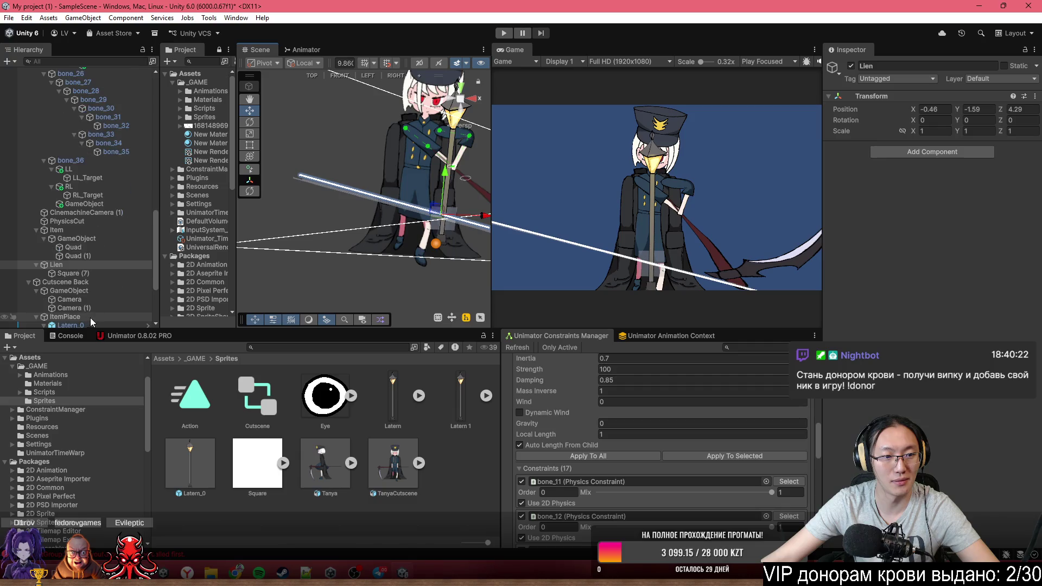
Set Square (7)'s Z rotation to 0 in Unimator's Setup mode
left_click(81, 276)
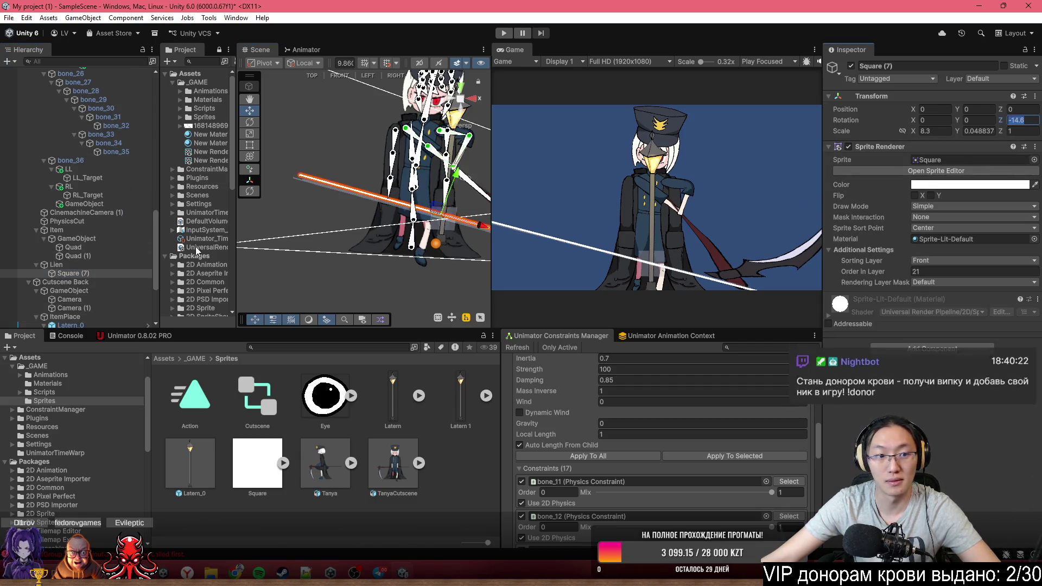
type("0")
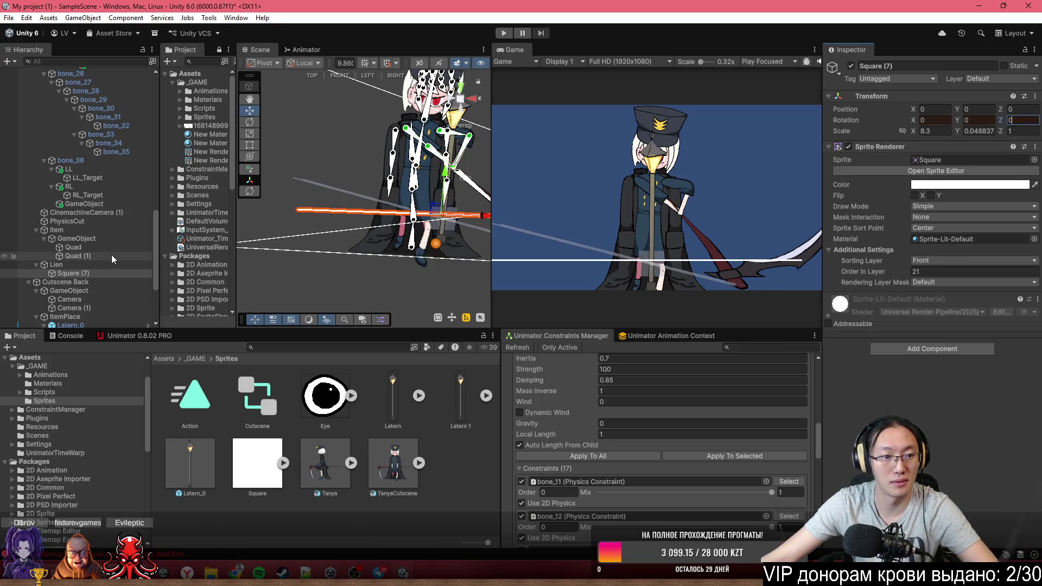
left_click(129, 337)
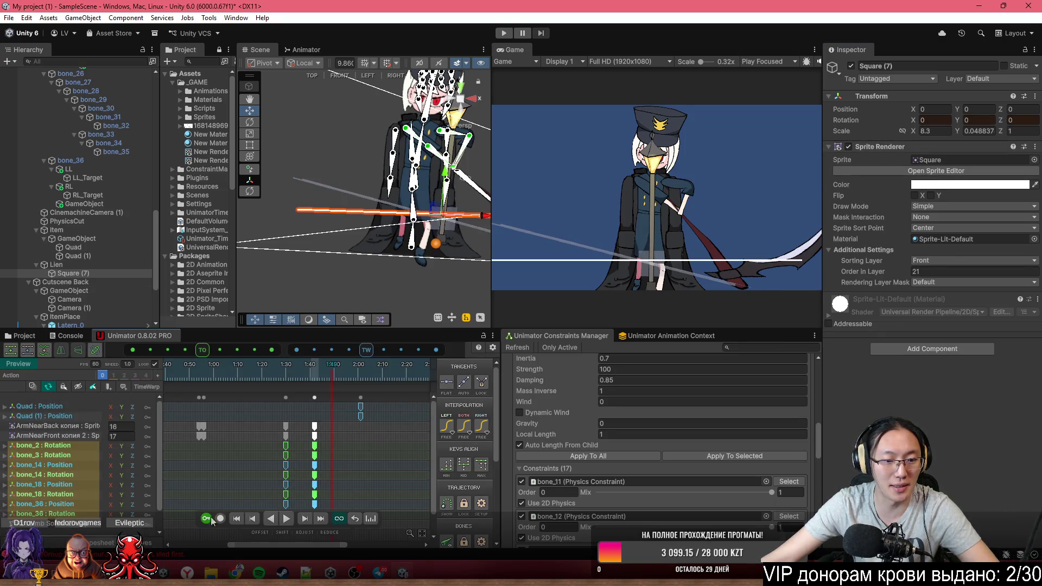
left_click(24, 364)
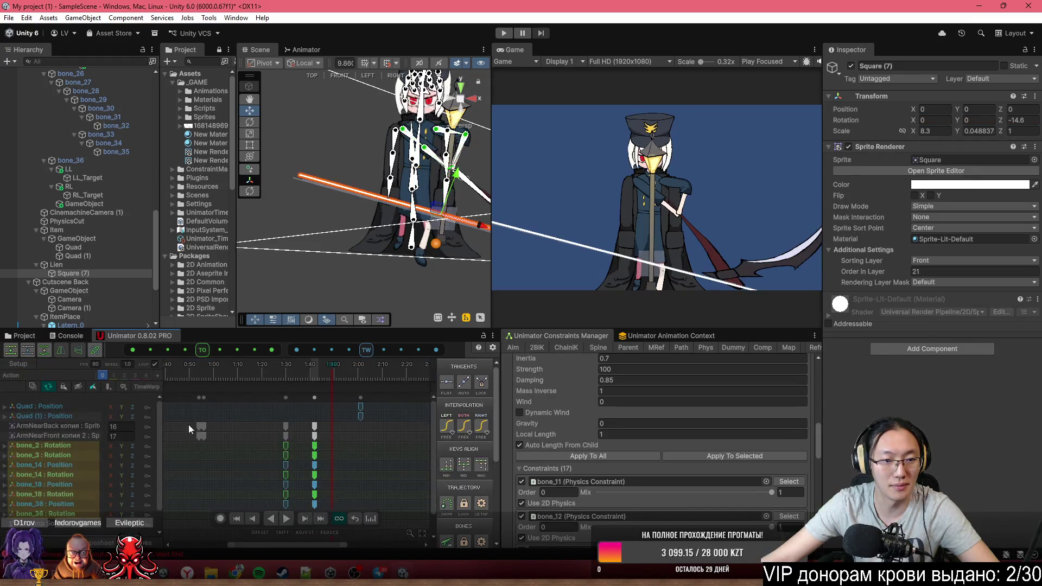
left_click(1023, 120)
type("0")
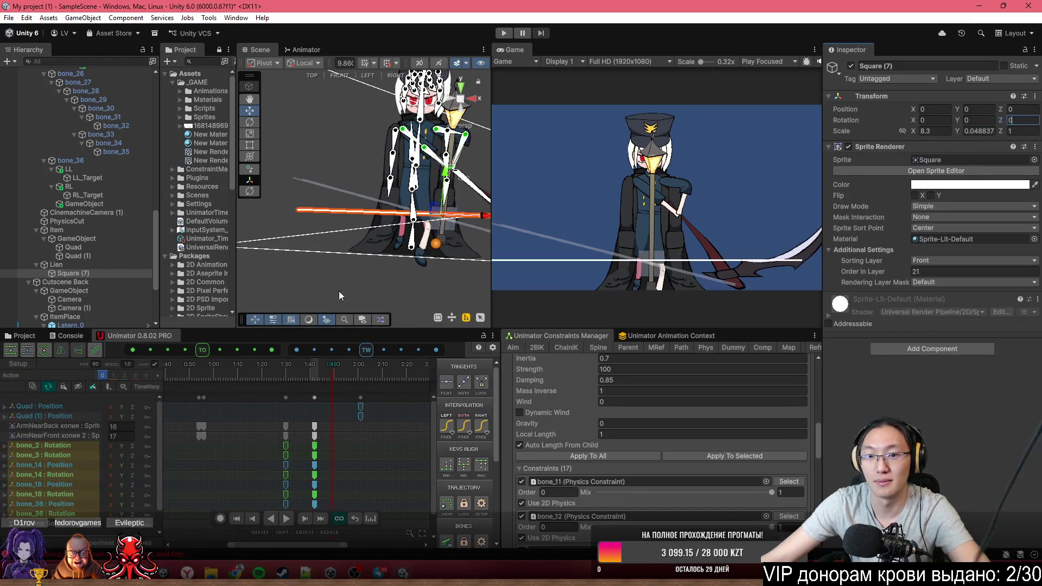
left_click(76, 265)
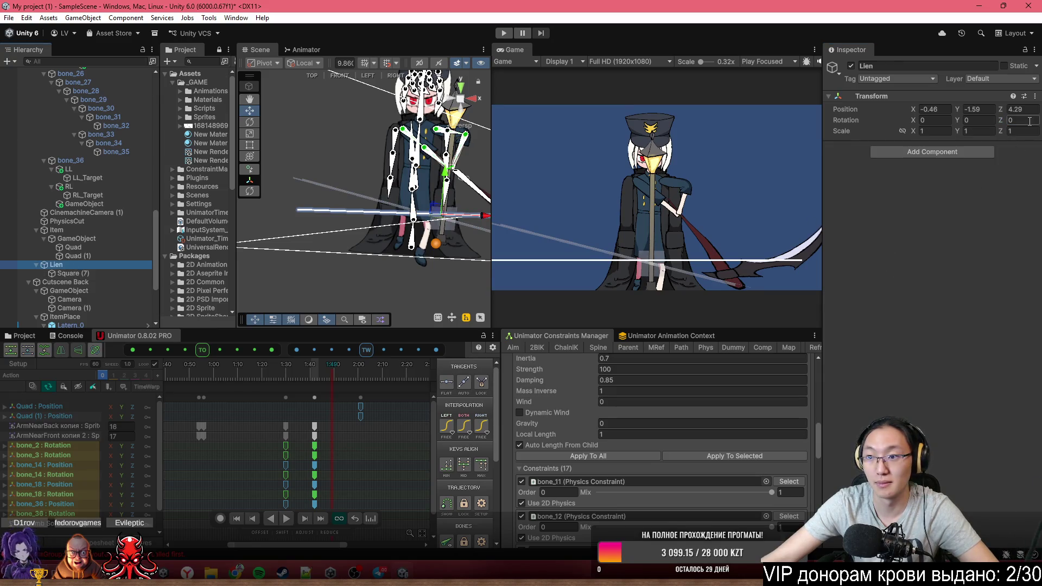
type("-14.6")
left_click(73, 273)
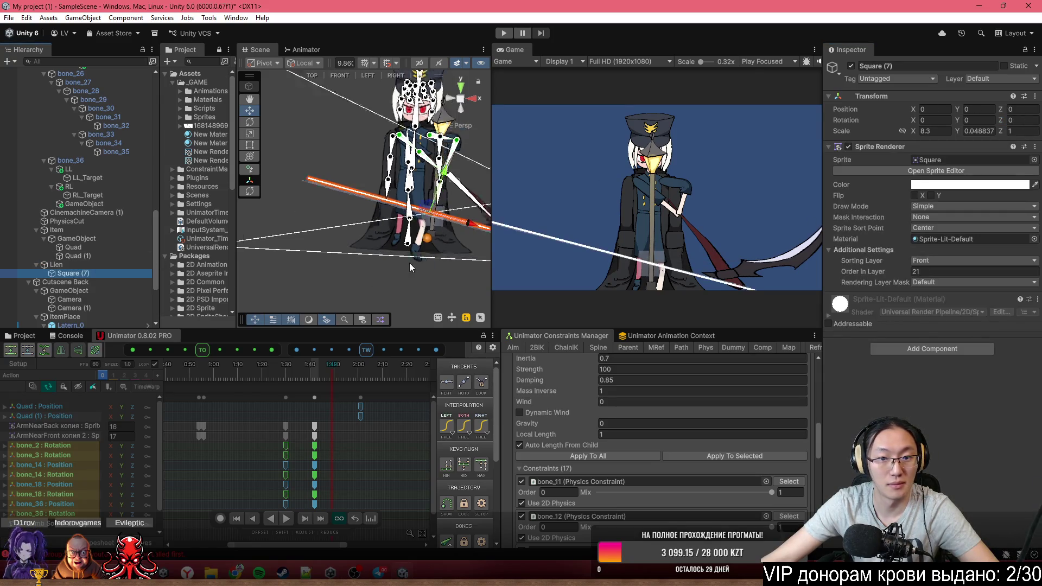
Shift the slash sprite to X -8.16 and rename it LineCut
left_click_drag(410, 266, 454, 220)
mouse_move(918, 111)
left_mouse_down()
mouse_move(821, 120)
mouse_move(861, 134)
mouse_move(744, 125)
mouse_move(988, 170)
mouse_move(705, 142)
mouse_move(896, 181)
mouse_move(767, 161)
left_mouse_up()
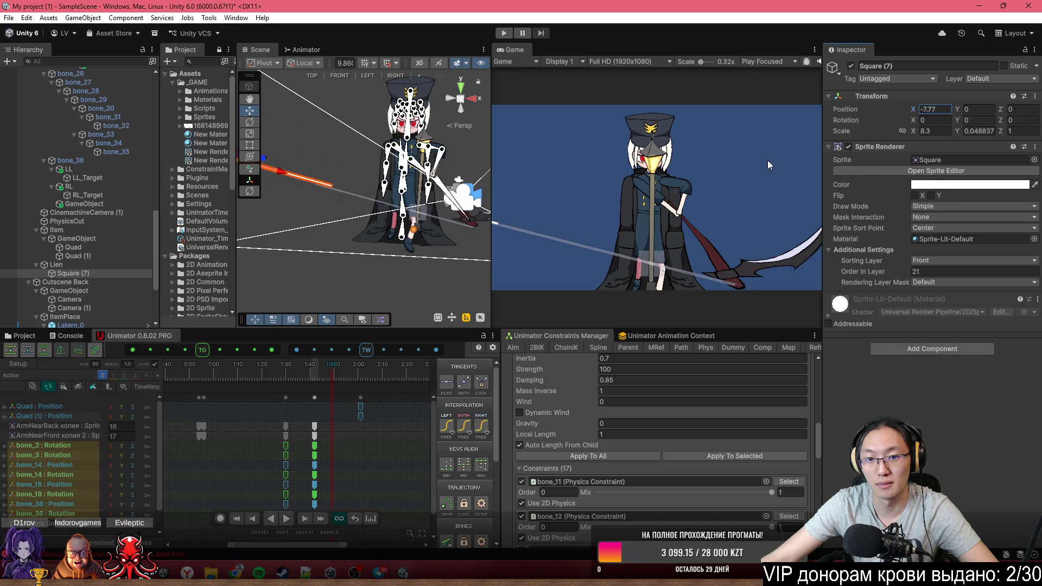
left_click(954, 64)
type("LineCut")
key("Return")
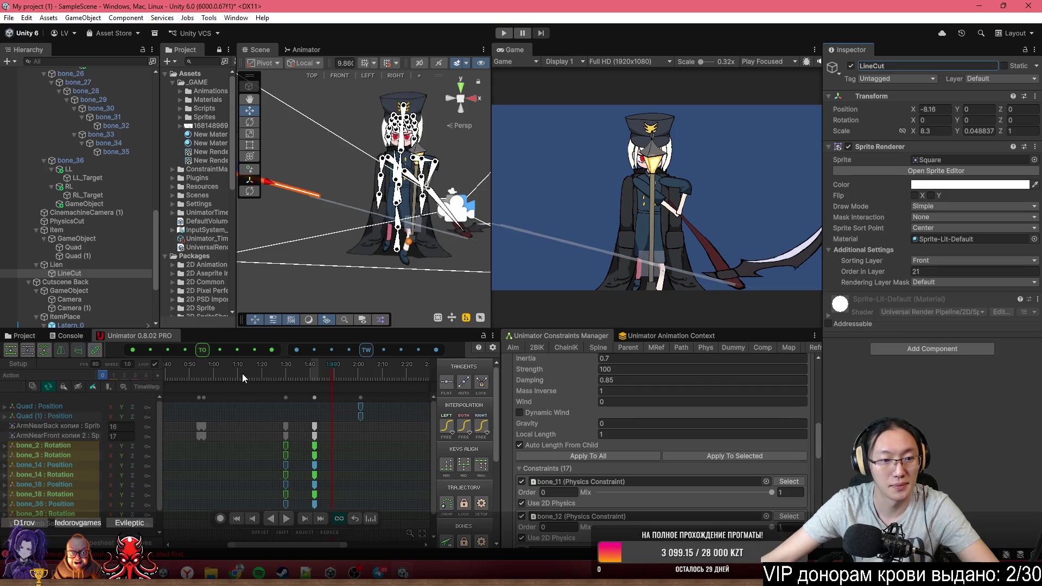
Move the playhead to 1:30 and turn on Unimator keyframe recording
left_click(290, 372)
left_click_drag(290, 373, 286, 372)
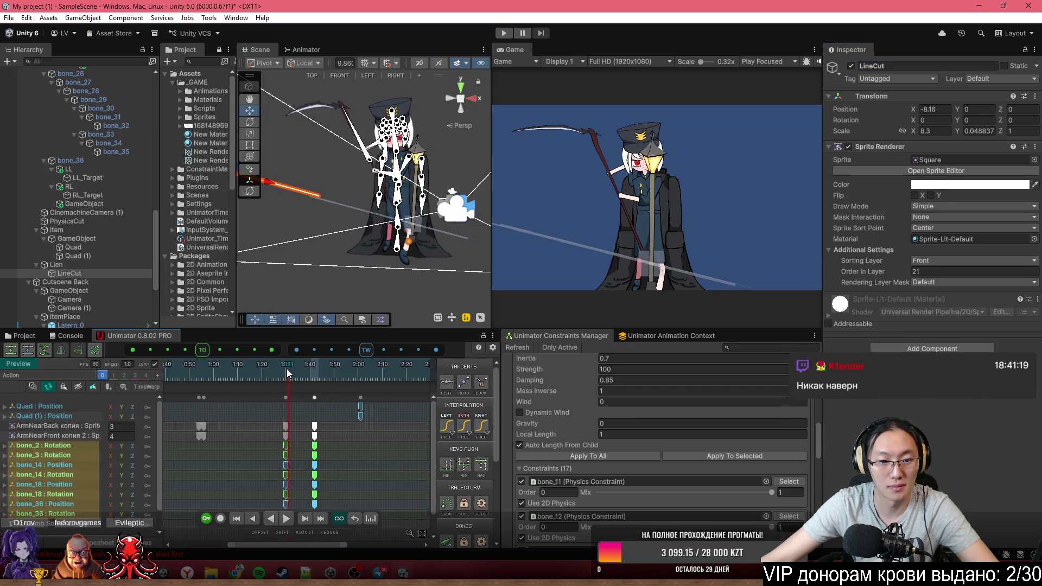
left_click(220, 519)
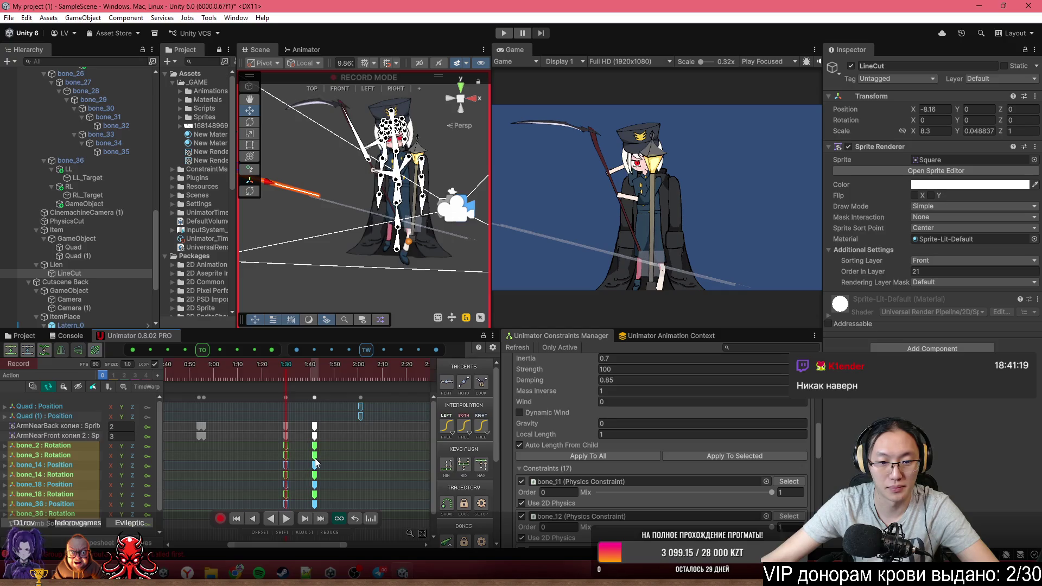
Key LineCut shifted slightly along X at 1:35
scroll(316, 462, "up", 3)
left_click_drag(360, 371, 384, 366)
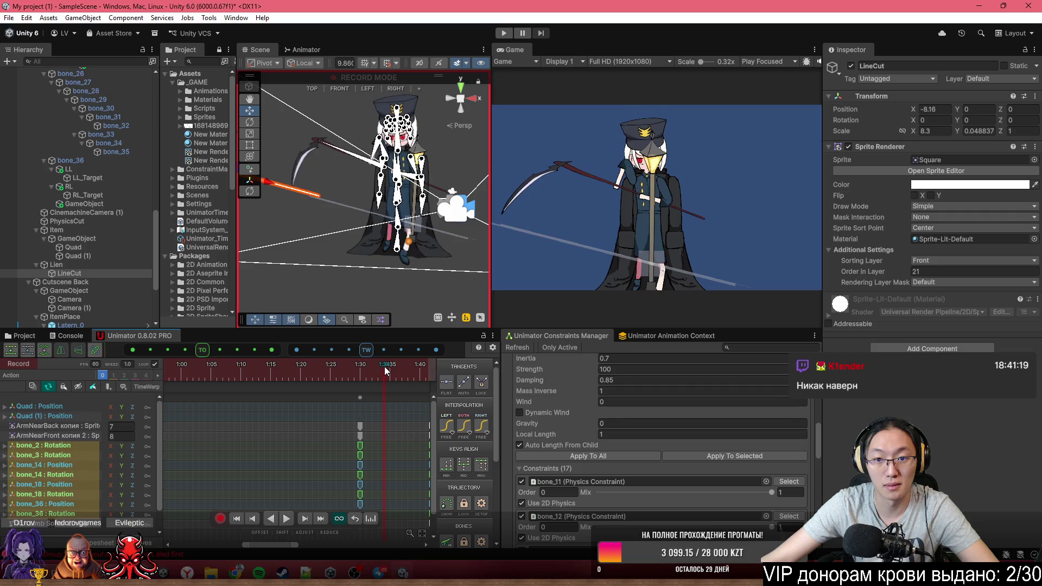
left_click_drag(366, 261, 344, 260)
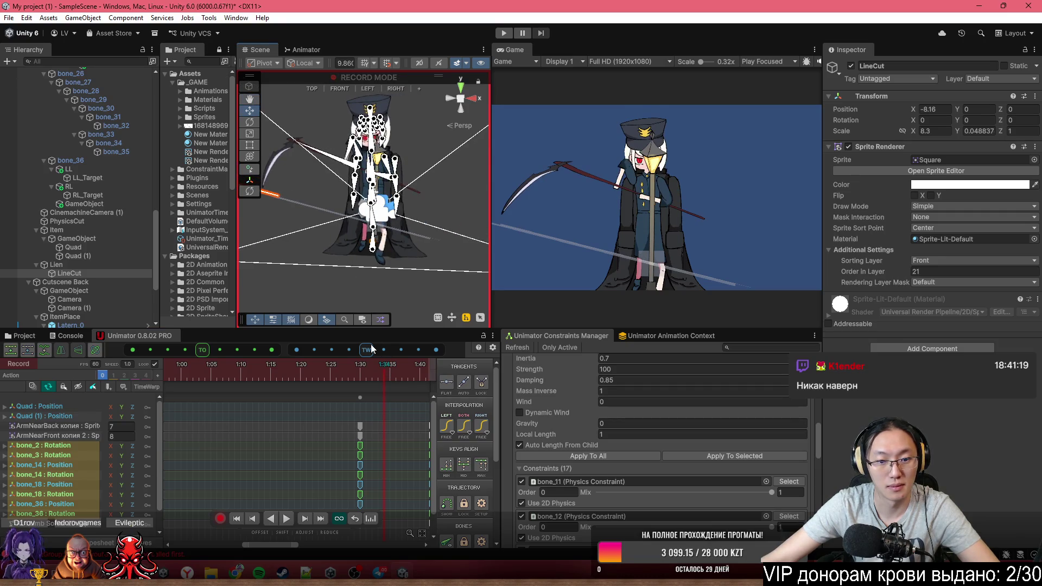
left_click(390, 374)
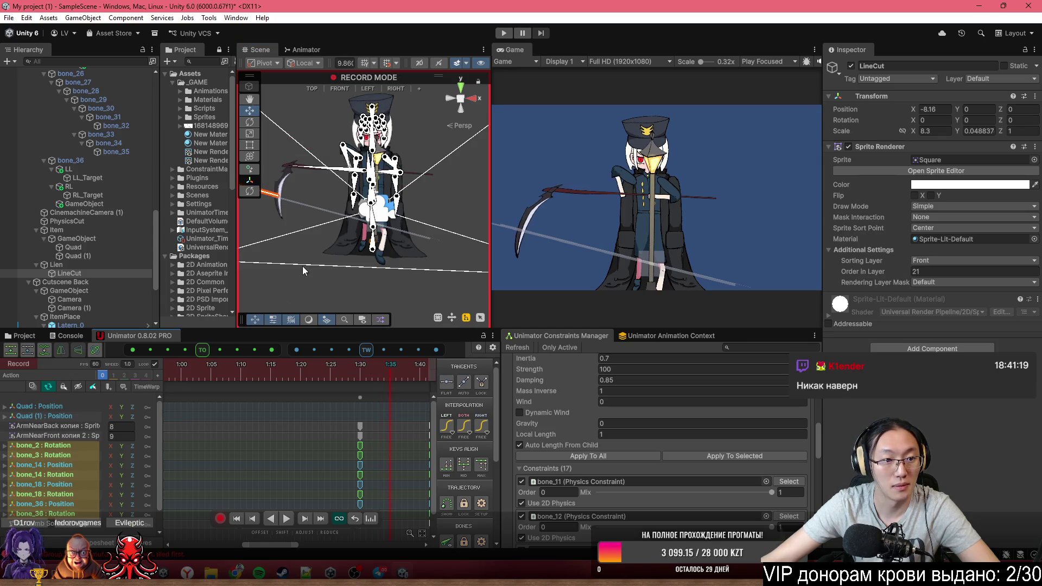
scroll(299, 212, "down", 2)
scroll(312, 205, "down", 1)
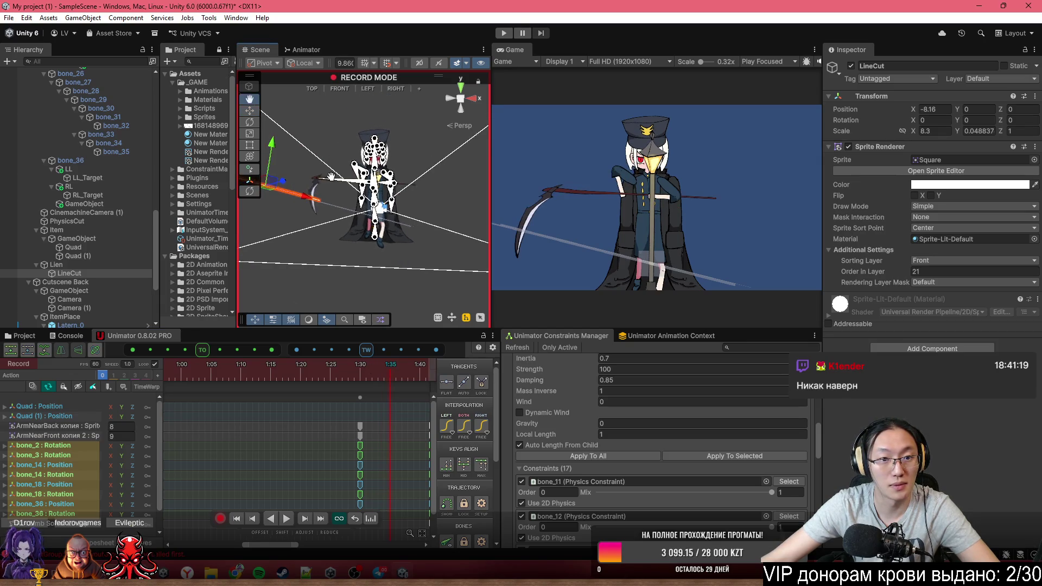
left_click_drag(314, 205, 328, 206)
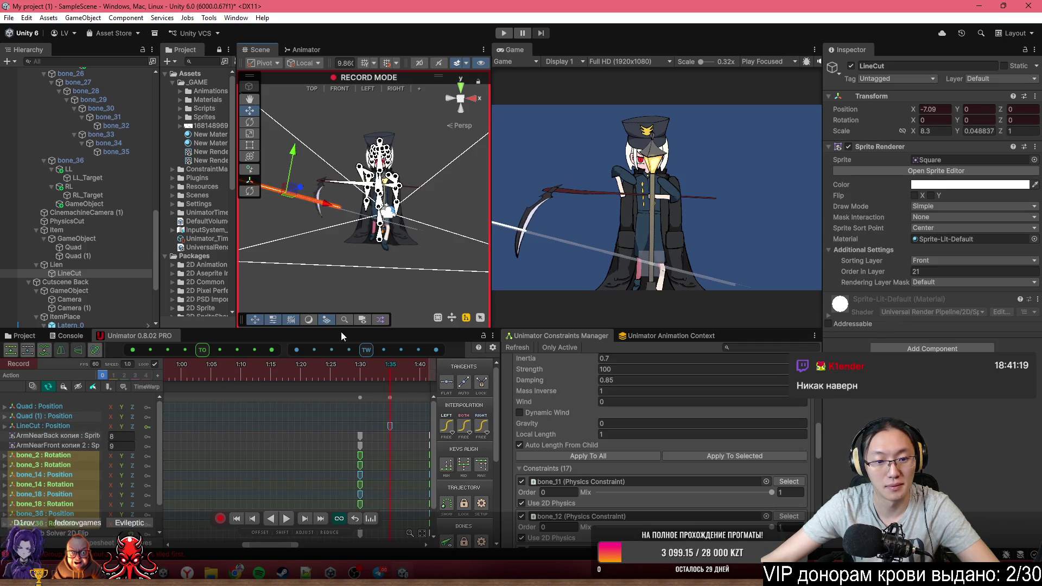
Key LineCut crossing the character at 1:42 and off-screen left at 1:34, then preview it
scroll(391, 399, "up", 3)
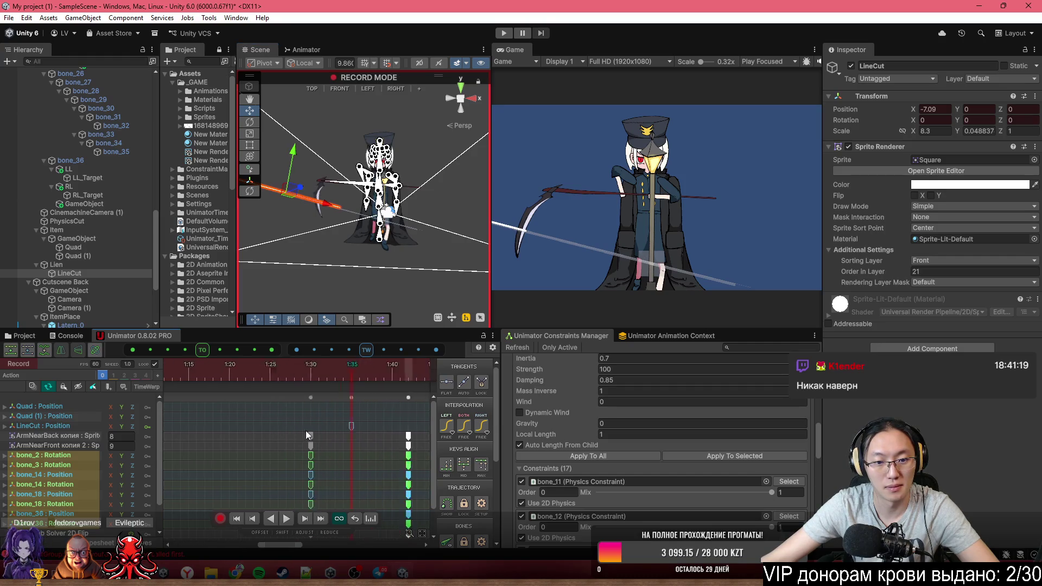
mouse_move(391, 401)
left_mouse_down()
mouse_move(257, 382)
mouse_move(318, 377)
left_mouse_up()
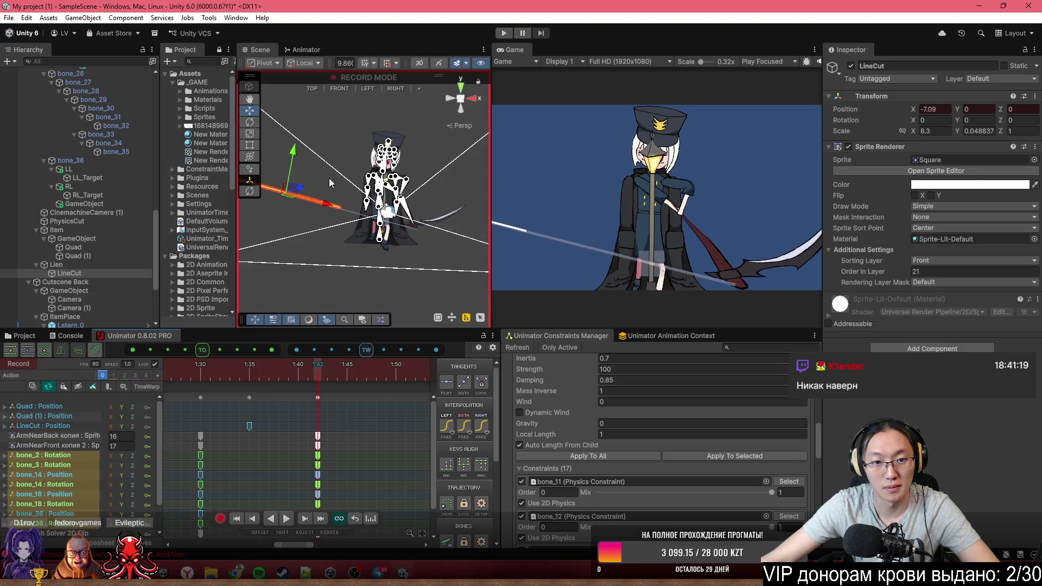
left_click_drag(328, 209, 413, 234)
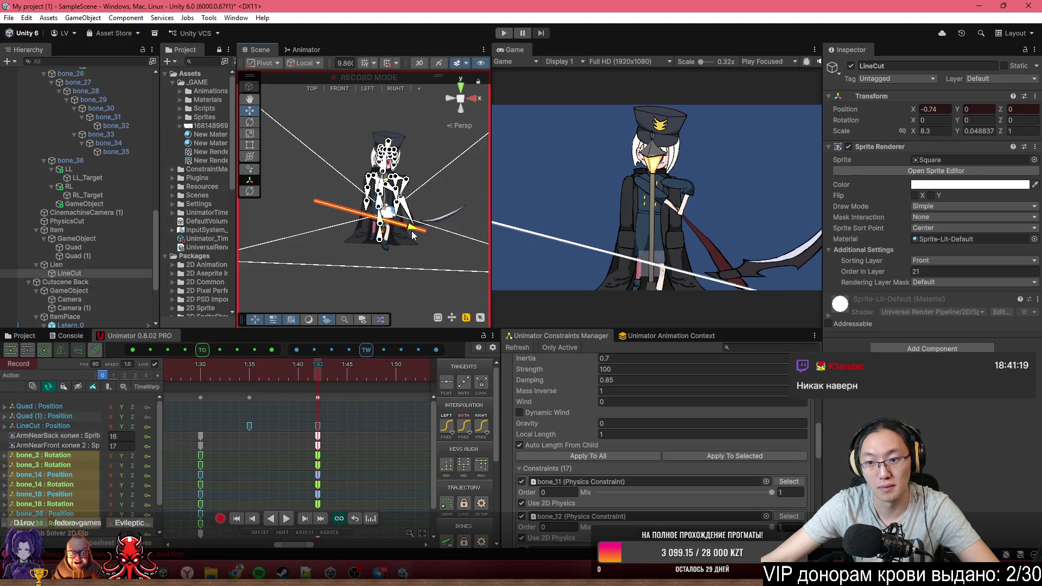
mouse_move(234, 369)
left_mouse_down()
mouse_move(182, 375)
mouse_move(200, 383)
mouse_move(194, 360)
mouse_move(242, 378)
left_mouse_up()
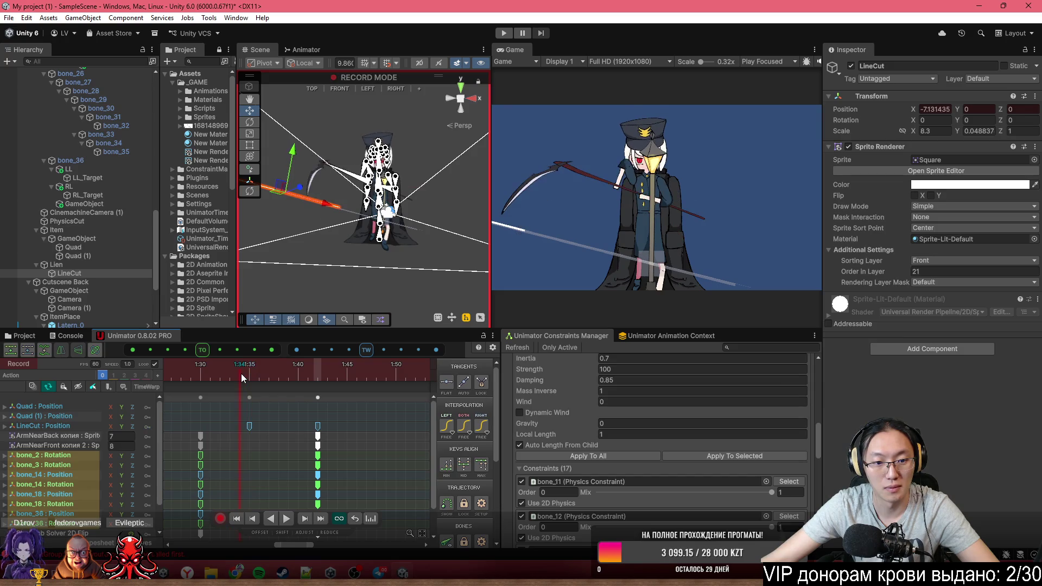
left_click_drag(316, 217, 287, 213)
left_click(163, 371)
left_click_drag(162, 371, 211, 363)
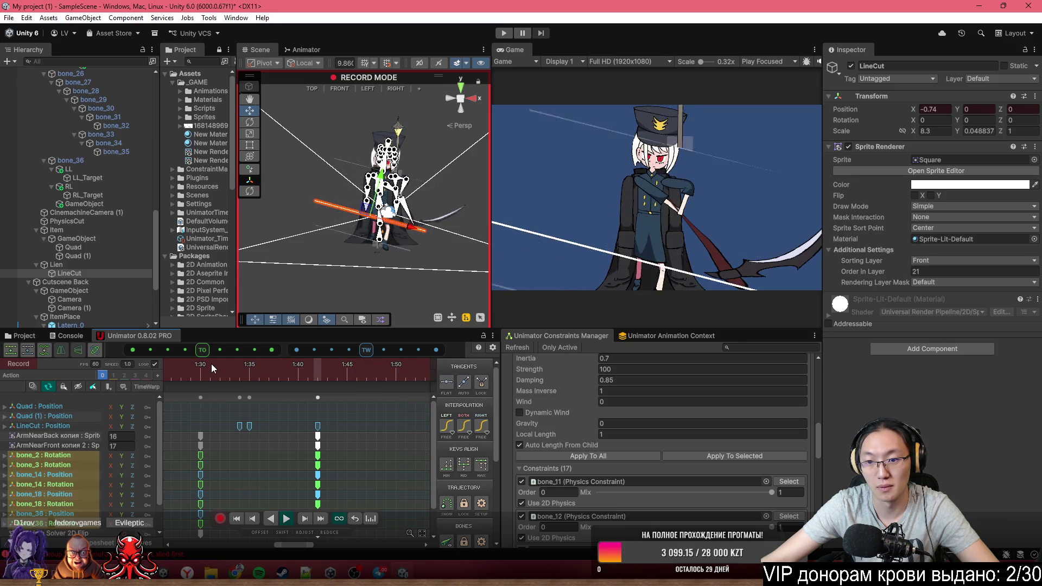
left_click_drag(215, 363, 383, 378)
Move the Quad and Quad (1) keys from 2:00 to about 2:20
scroll(281, 426, "down", 3)
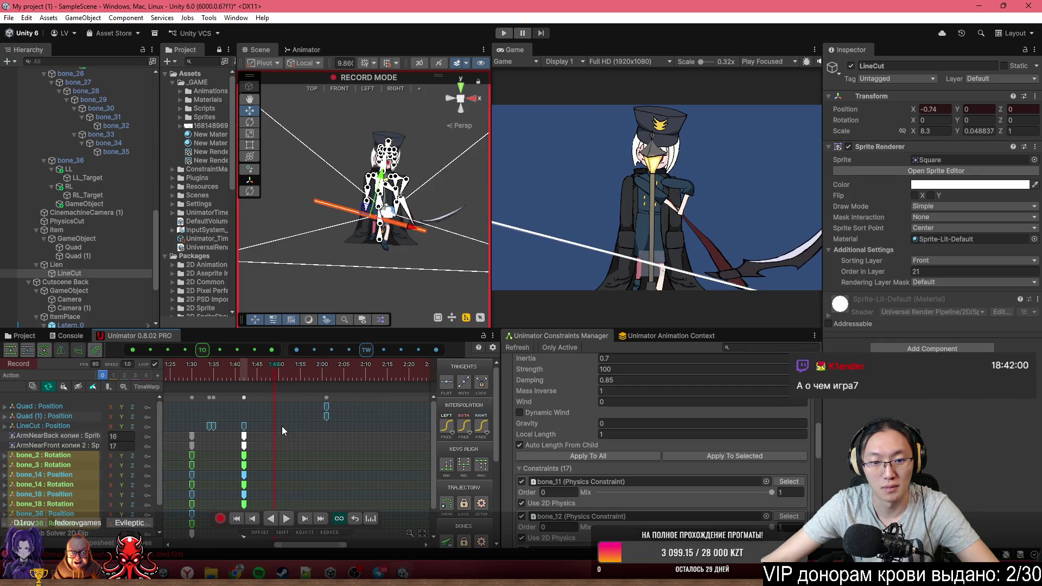
mouse_move(297, 380)
left_mouse_down()
mouse_move(424, 398)
mouse_move(410, 398)
left_mouse_up()
left_click(325, 398)
left_click(230, 373)
mouse_move(230, 372)
left_mouse_down()
mouse_move(188, 382)
mouse_move(317, 393)
left_mouse_up()
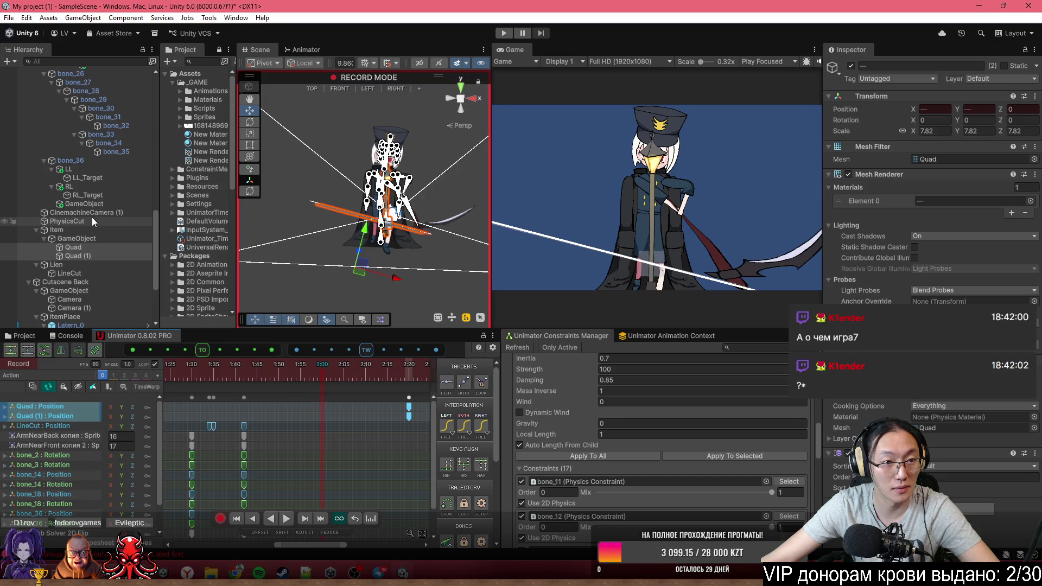
Key LineCut's position at 2:00 and slide it right to X 7.58 at 2:12
left_click(92, 275)
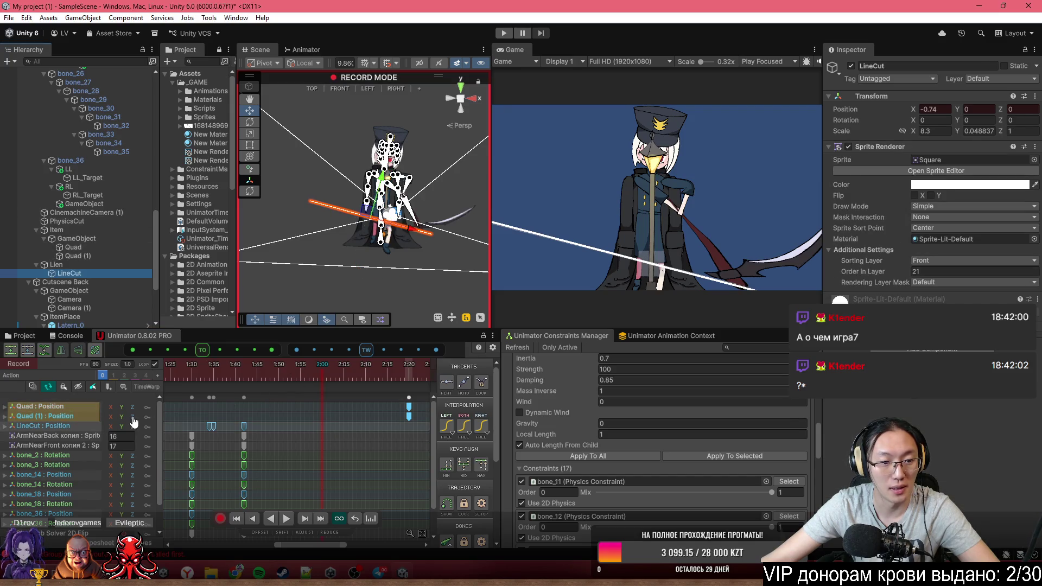
left_click(103, 427)
left_click(146, 427)
left_click_drag(322, 380, 367, 384)
left_click_drag(426, 234, 498, 260)
left_click(315, 371)
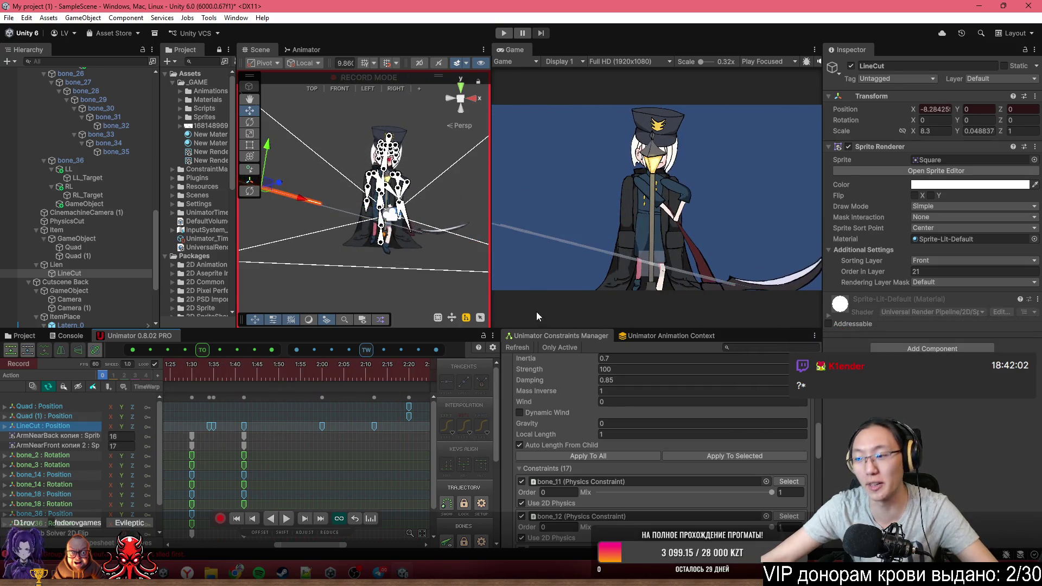
Stop recording keys and pan the Scene view to find the slash line
left_click(220, 519)
scroll(384, 249, "down", 5)
mouse_move(385, 249)
left_mouse_down()
mouse_move(304, 272)
mouse_move(348, 228)
mouse_move(354, 197)
left_mouse_up()
scroll(361, 187, "up", 5)
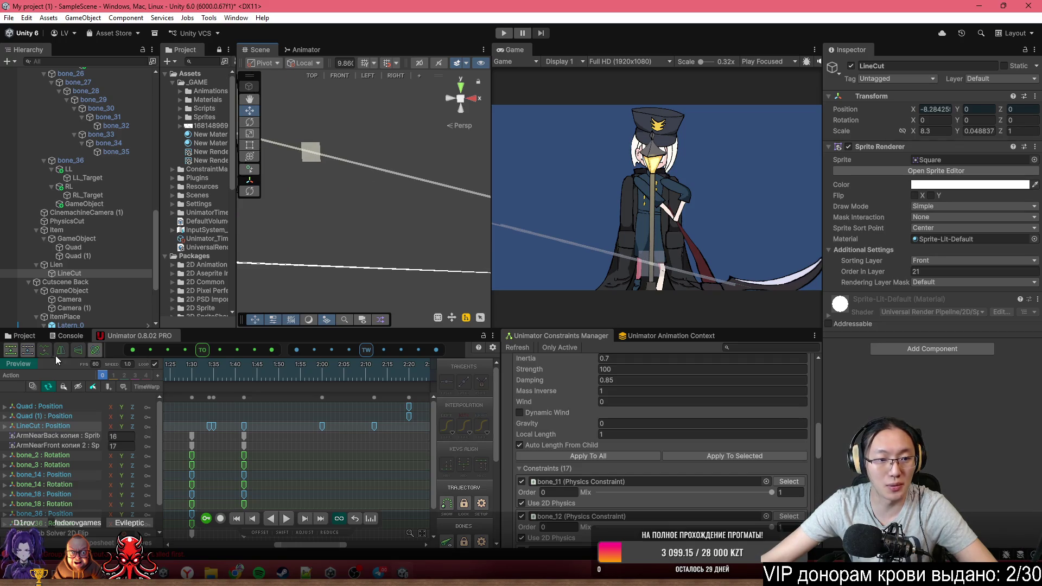
Delete the stray Square (6) line and orbit the Scene view back to the character
left_click_drag(424, 151, 419, 212)
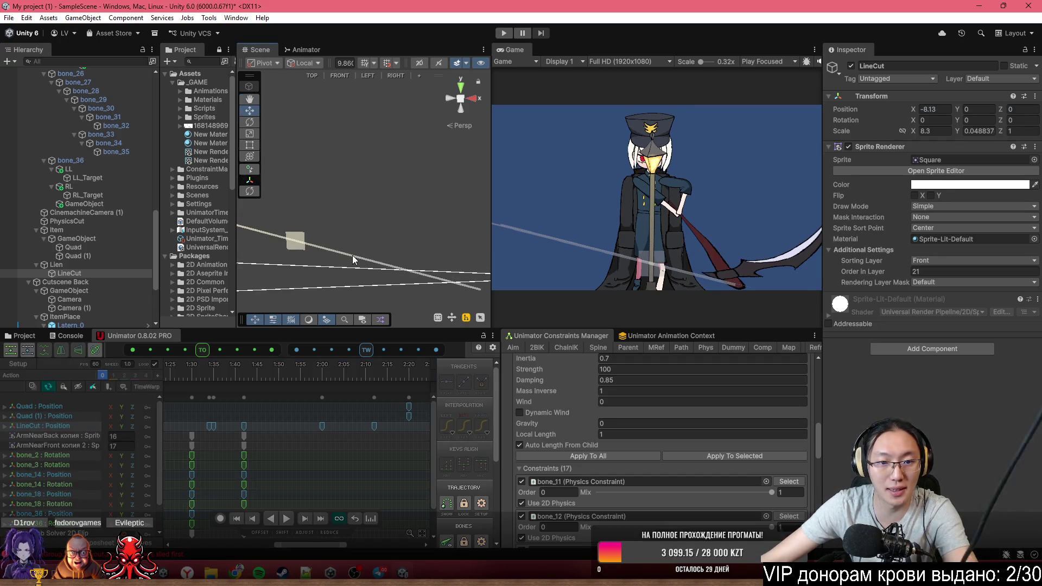
left_click(350, 260)
key("Delete")
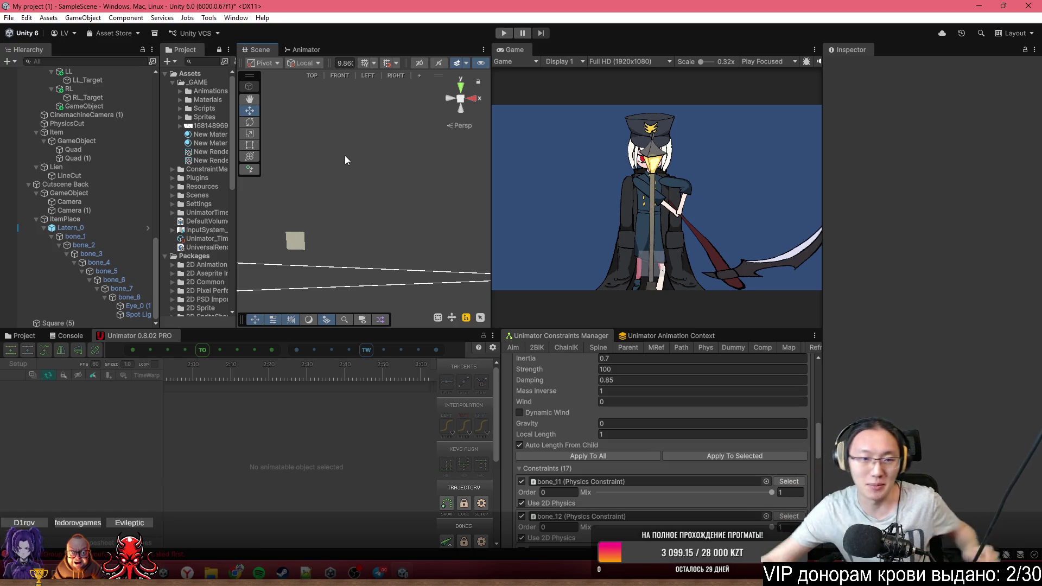
mouse_move(385, 321)
left_mouse_down()
mouse_move(396, 198)
mouse_move(307, 219)
mouse_move(513, 233)
mouse_move(399, 250)
left_mouse_up()
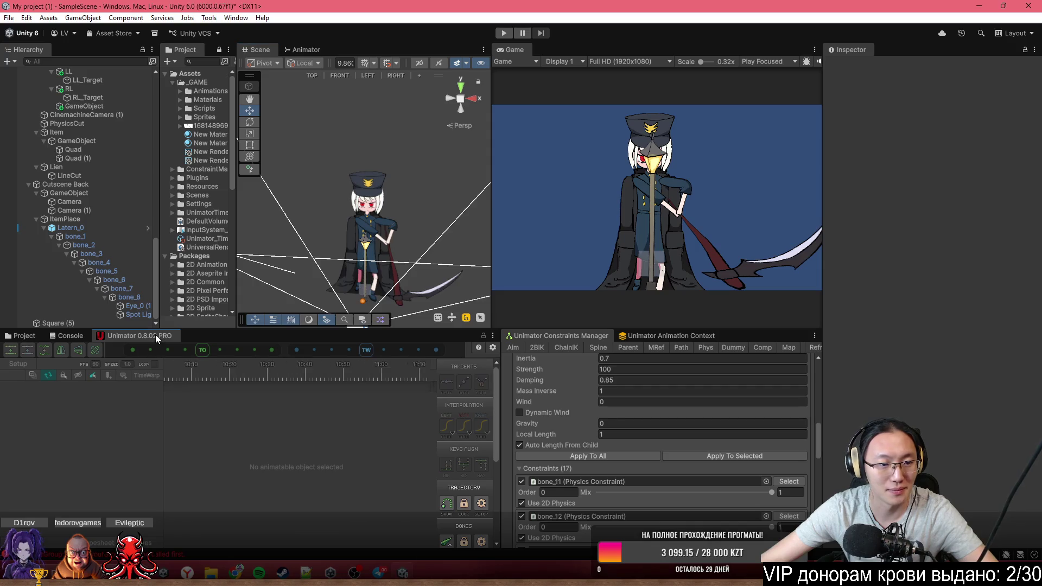
scroll(86, 218, "down", 10)
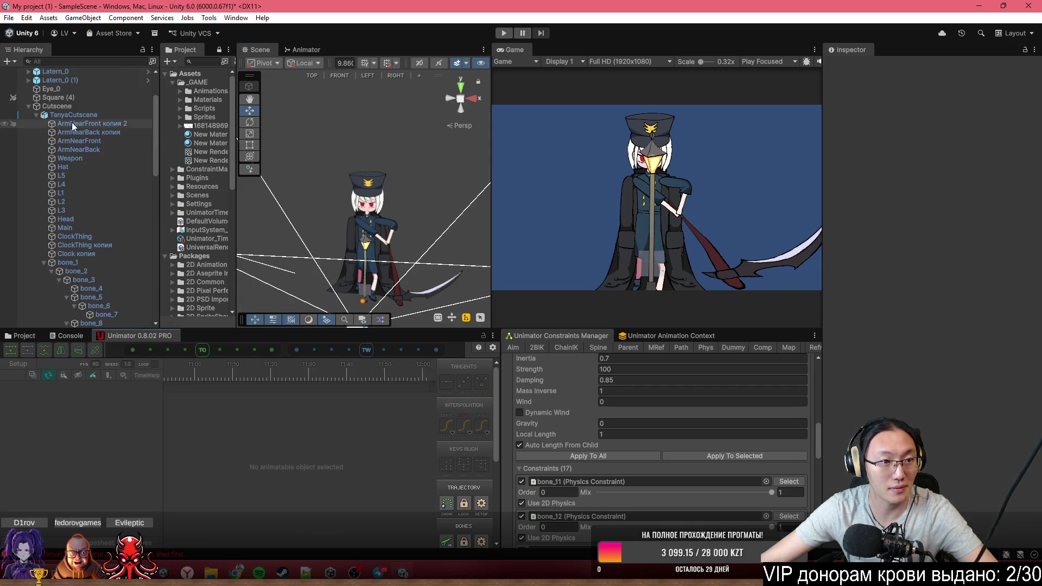
Enlarge the Game view, preview the TanyaCutscene animation, then re-enable recording
left_click(72, 115)
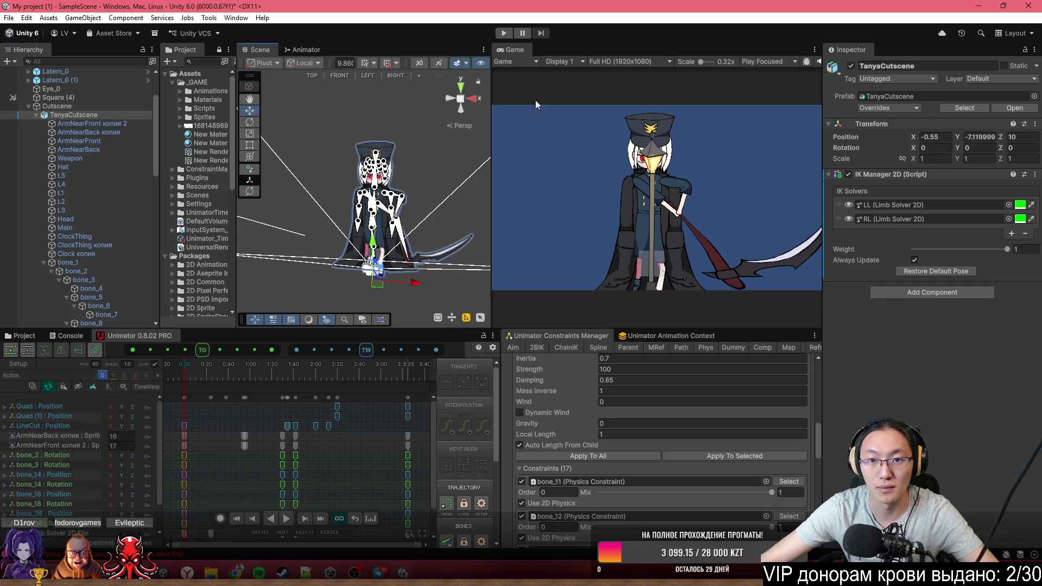
mouse_move(491, 77)
left_mouse_down()
mouse_move(354, 100)
mouse_move(255, 100)
left_mouse_up()
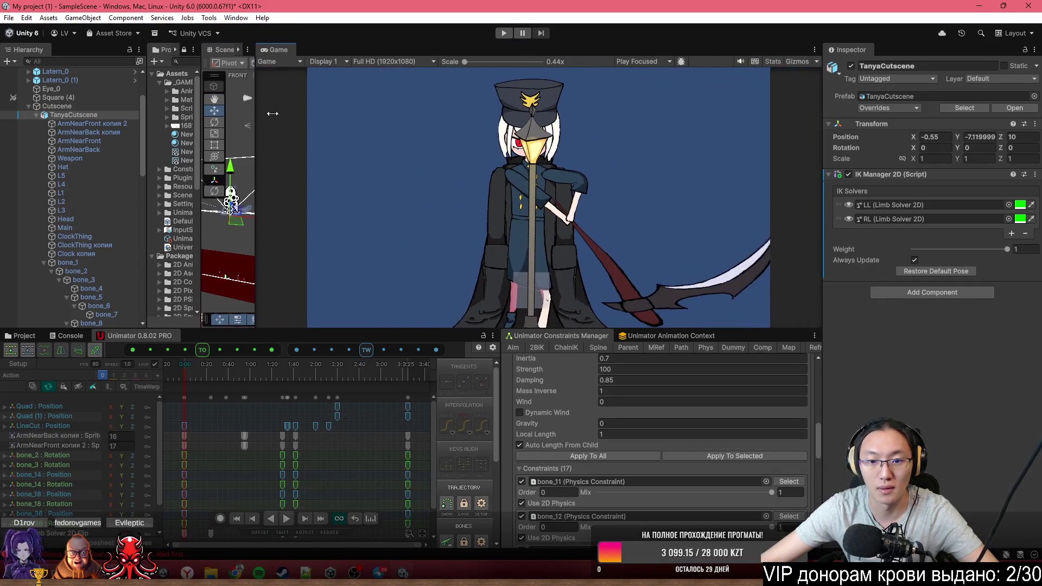
left_click_drag(660, 329, 660, 404)
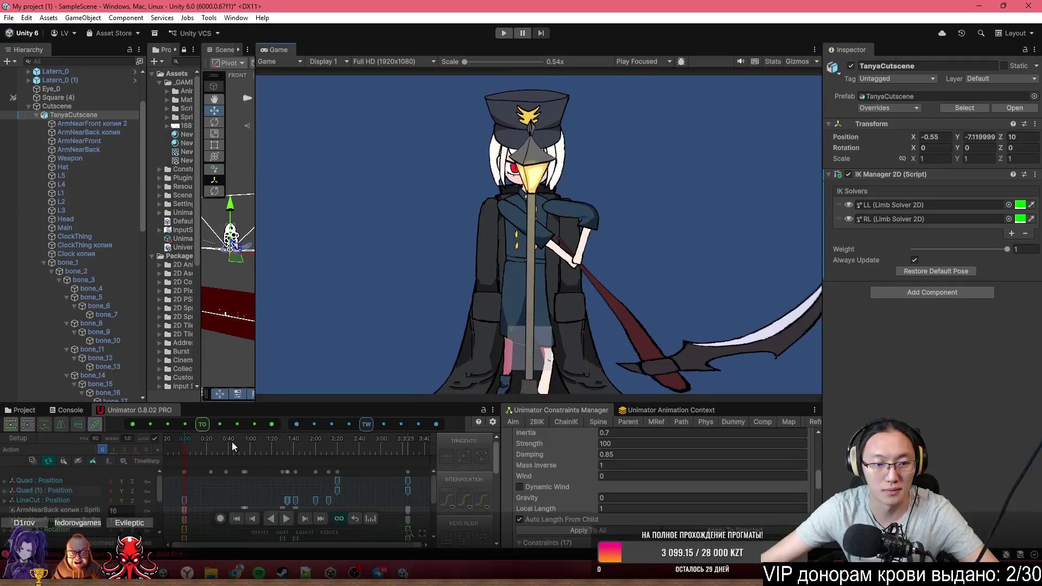
left_click(169, 451)
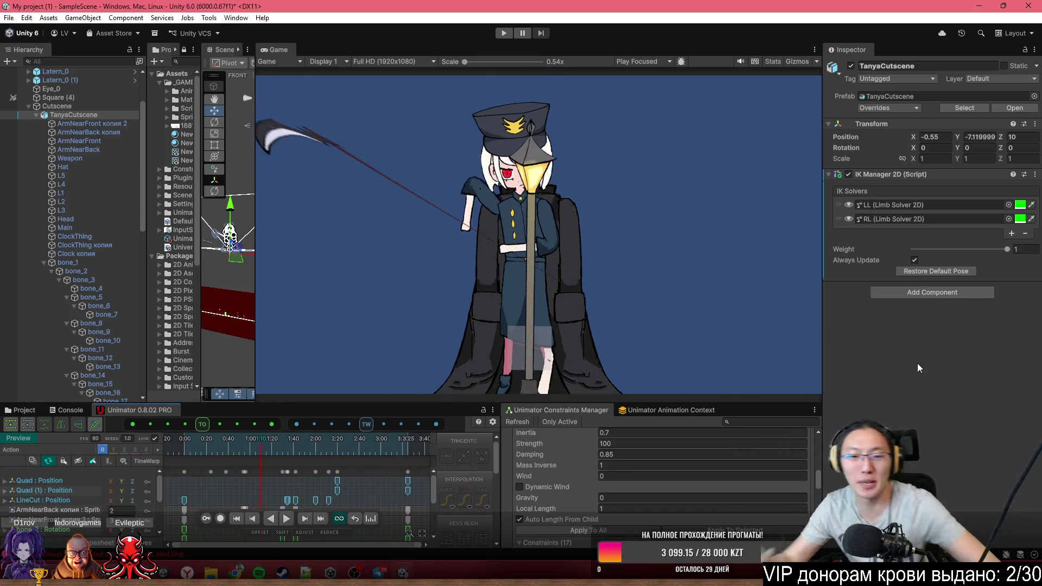
left_click(220, 519)
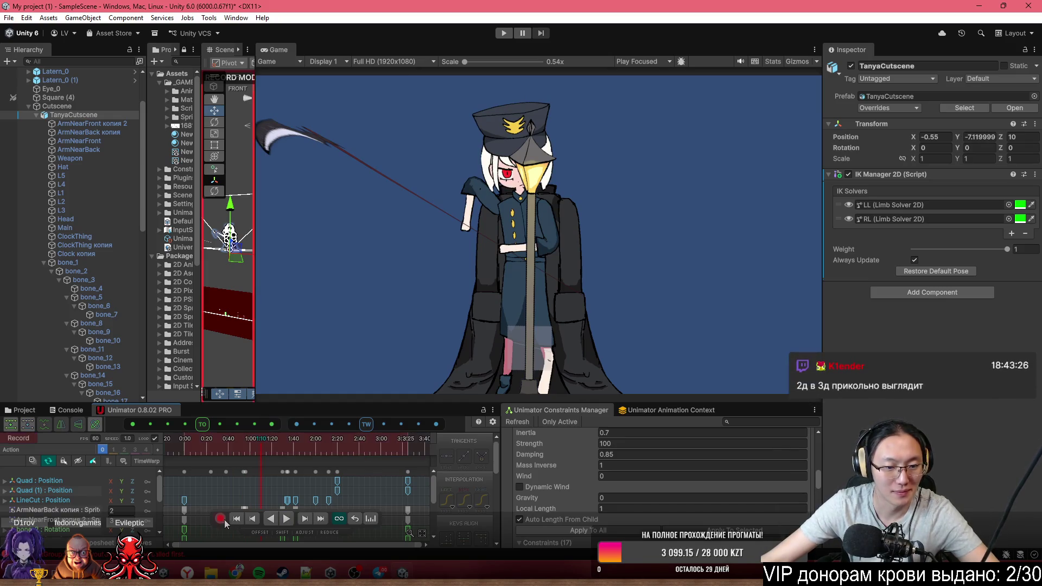
Enlarge the timeline, preview 1:01 to 1:57, and select the Quad track
left_click_drag(492, 404, 492, 299)
scroll(304, 429, "down", 2)
left_click_drag(249, 344, 371, 343)
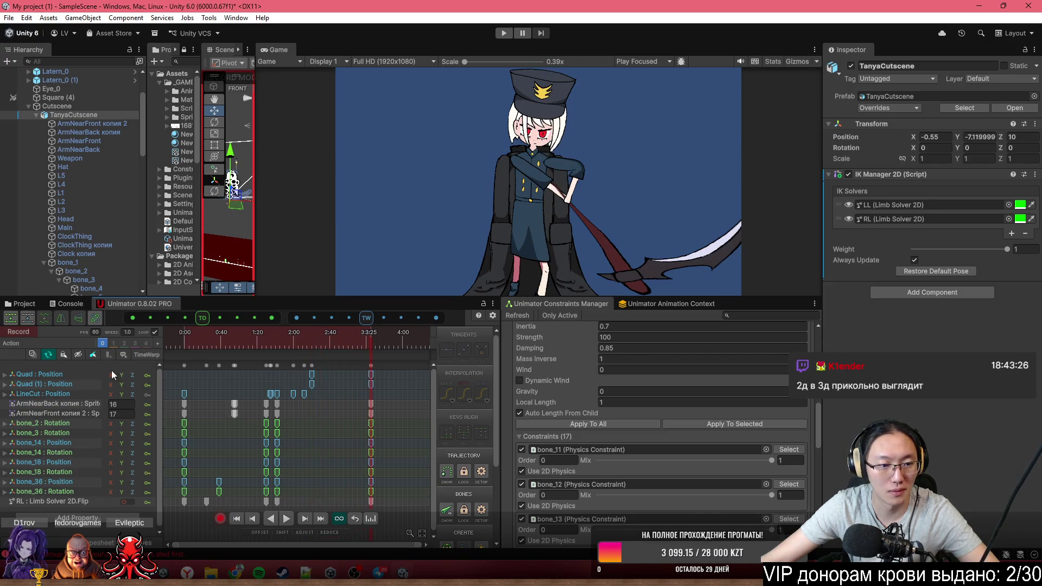
left_click(77, 371)
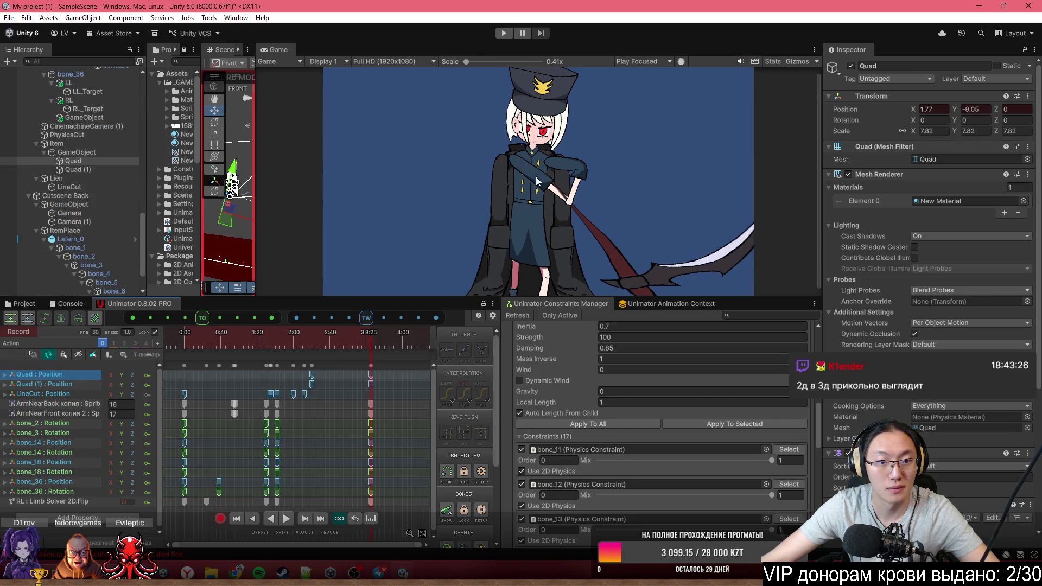
Switch the Scene view to 2D with Rect handles and frame GameObject, Quad and Quad (1)
left_click_drag(255, 217, 669, 214)
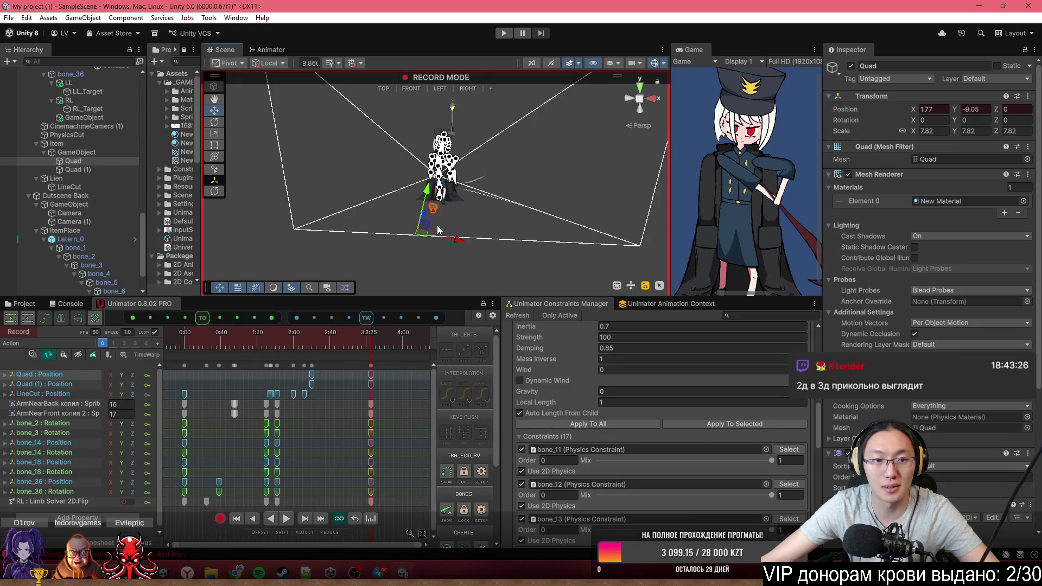
key("2")
key("t")
scroll(500, 158, "up", 5)
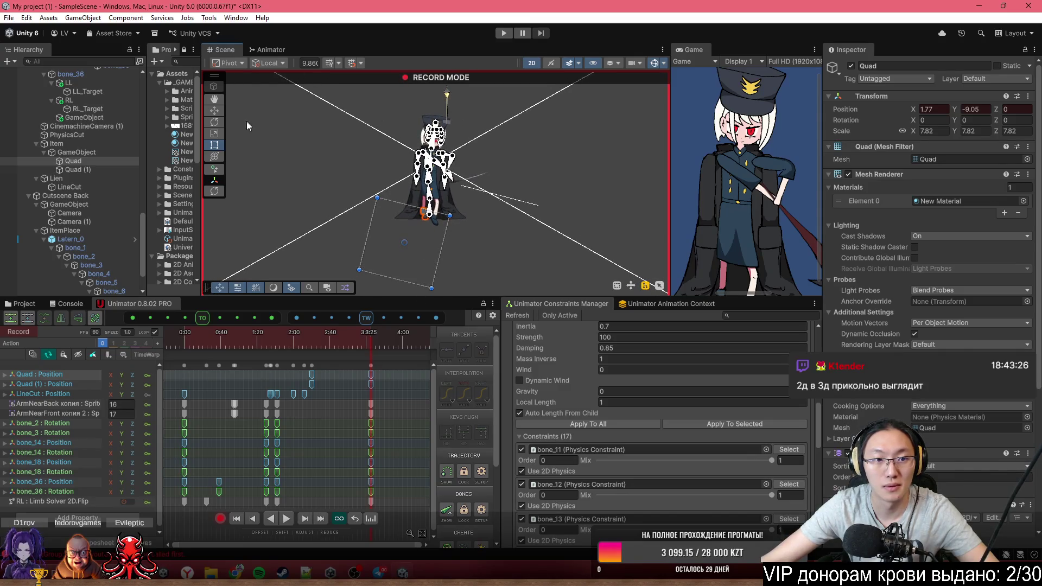
left_click(76, 152, "shift")
key("f")
scroll(457, 173, "down", 5)
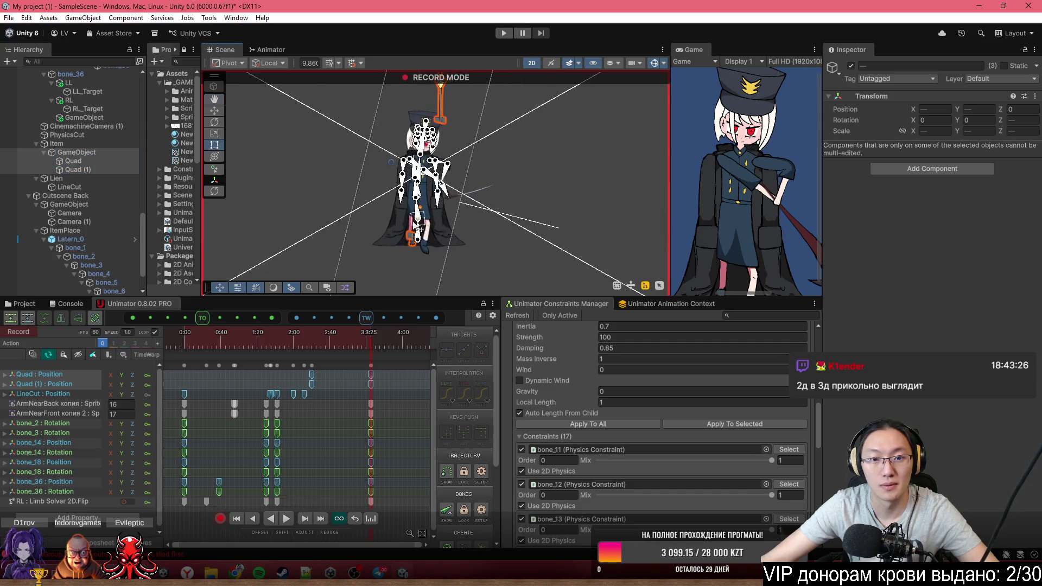
scroll(588, 204, "down", 3)
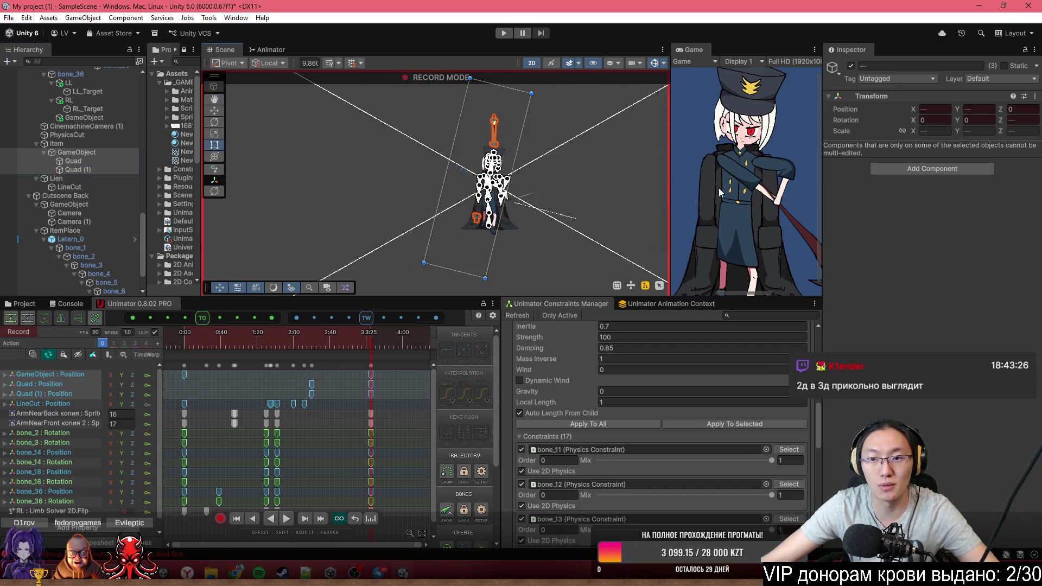
left_click_drag(671, 153, 490, 184)
scroll(525, 200, "down", 2)
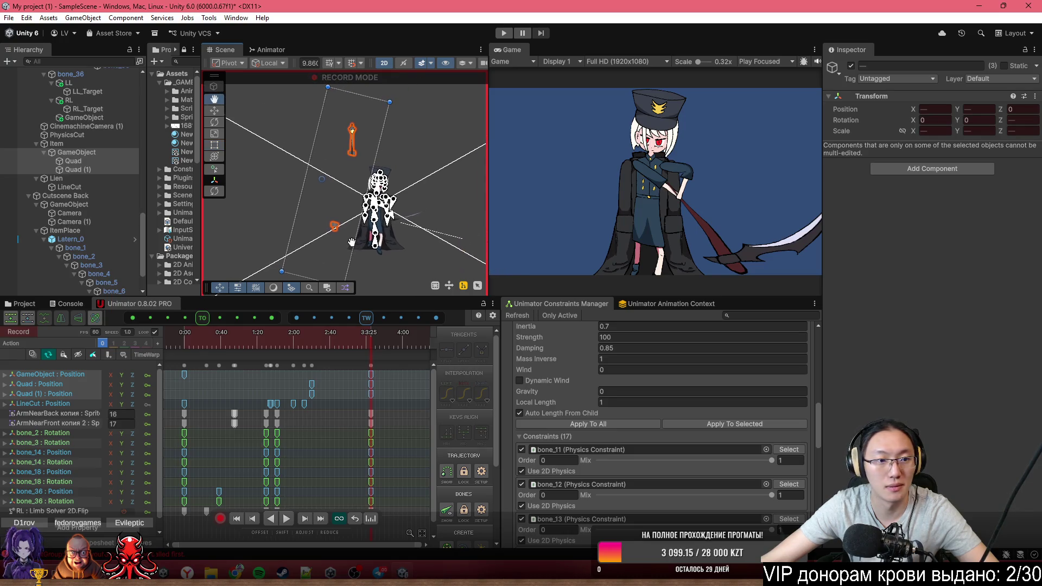
Move Quad up toward the character and Quad (1) right and down
left_click(111, 162)
mouse_move(360, 263)
left_mouse_down()
mouse_move(328, 249)
mouse_move(361, 223)
mouse_move(332, 253)
left_mouse_up()
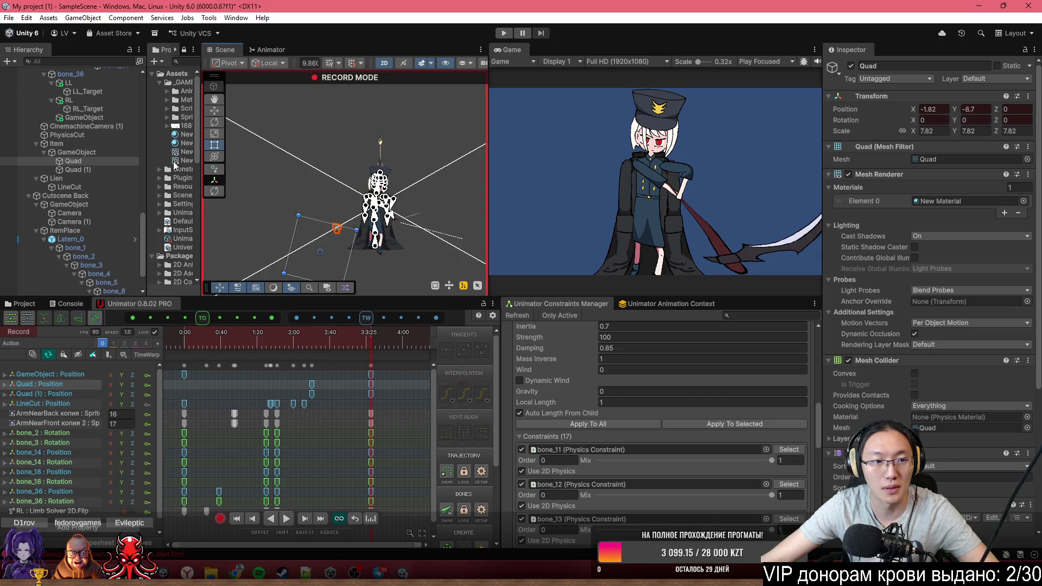
left_click(120, 171)
left_click_drag(405, 139, 443, 155)
Select the parent GameObject's starting position key near 1:03
left_click(242, 335)
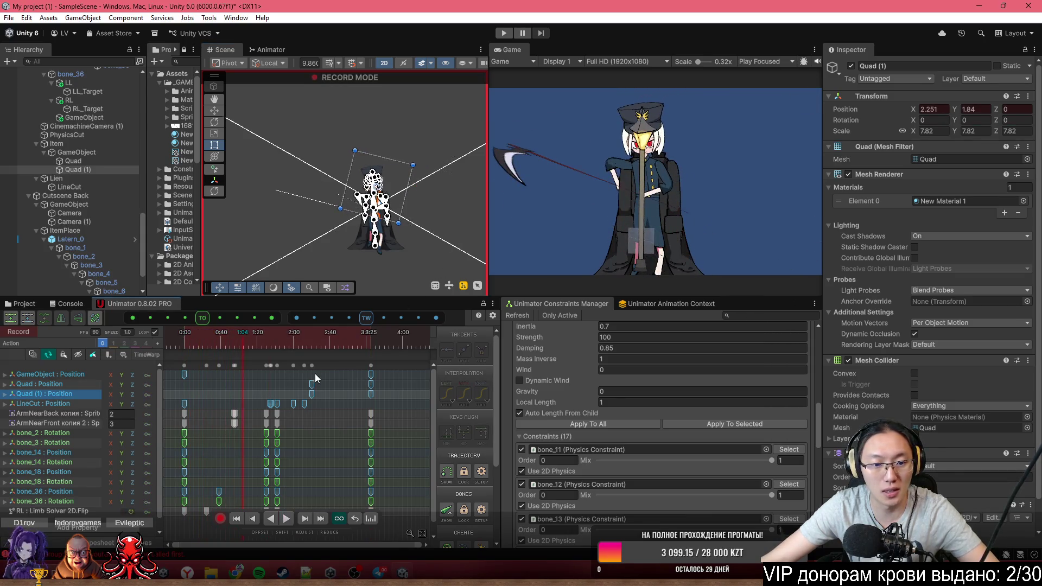
scroll(259, 391, "up", 1)
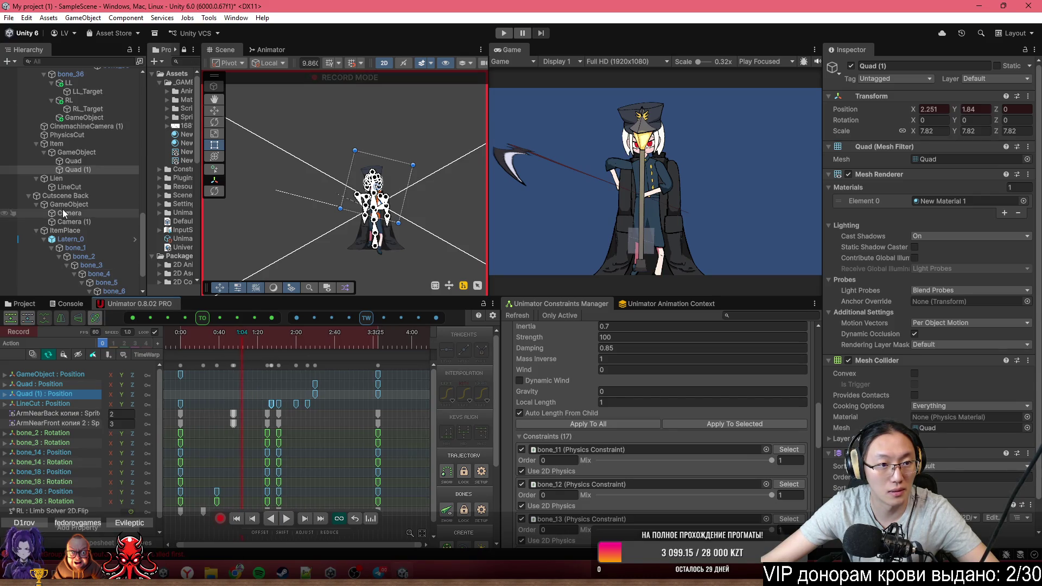
left_click(86, 152)
left_click(212, 374)
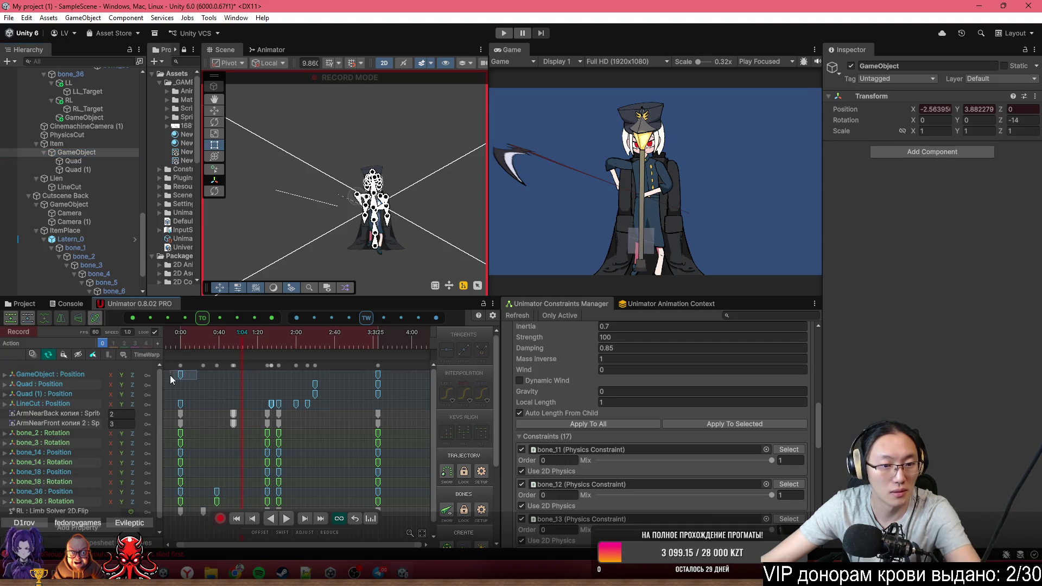